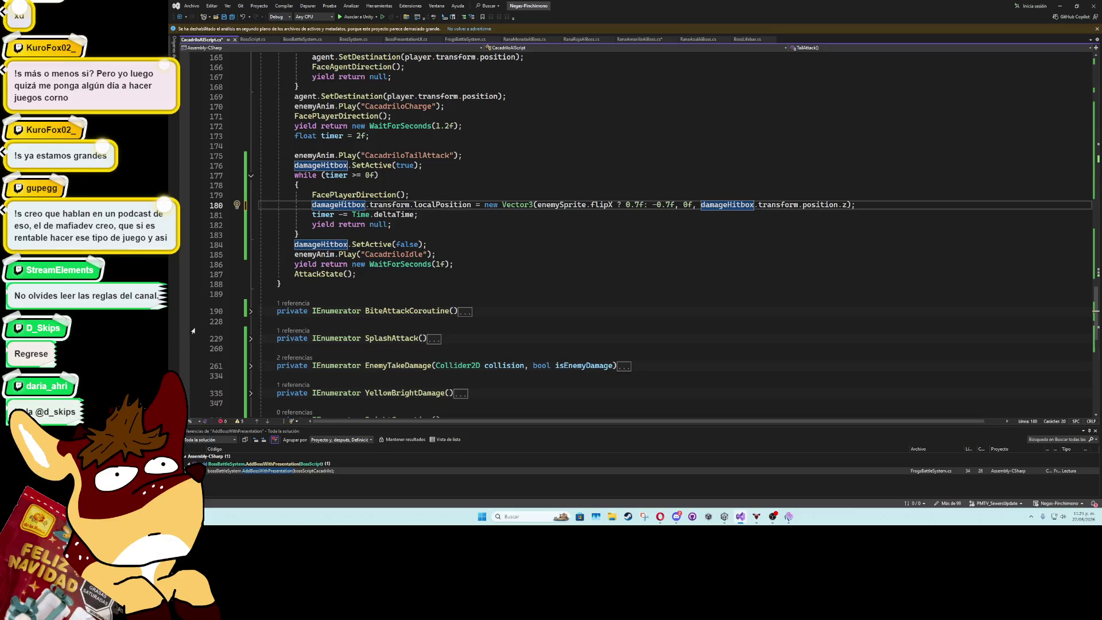
# Make the BiteAttackCoroutine hitbox position on line 216 a Vector3 with y 0f and position.z
pyautogui.click(250, 311)
pyautogui.scroll(-10, 252, 314)
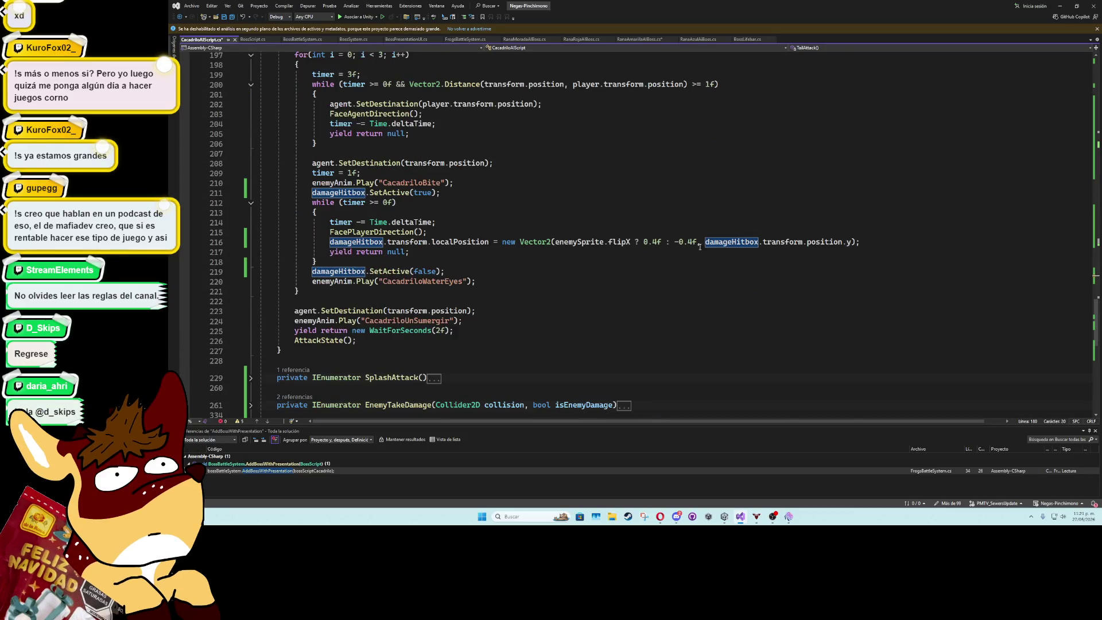
pyautogui.click(705, 242)
pyautogui.write('0f,')
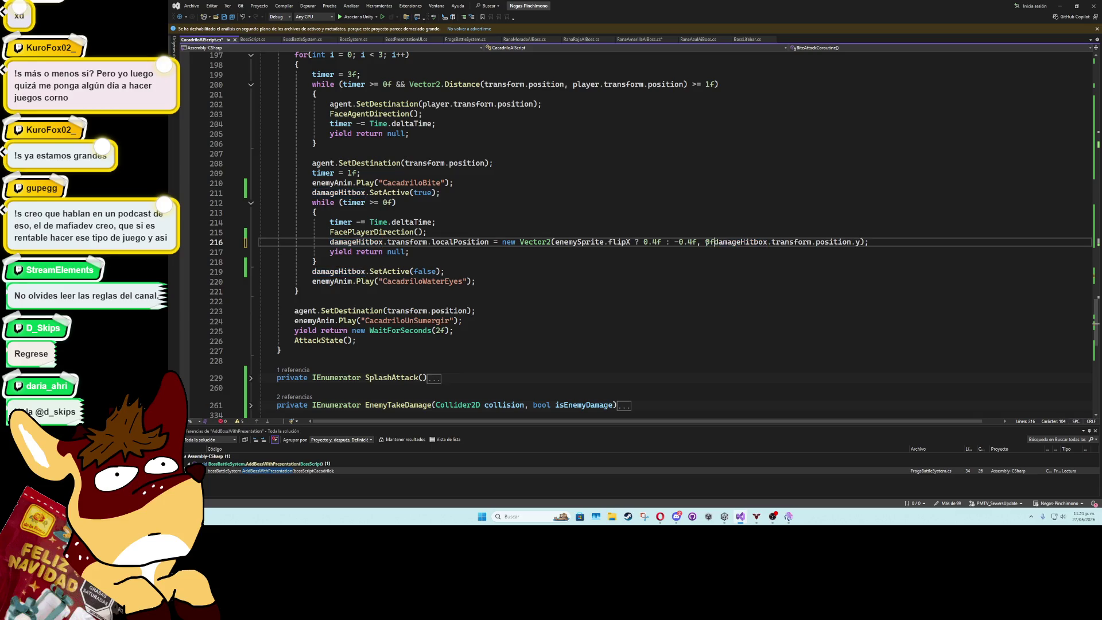
pyautogui.click(868, 241)
pyautogui.press('BackSpace')
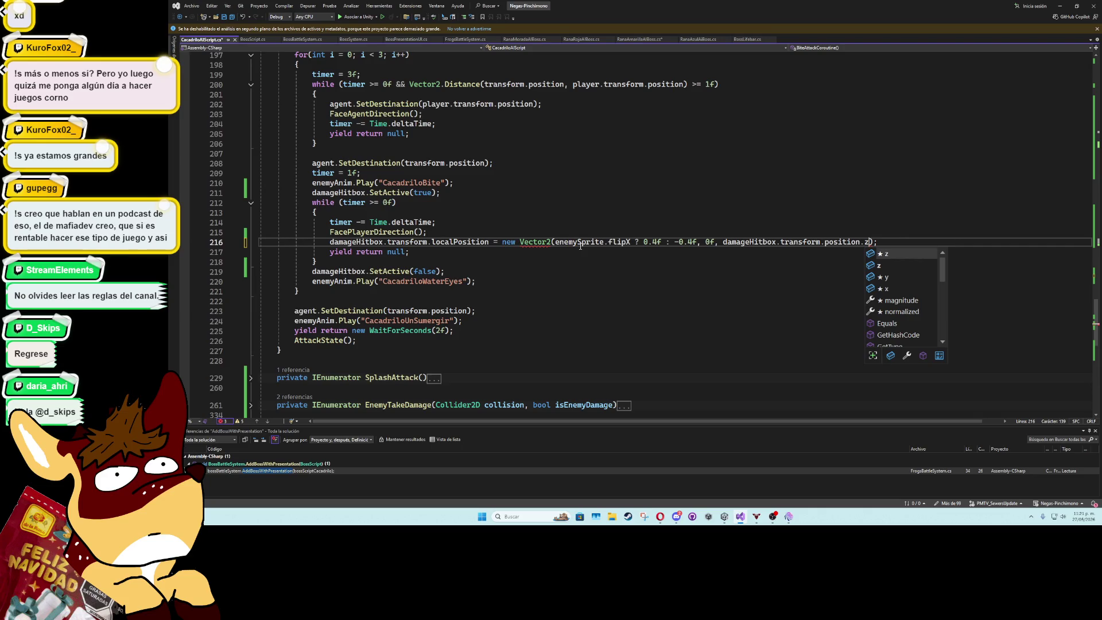
pyautogui.write('z')
pyautogui.click(550, 241)
pyautogui.press('BackSpace')
pyautogui.write('3')
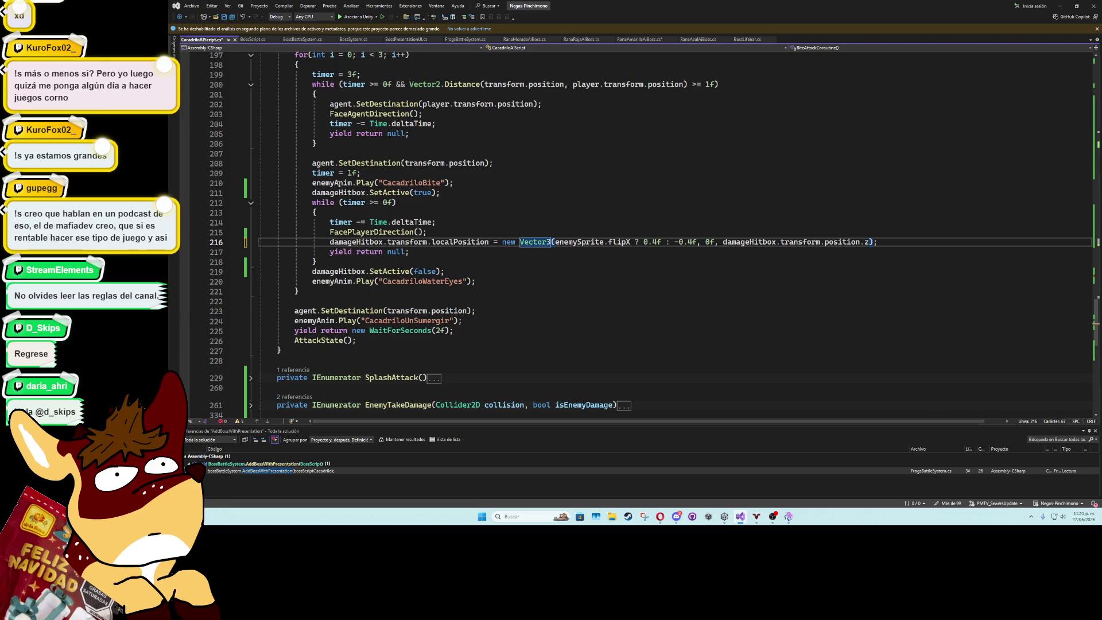
pyautogui.scroll(5, 339, 183)
pyautogui.click(251, 134)
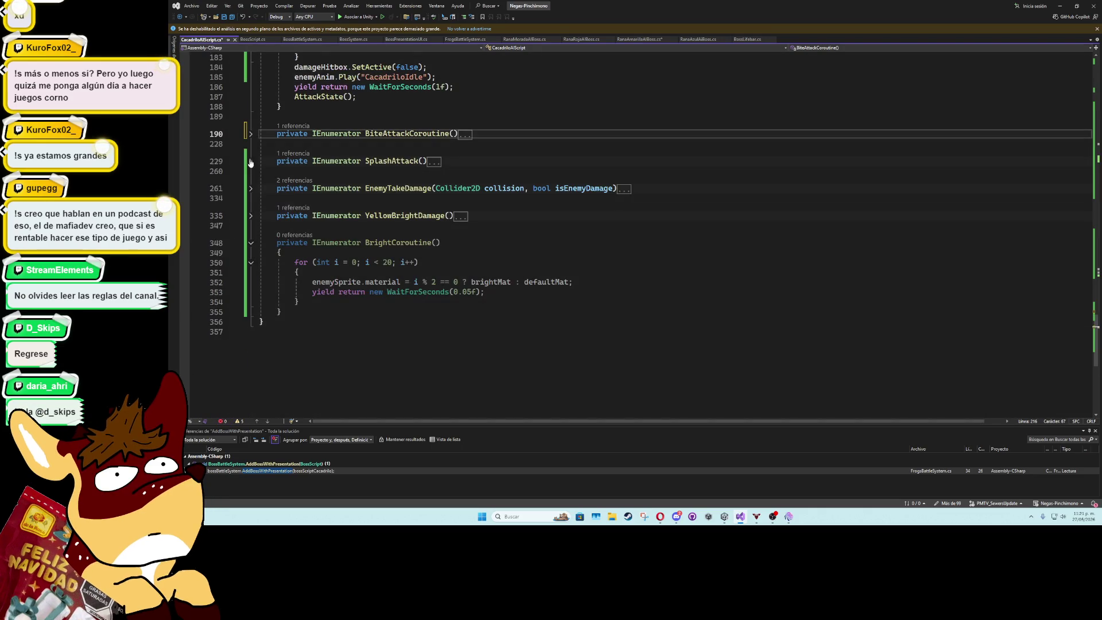
# Make the SplashAttack hitbox position on line 246 a Vector3 with y 0f and position.z, and save
pyautogui.click(251, 167)
pyautogui.scroll(-3, 601, 265)
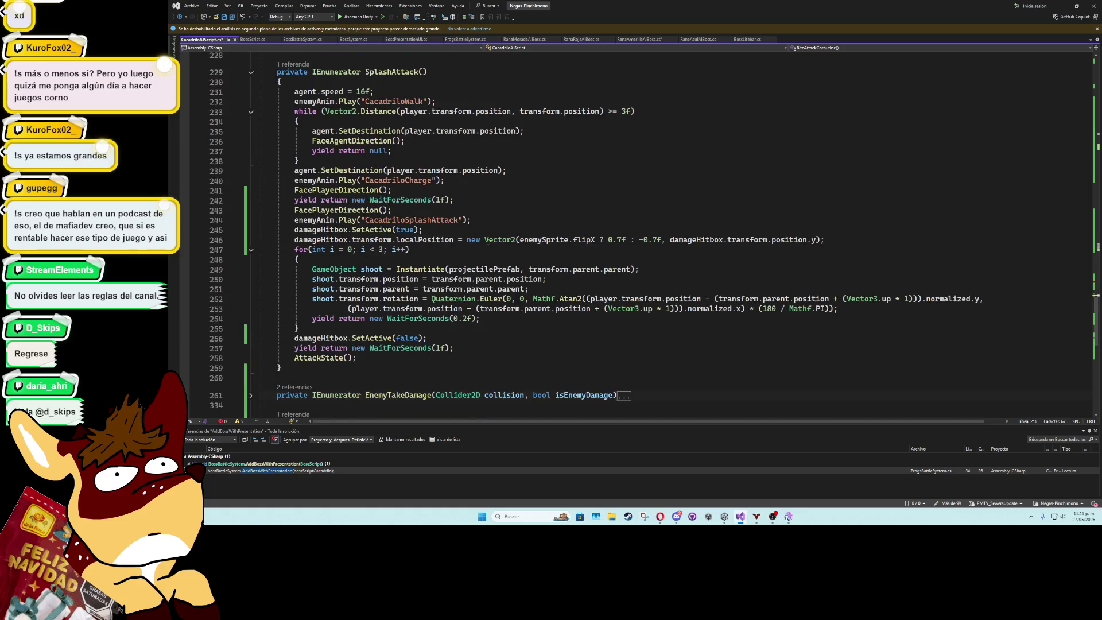
pyautogui.click(515, 239)
pyautogui.press('BackSpace')
pyautogui.write('3')
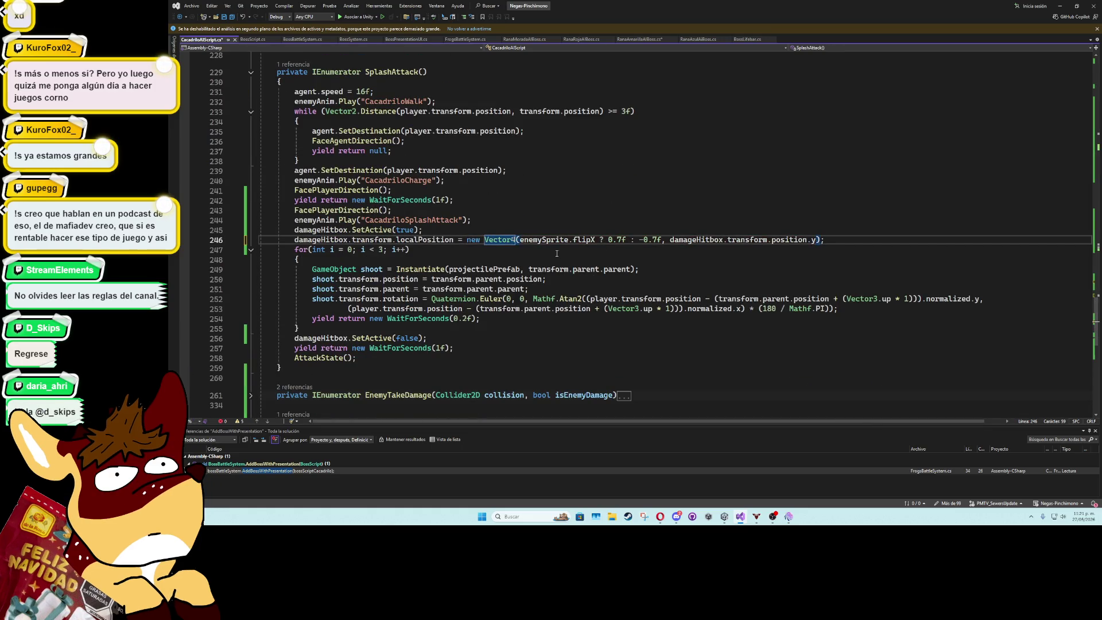
pyautogui.press('BackSpace')
pyautogui.write('3')
pyautogui.click(669, 241)
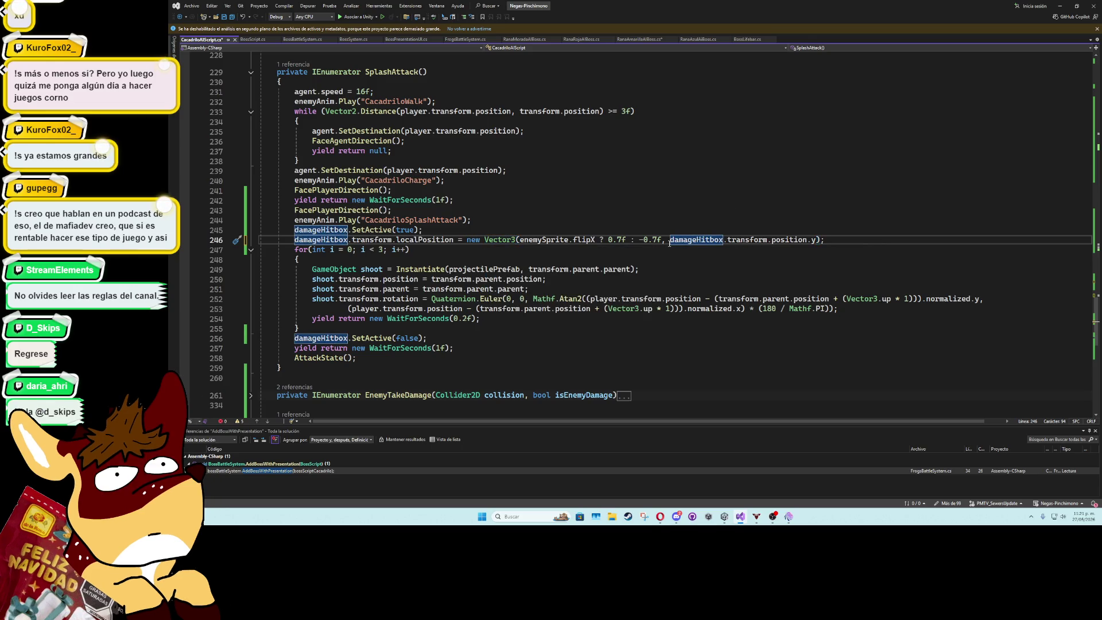
pyautogui.write('0f,')
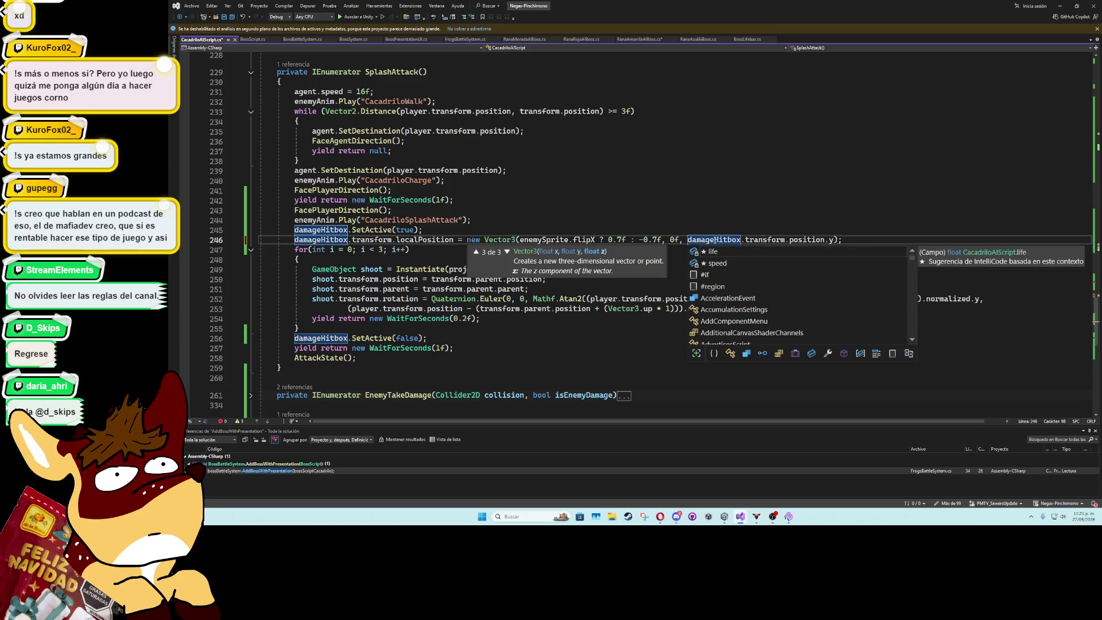
pyautogui.click(830, 240)
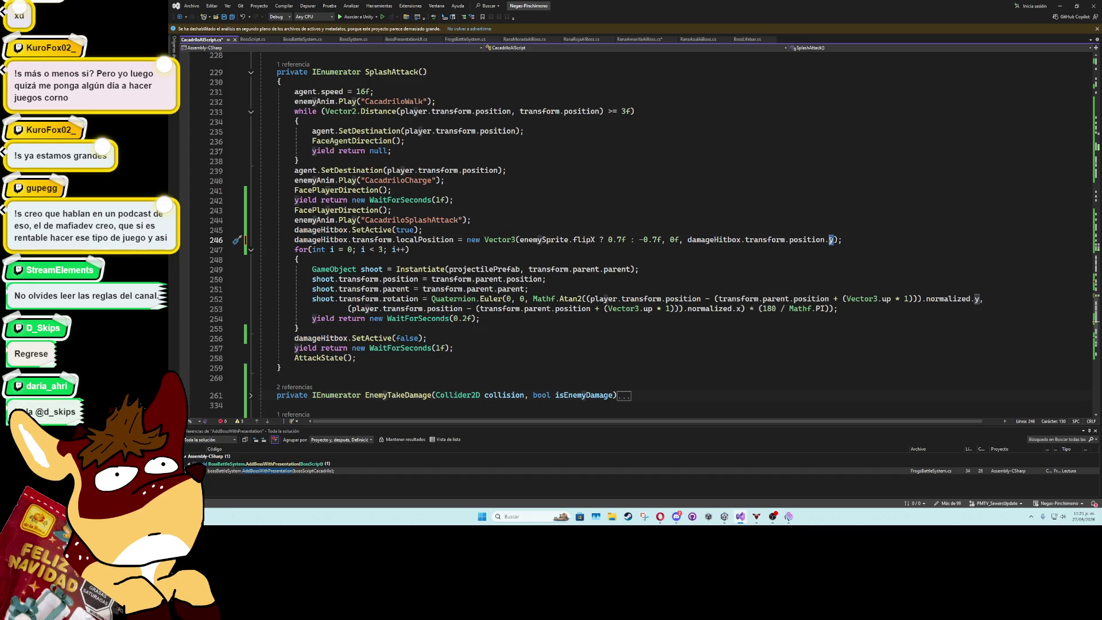
pyautogui.write('z')
pyautogui.press('Escape')
pyautogui.press('Up')
pyautogui.hotkey('ctrl', 's')
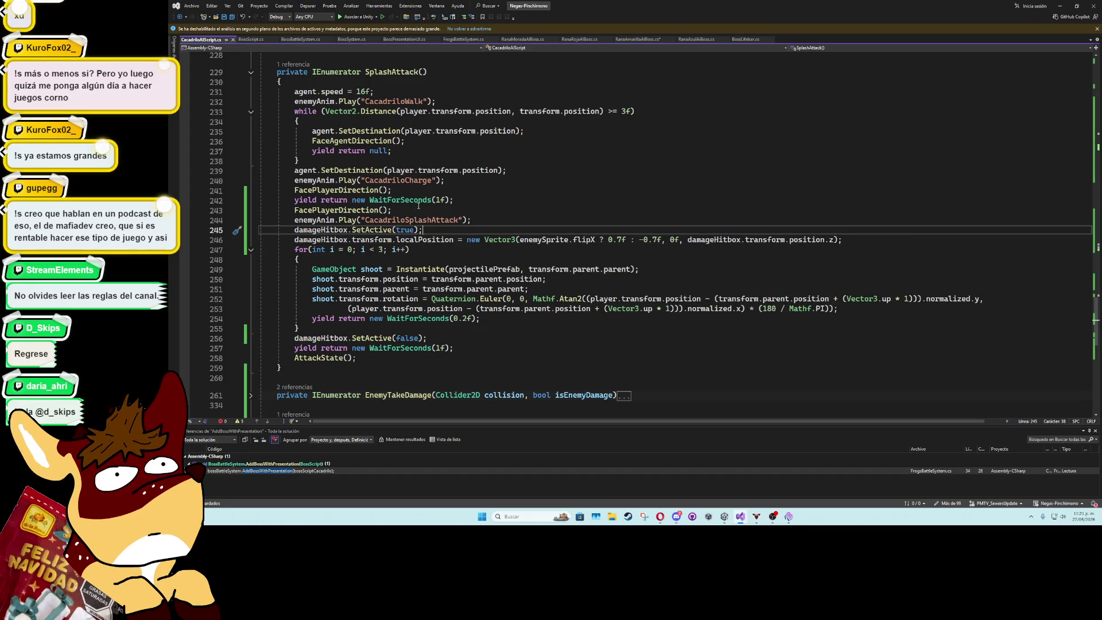
# Collapse the SplashAttack and TailAttack methods and minimize Visual Studio
pyautogui.scroll(4, 284, 218)
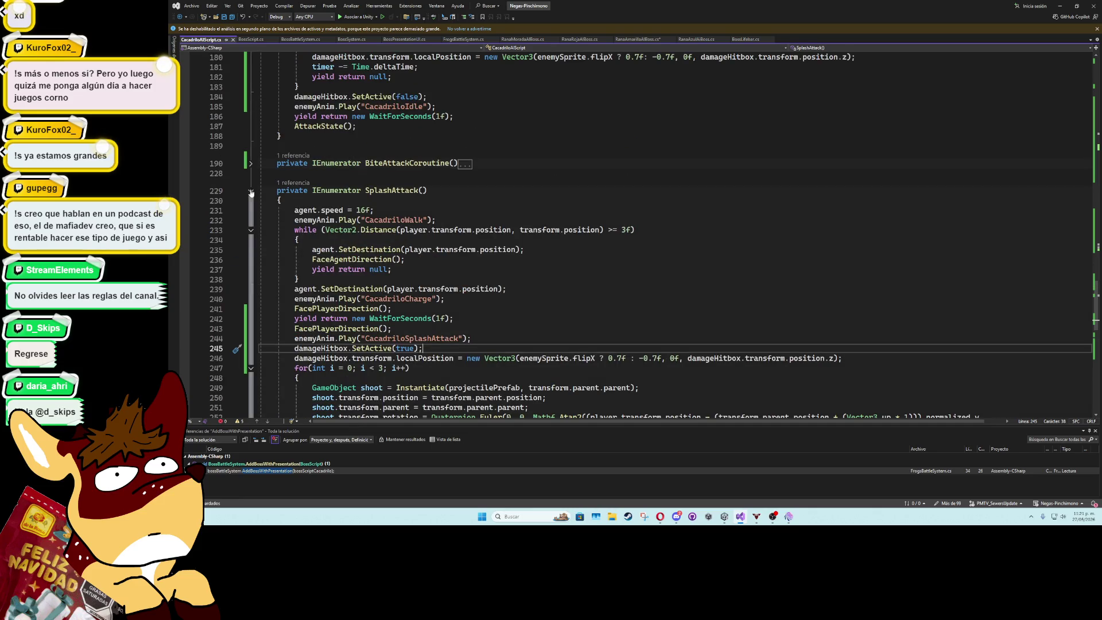
pyautogui.hotkey('ctrl', 'm')
pyautogui.hotkey('ctrl', 'm')
pyautogui.scroll(5, 277, 208)
pyautogui.scroll(4, 277, 208)
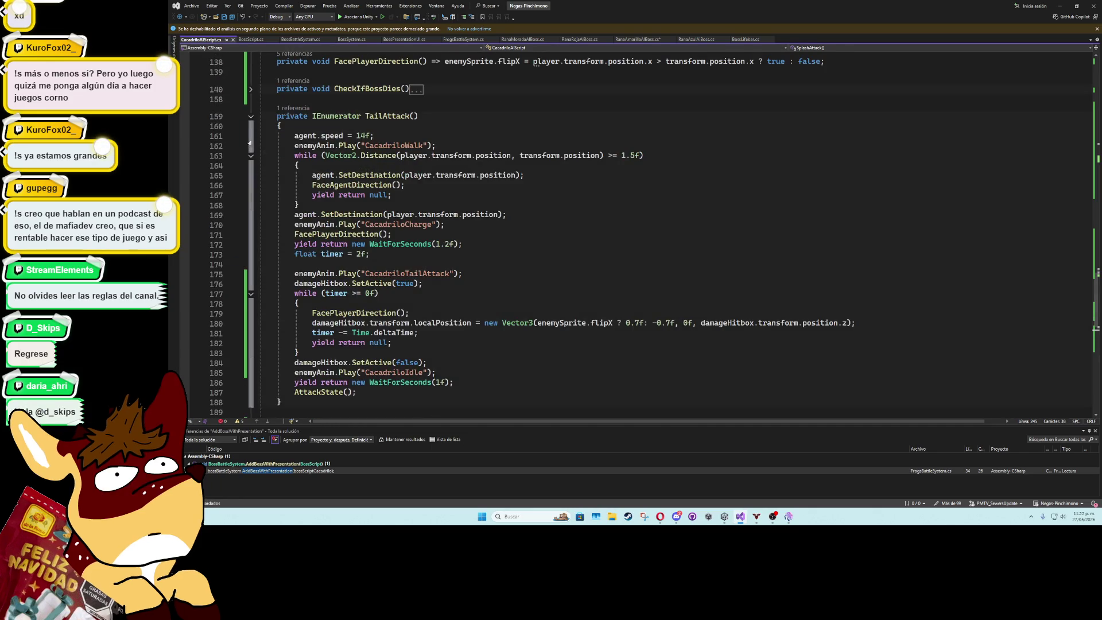
pyautogui.click(252, 118)
pyautogui.click(309, 99)
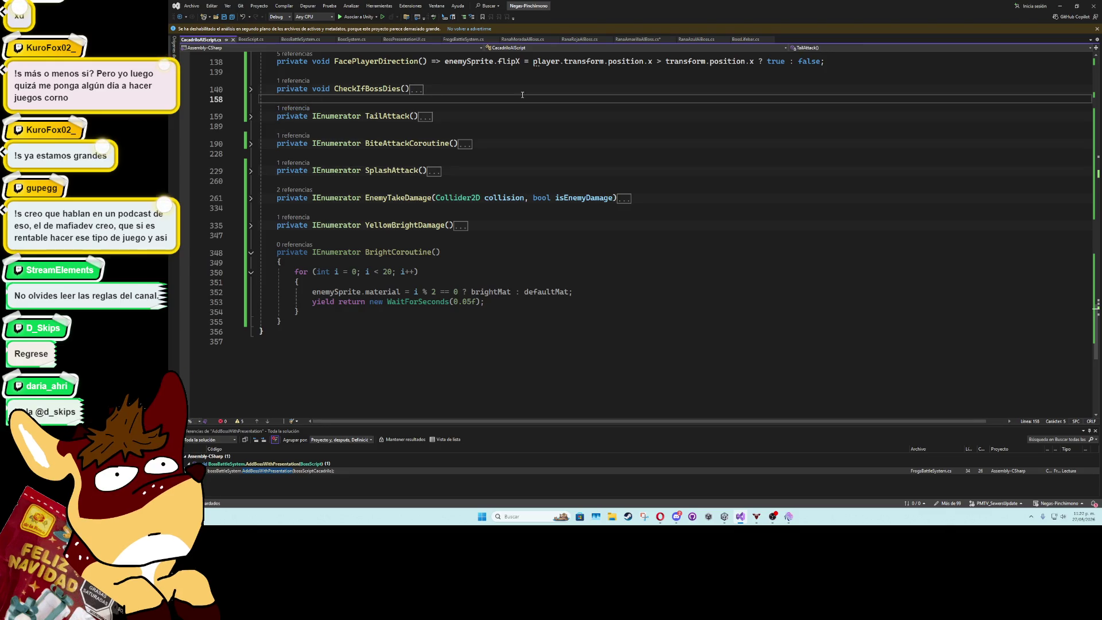
pyautogui.click(1060, 6)
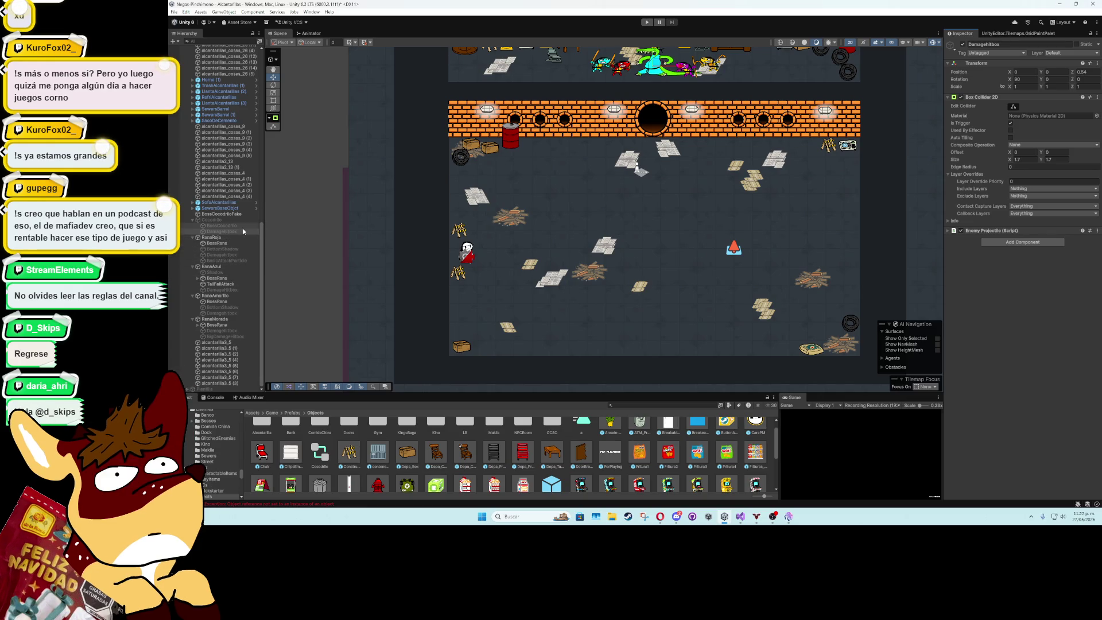
# Disable Damagehitbox, run the boss fight and pause it mid-bite to inspect the hitbox
pyautogui.click(962, 44)
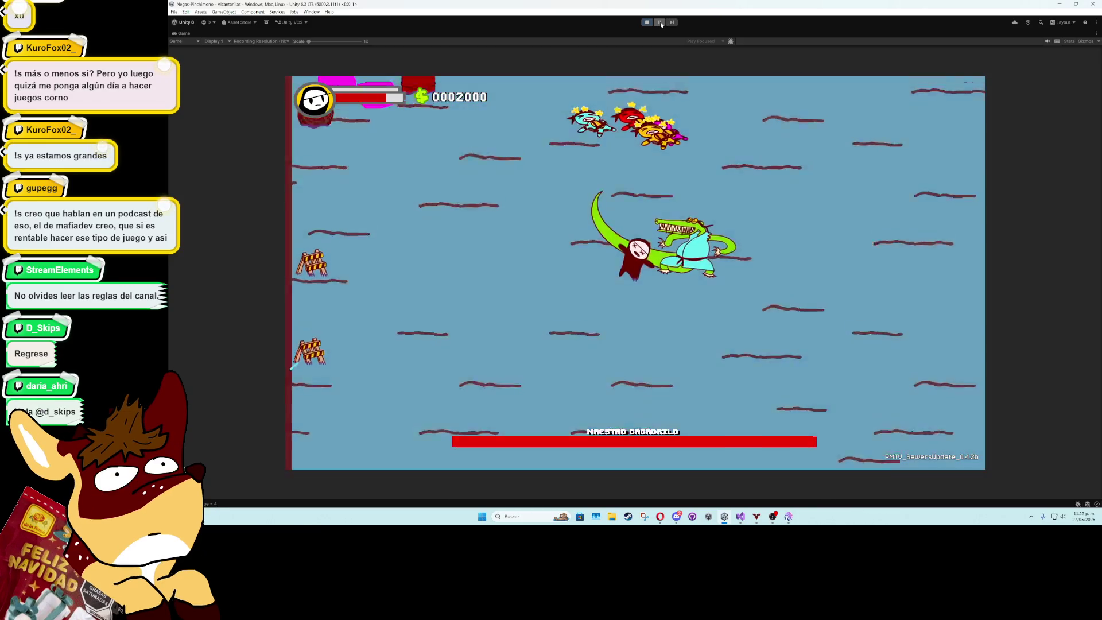
pyautogui.click(660, 24)
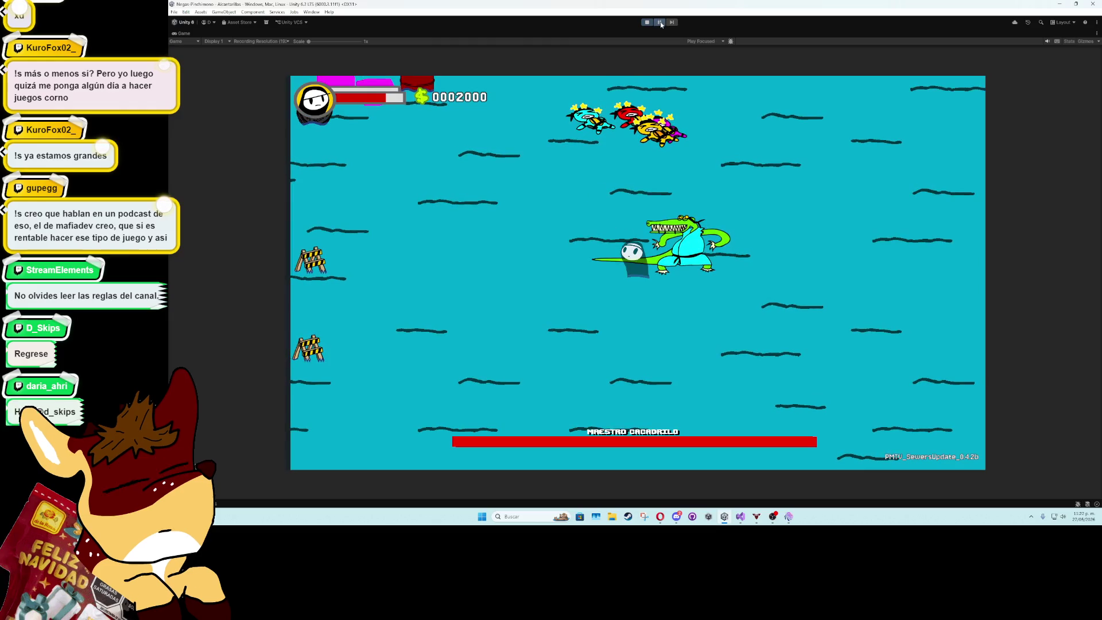
pyautogui.doubleClick(176, 32)
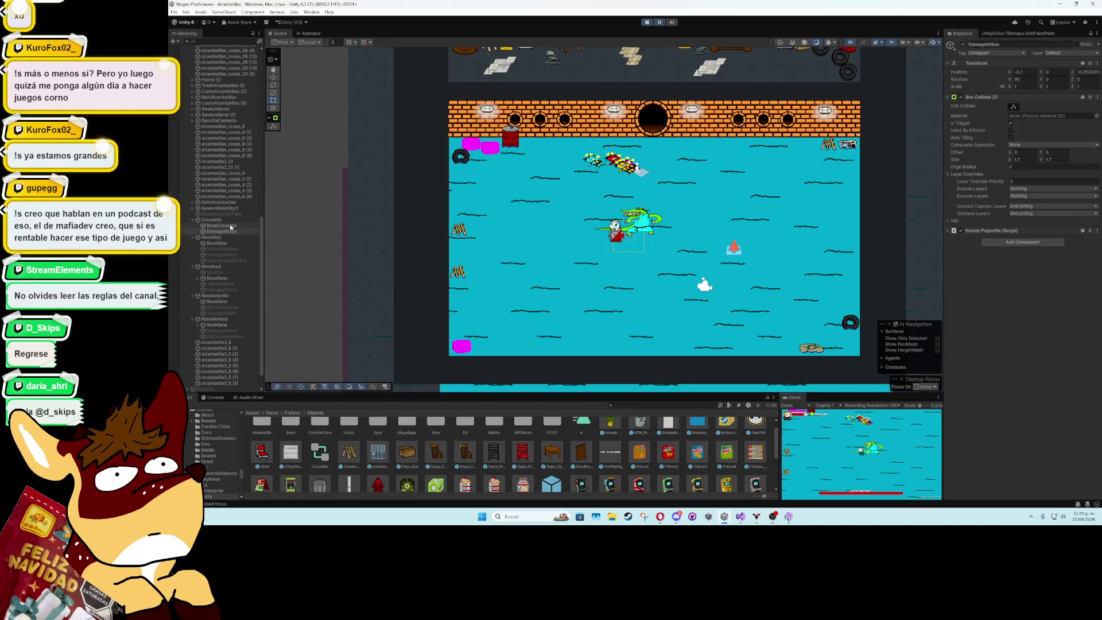
# Frame the crocodile, drag its Damagehitbox up over the jaws, then stop the playtest
pyautogui.click(228, 222)
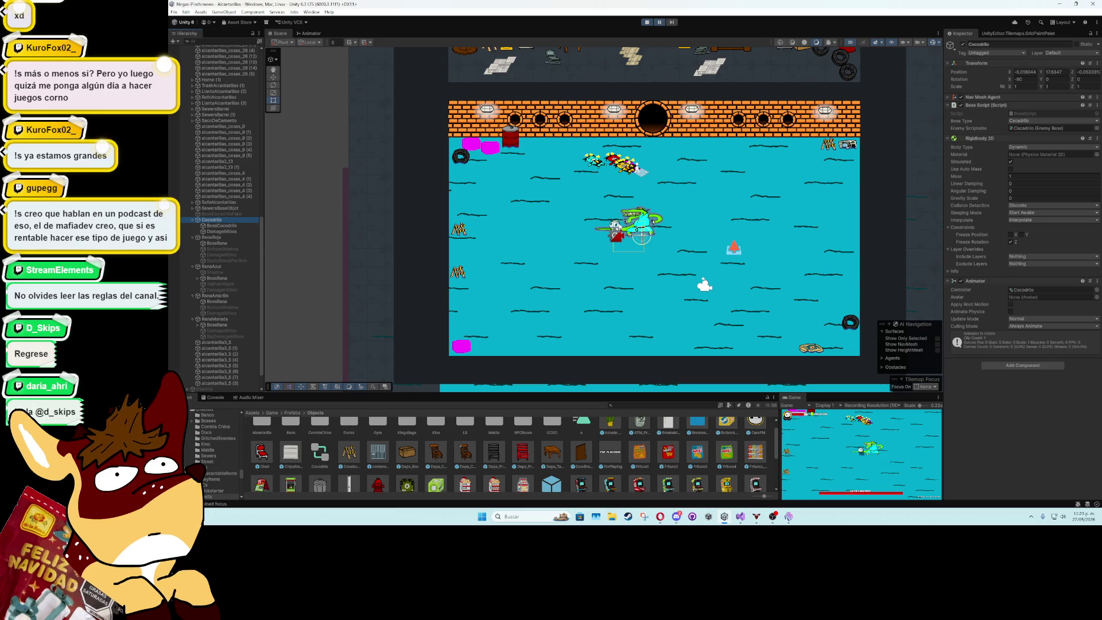
pyautogui.press('f')
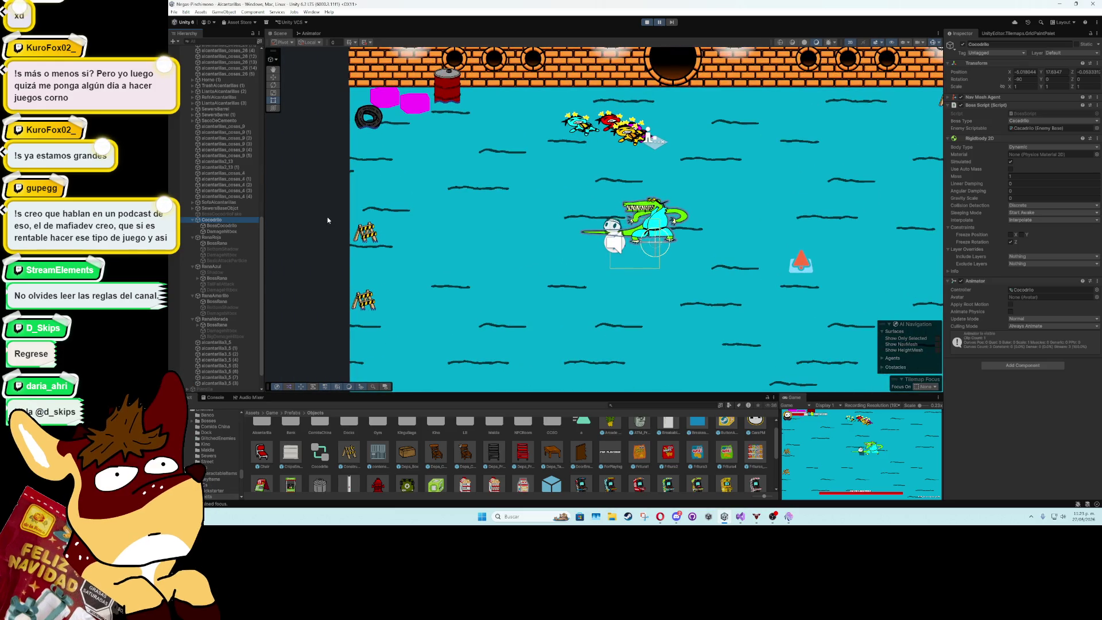
pyautogui.click(233, 231)
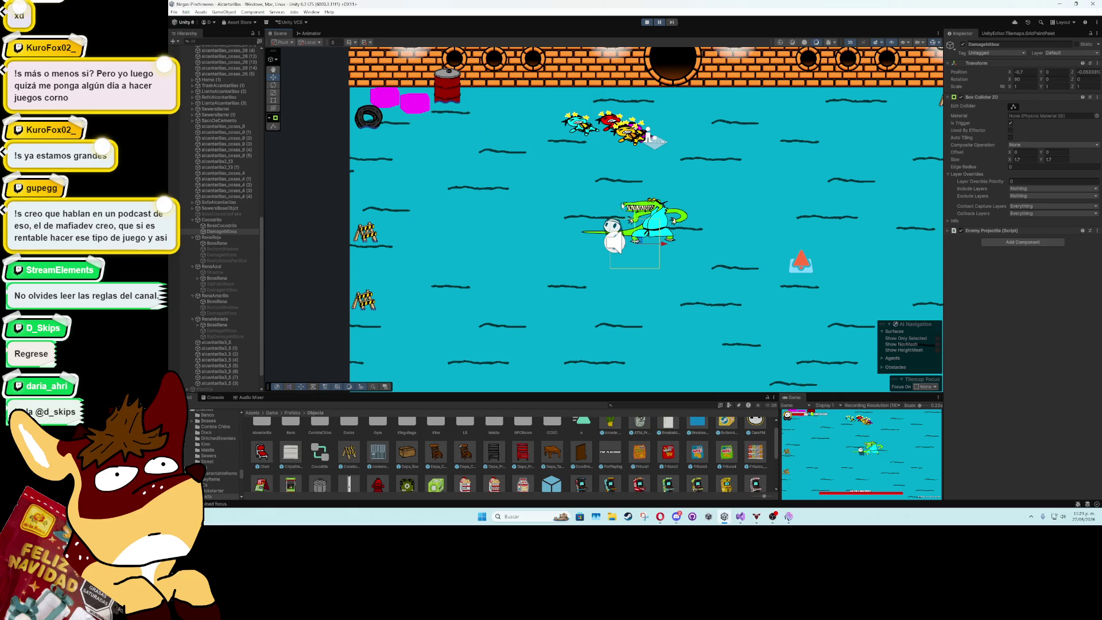
pyautogui.moveTo(636, 219); pyautogui.dragTo(635, 199)
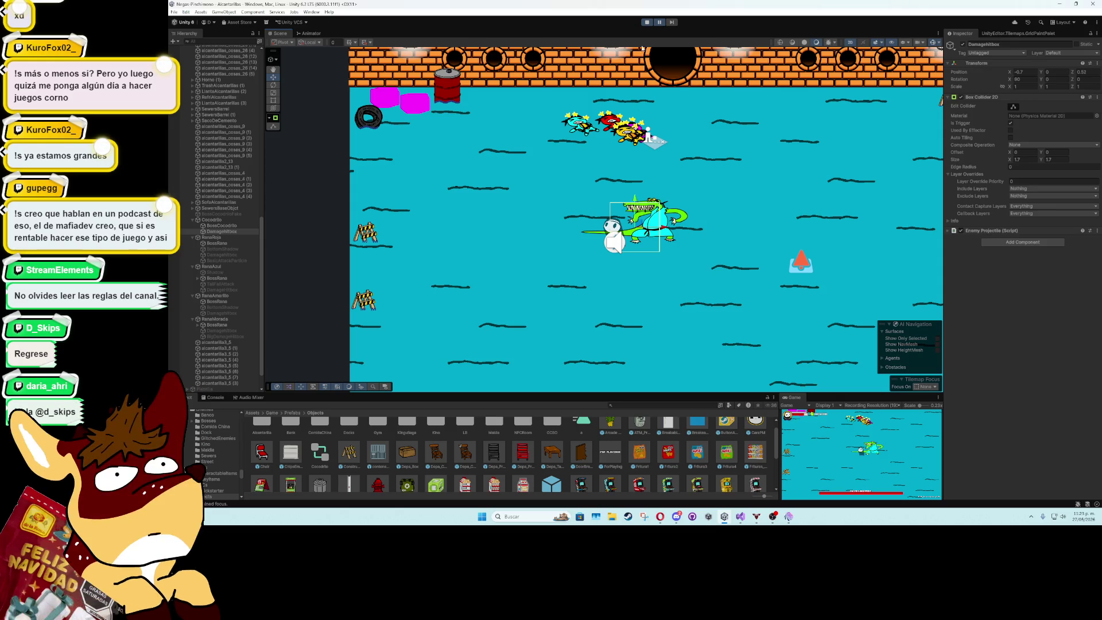
pyautogui.click(647, 23)
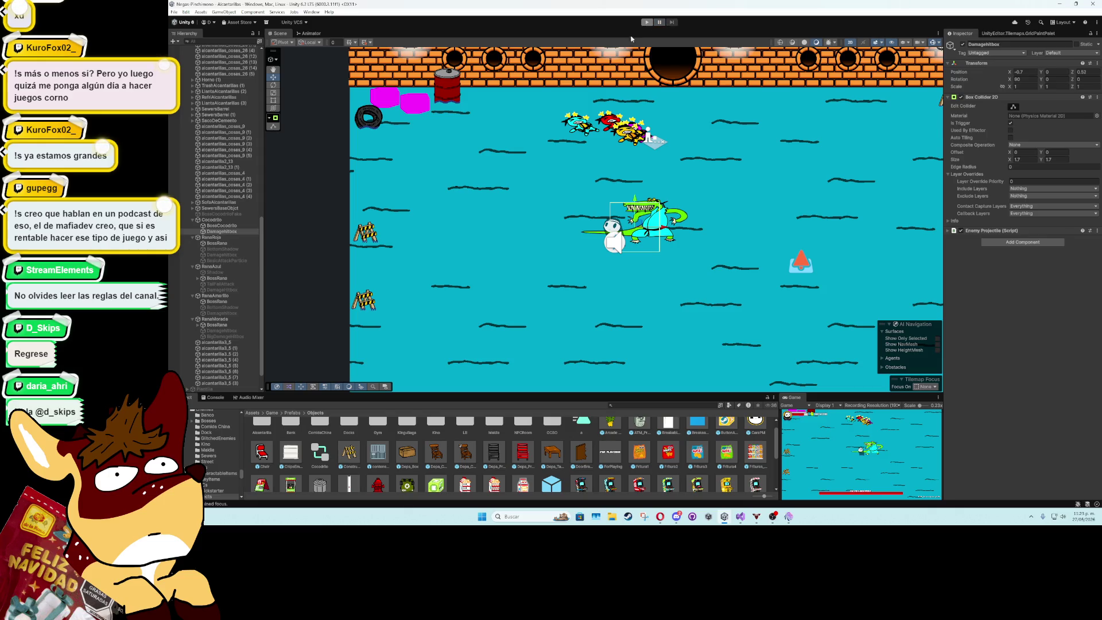
pyautogui.click(227, 231)
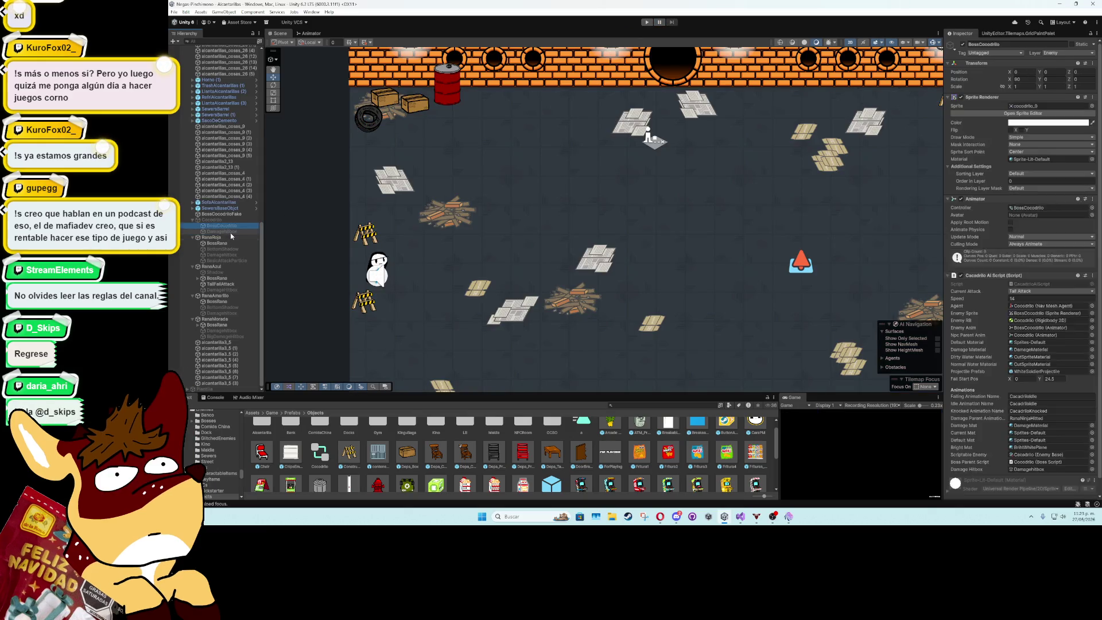
# Re-enable Damagehitbox and duplicate it as BigDamageHitbox
pyautogui.click(963, 45)
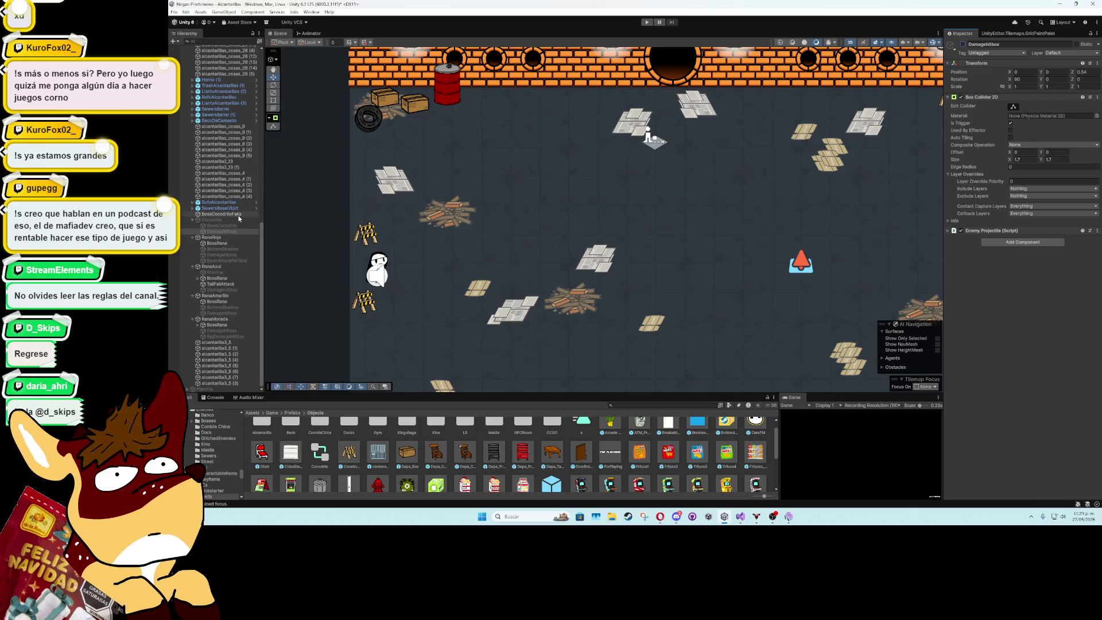
pyautogui.hotkey('ctrl', 'd')
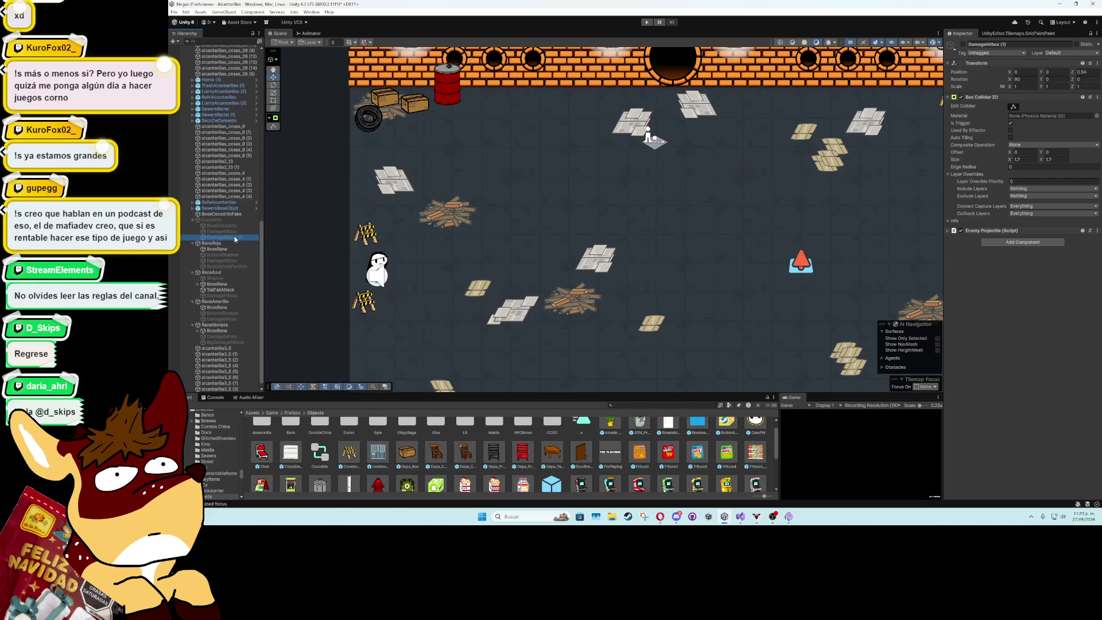
pyautogui.click(234, 238)
pyautogui.write('BigDa')
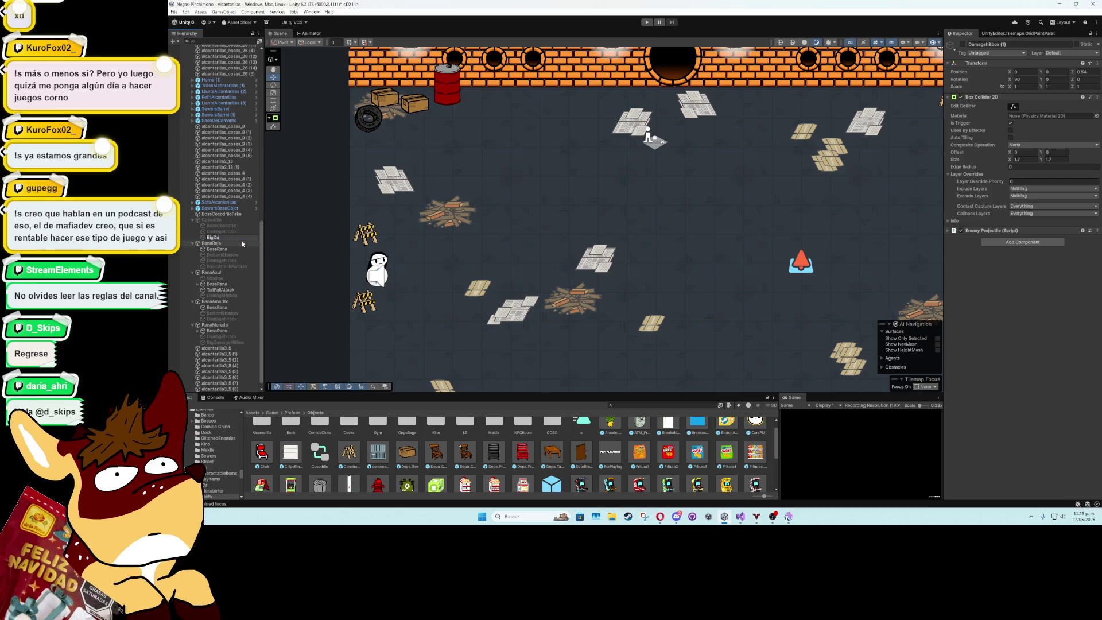
pyautogui.write('mageHitbox')
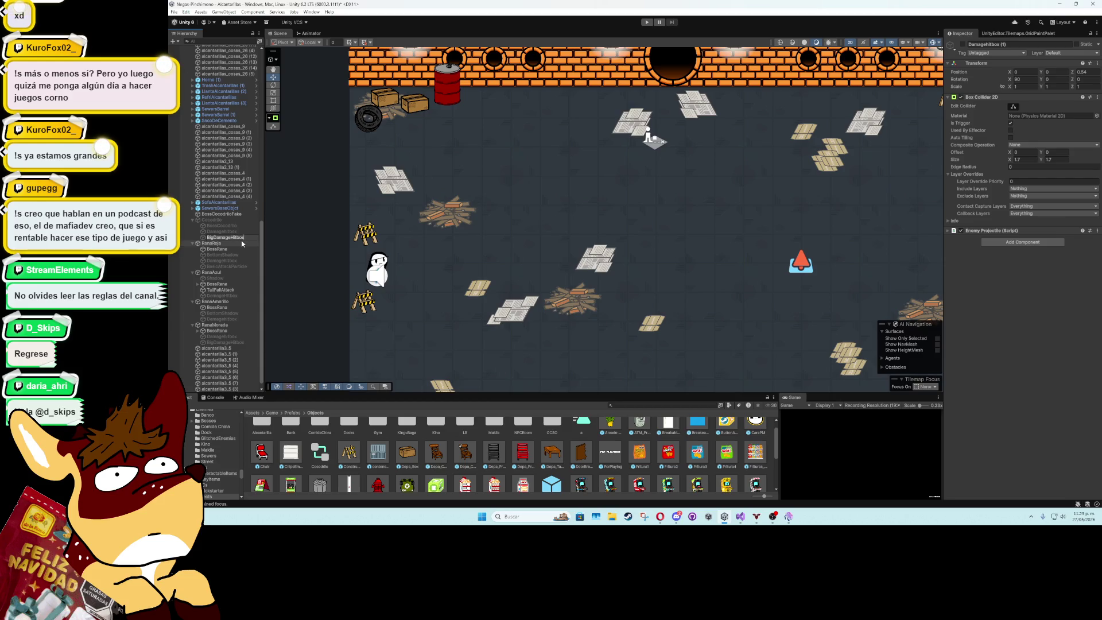
pyautogui.press('Return')
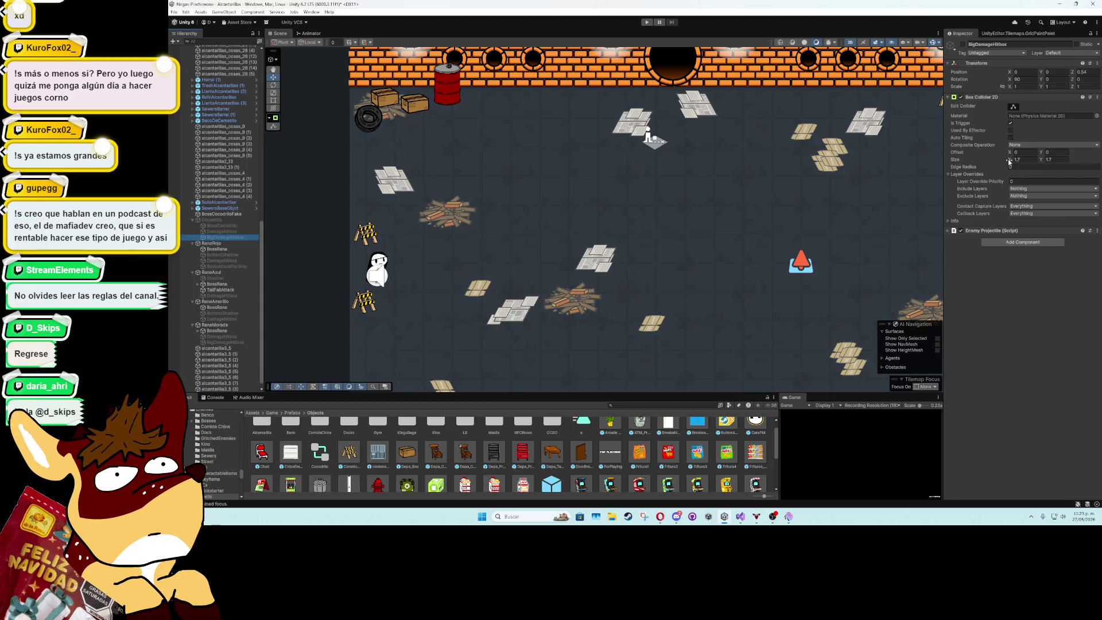
# Widen BigDamageHitbox's collider across the crocodile's body and keep its X position at 0
pyautogui.press('f')
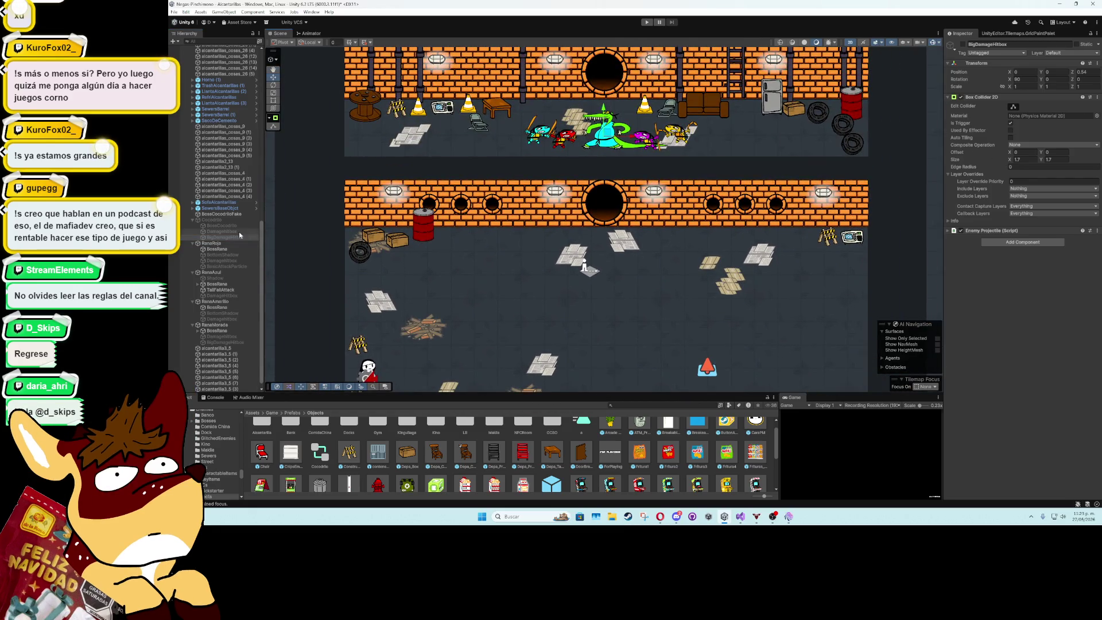
pyautogui.click(212, 219)
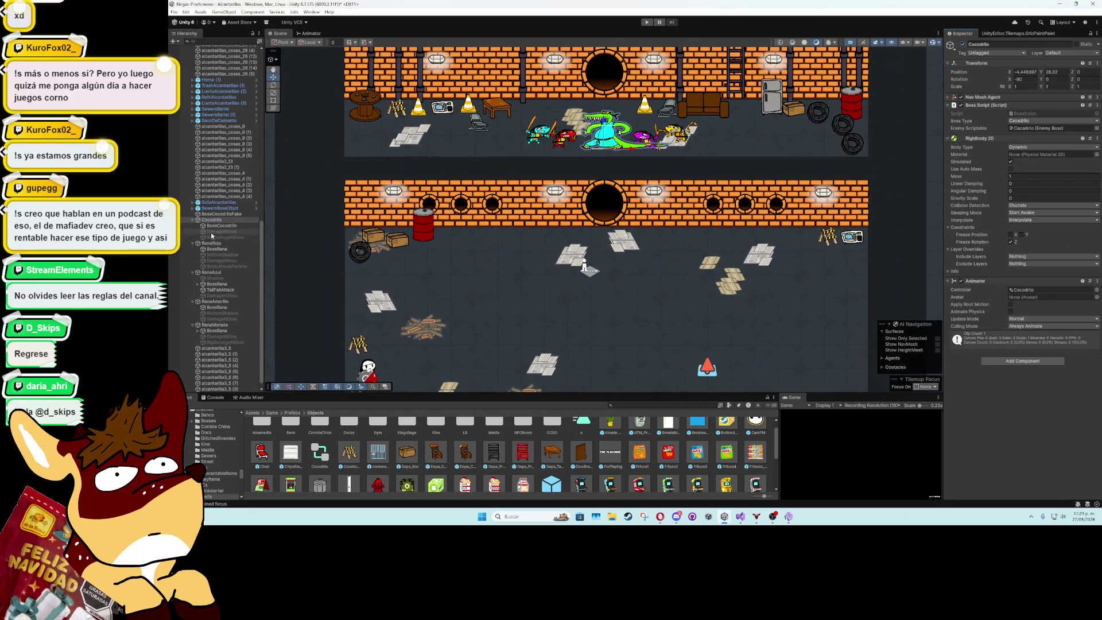
pyautogui.click(214, 237)
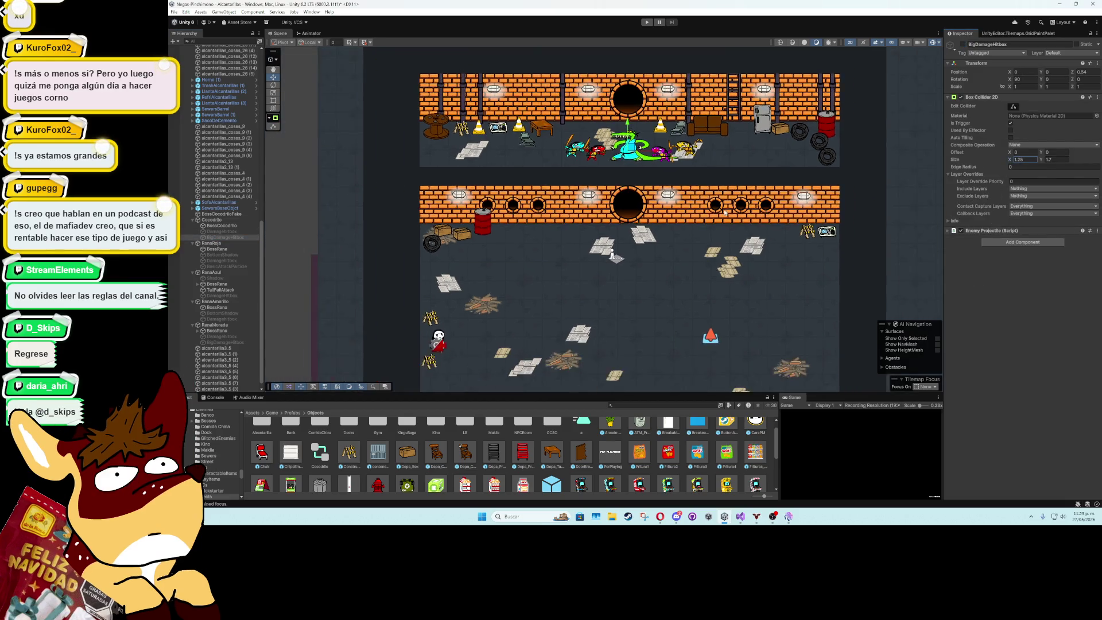
pyautogui.scroll(3, 649, 232)
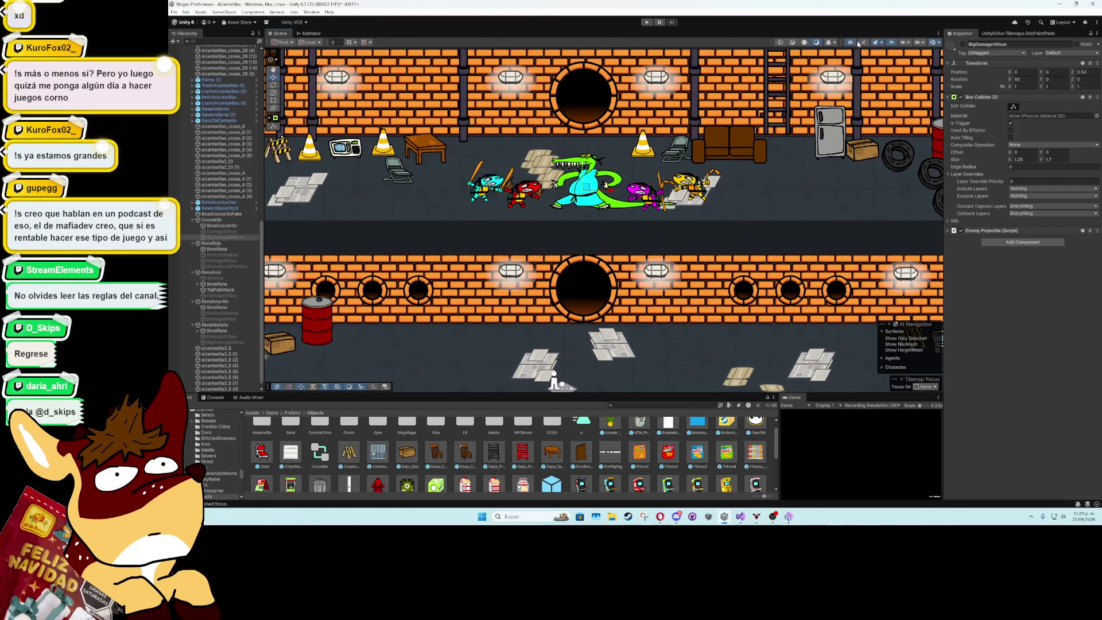
pyautogui.press('2')
pyautogui.moveTo(649, 231); pyautogui.dragTo(872, 115)
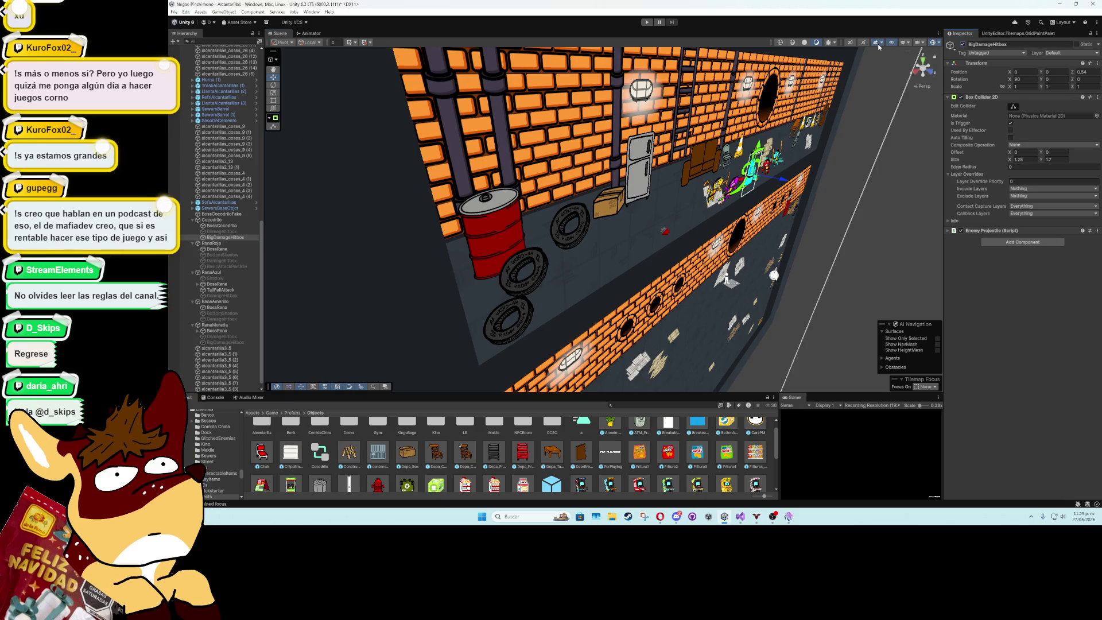
pyautogui.click(849, 43)
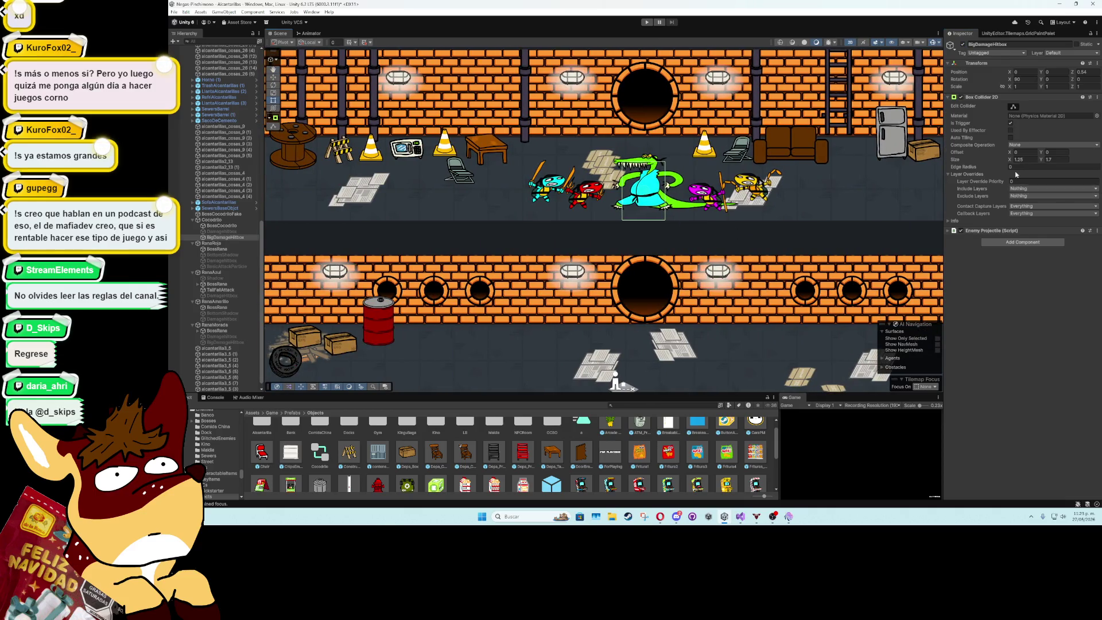
pyautogui.moveTo(1013, 161); pyautogui.dragTo(1032, 162)
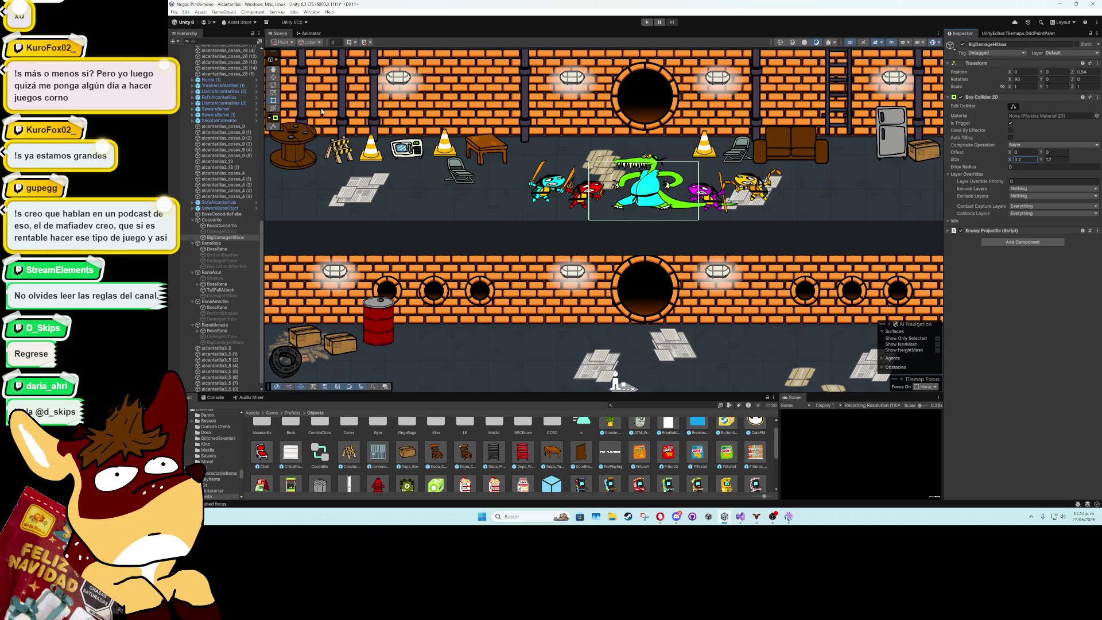
pyautogui.moveTo(667, 191); pyautogui.dragTo(634, 191)
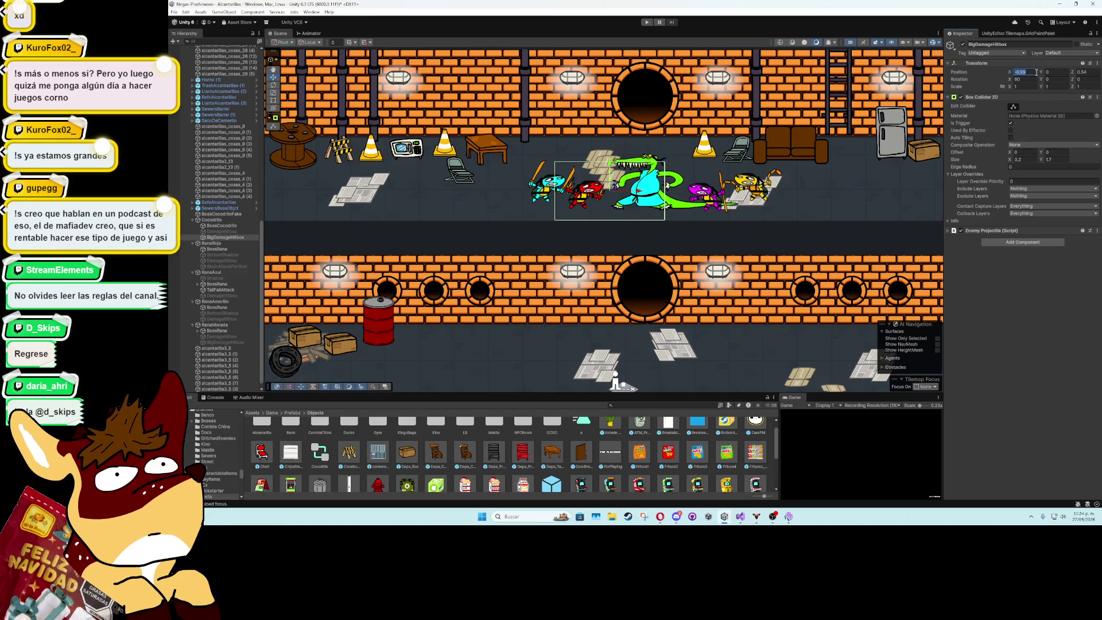
pyautogui.press('Return')
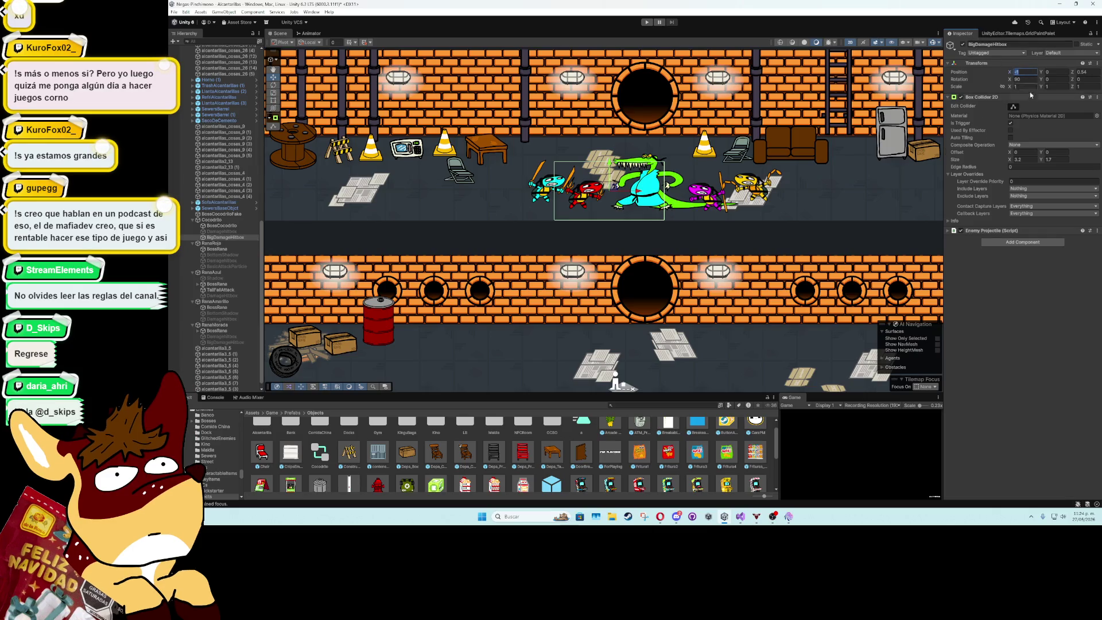
pyautogui.write('0')
pyautogui.press('Return')
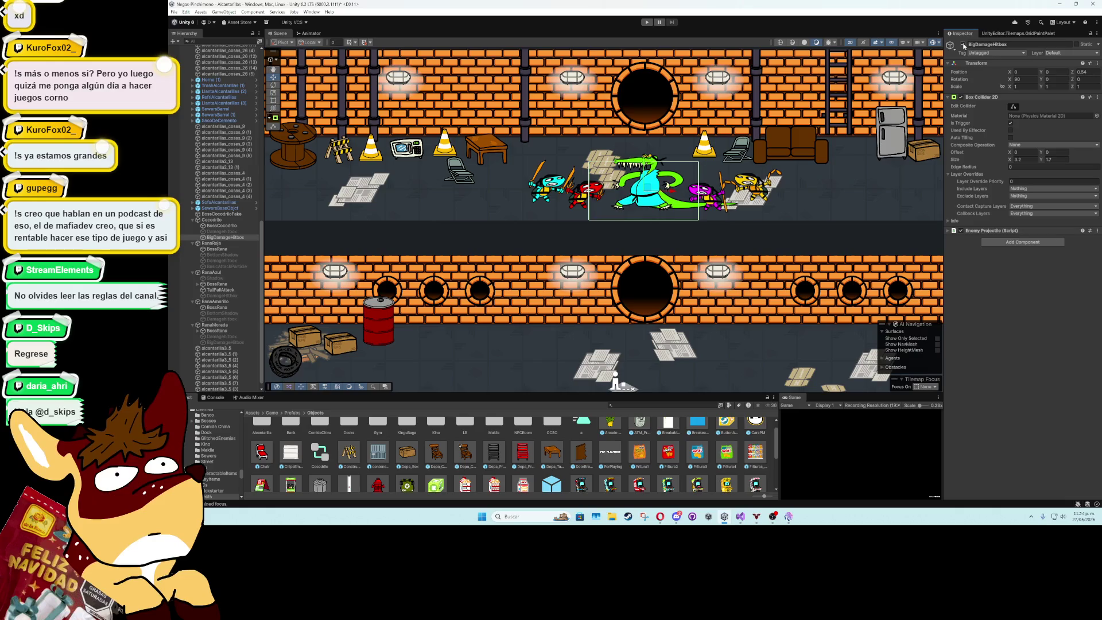
# Deactivate BigDamageHitbox, select Cocodrilo and minimize Unity
pyautogui.click(963, 44)
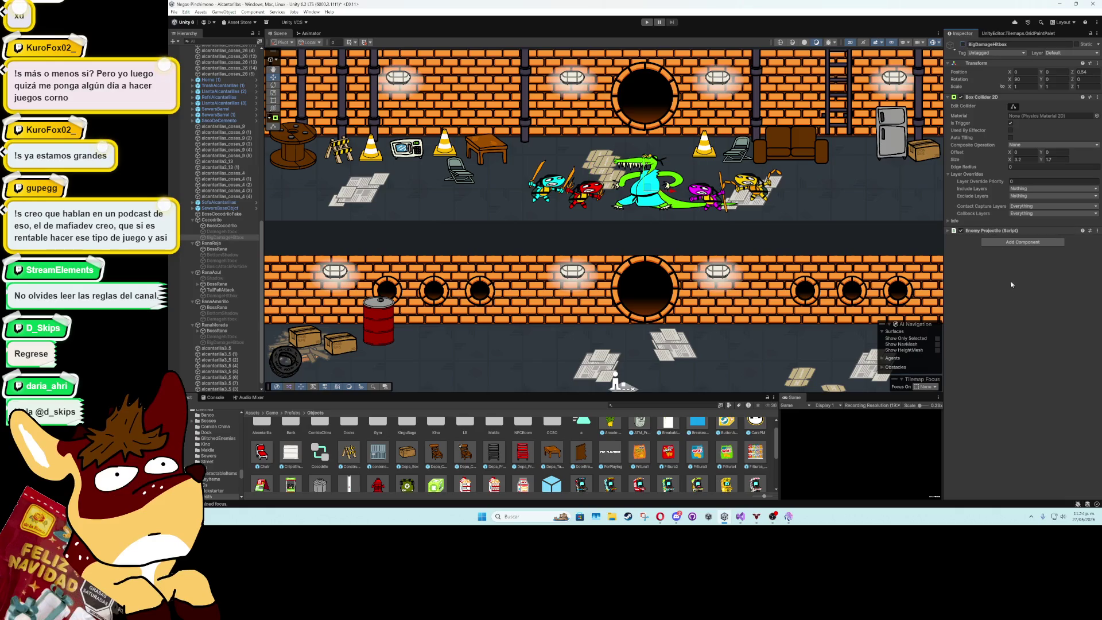
pyautogui.click(232, 220)
pyautogui.click(1061, 4)
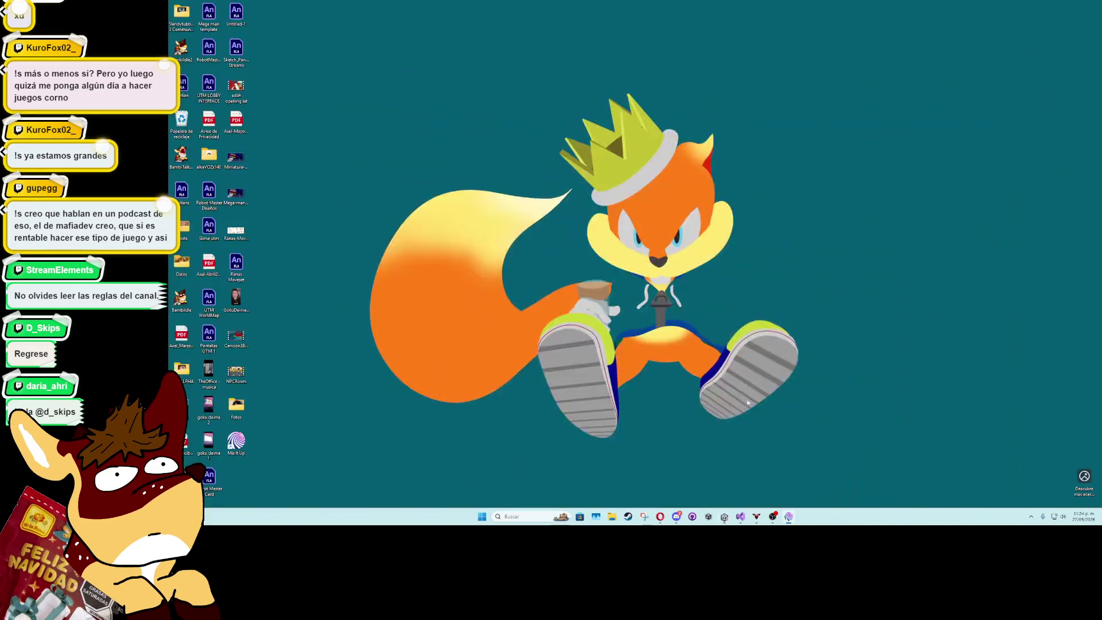
# Duplicate the damageHitbox declaration as a new serialized bigDamageHitbox field
pyautogui.click(741, 516)
pyautogui.scroll(20, 565, 258)
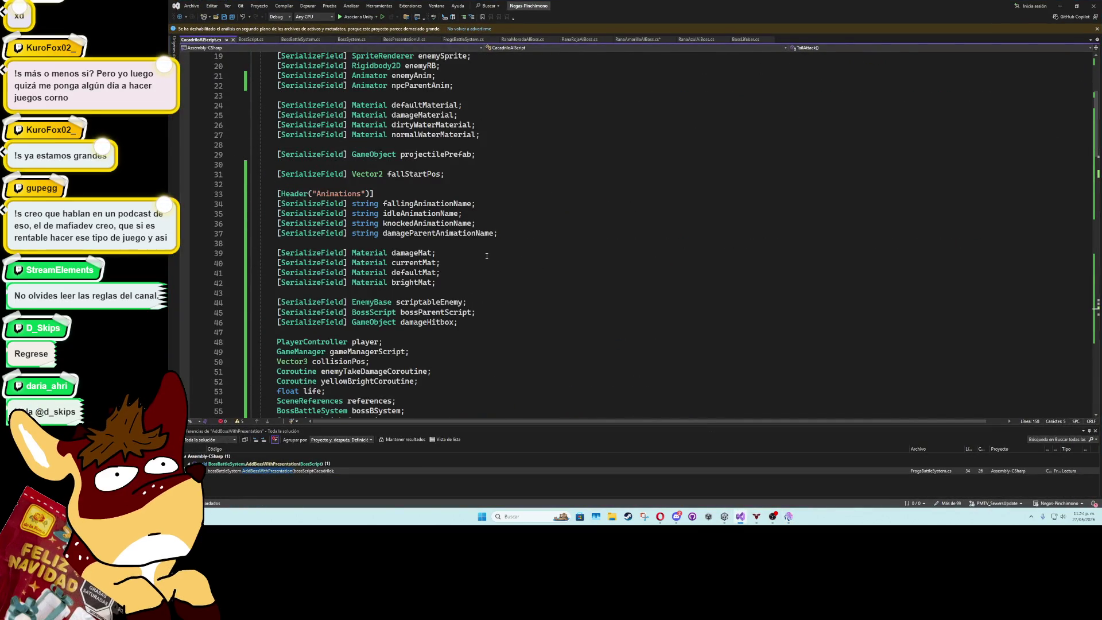
pyautogui.scroll(4, 487, 256)
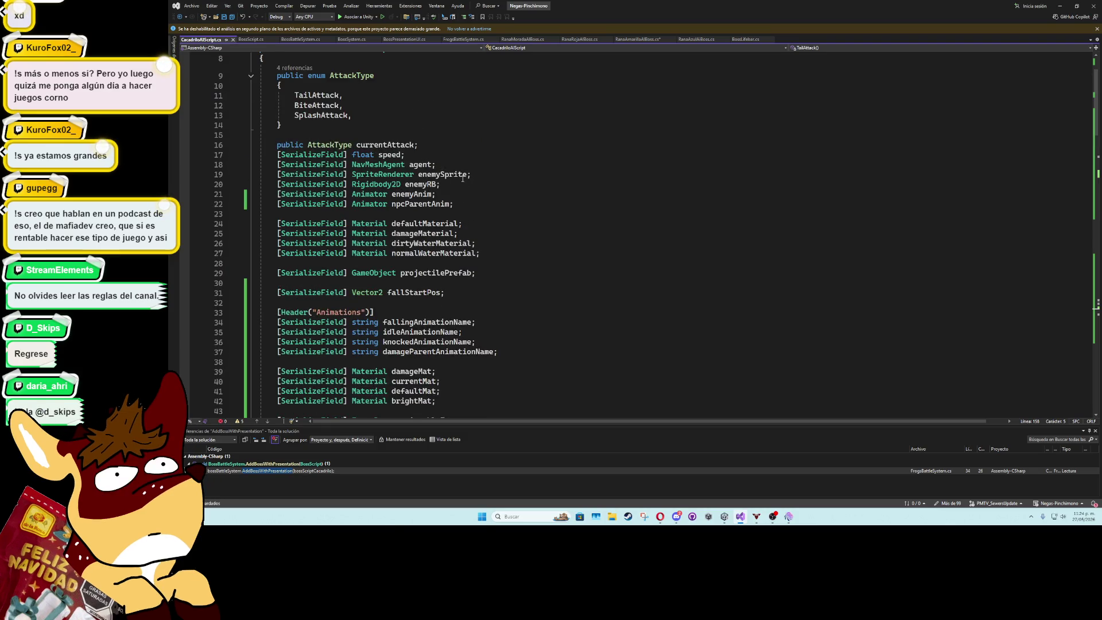
pyautogui.scroll(-5, 467, 201)
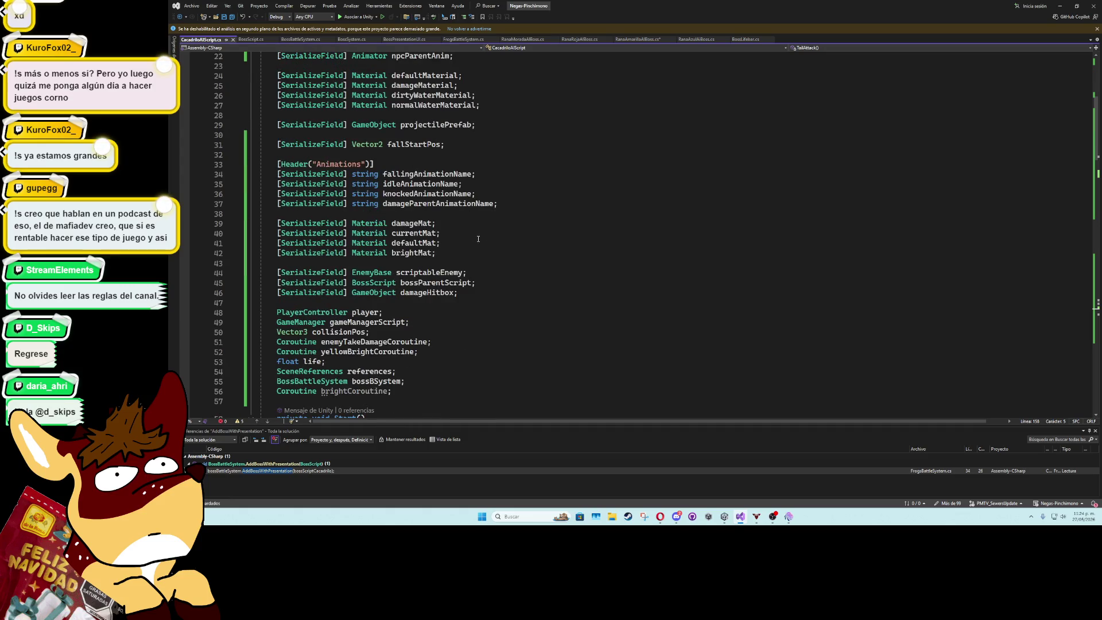
pyautogui.click(466, 294)
pyautogui.hotkey('ctrl', 'd')
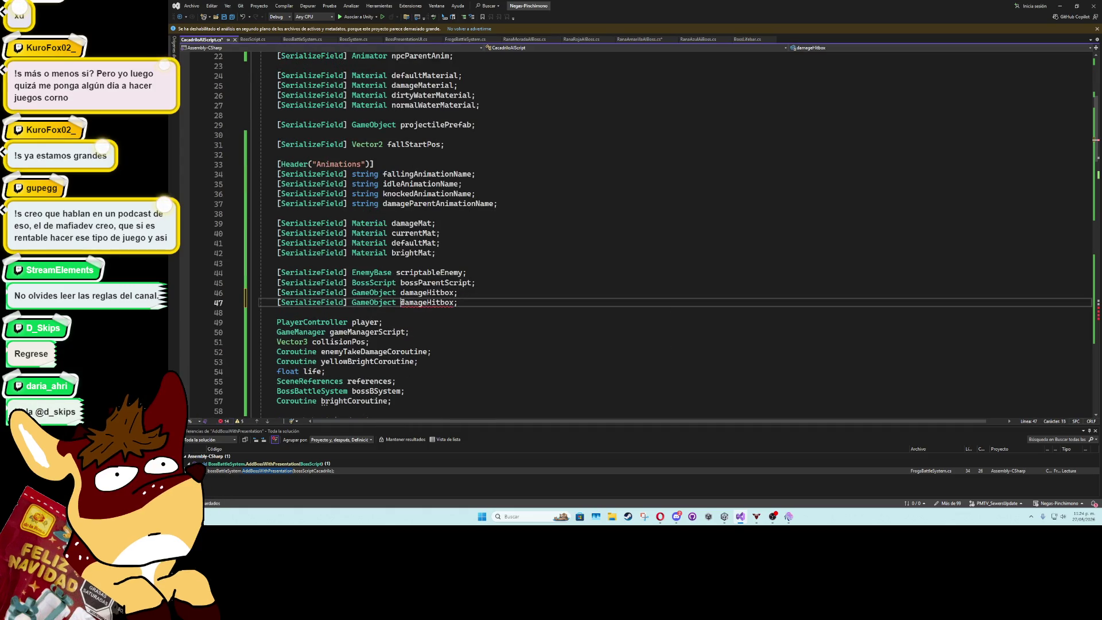
pyautogui.write('bi')
pyautogui.press('Delete')
pyautogui.write('D')
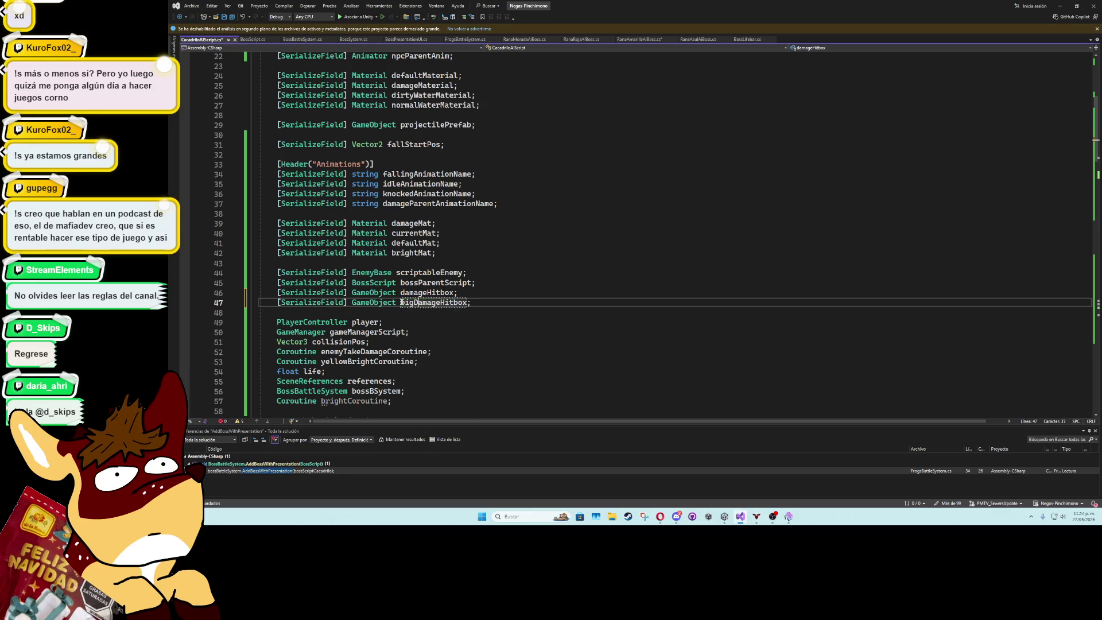
pyautogui.press('Down')
pyautogui.doubleClick(465, 303)
pyautogui.hotkey('ctrl', 'c')
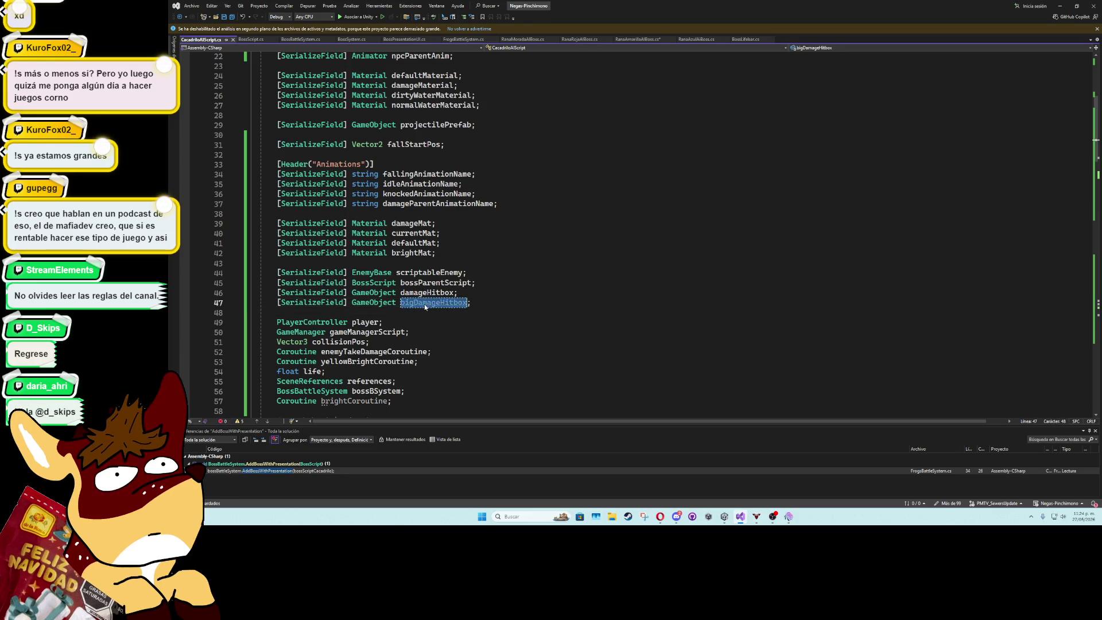
# Collapse BrightCoroutine and expand the TailAttack coroutine body
pyautogui.scroll(-11, 471, 237)
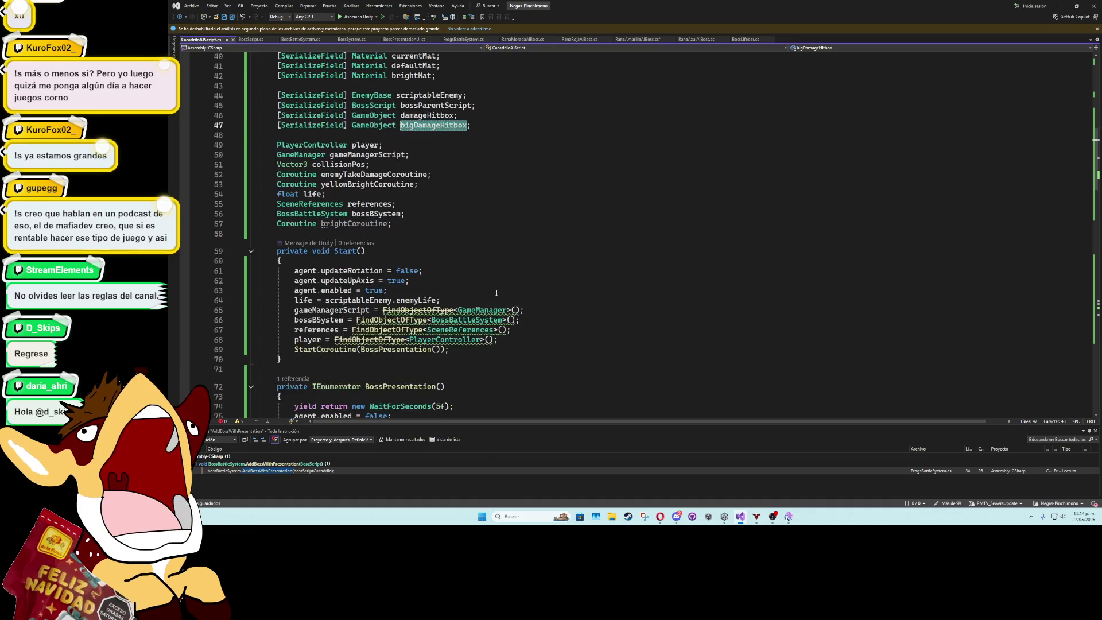
pyautogui.scroll(4, 471, 237)
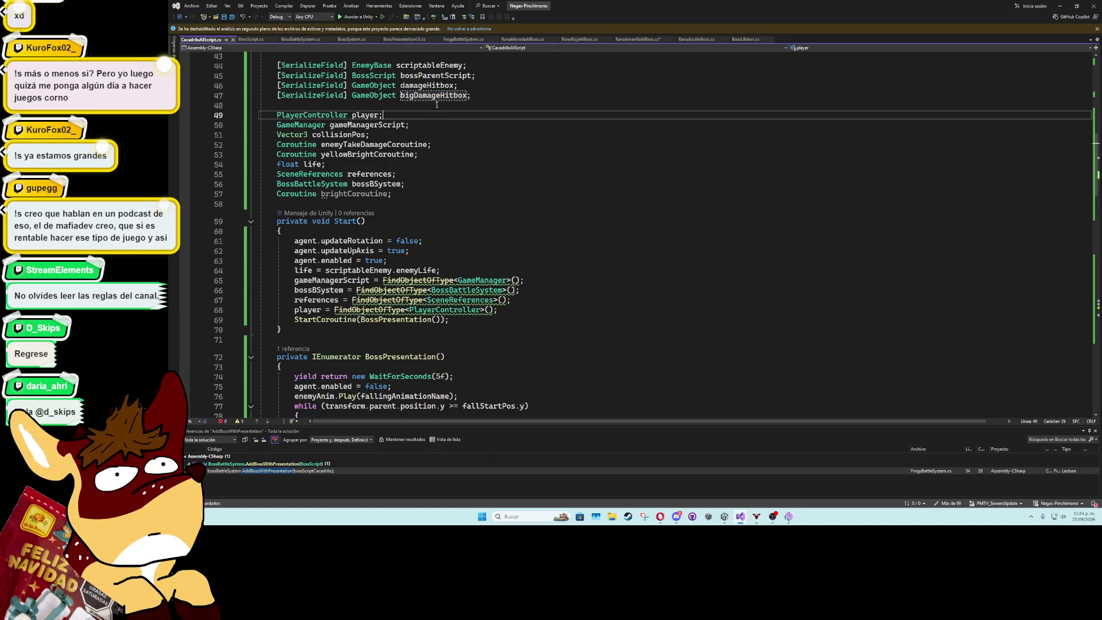
pyautogui.scroll(-5, 463, 246)
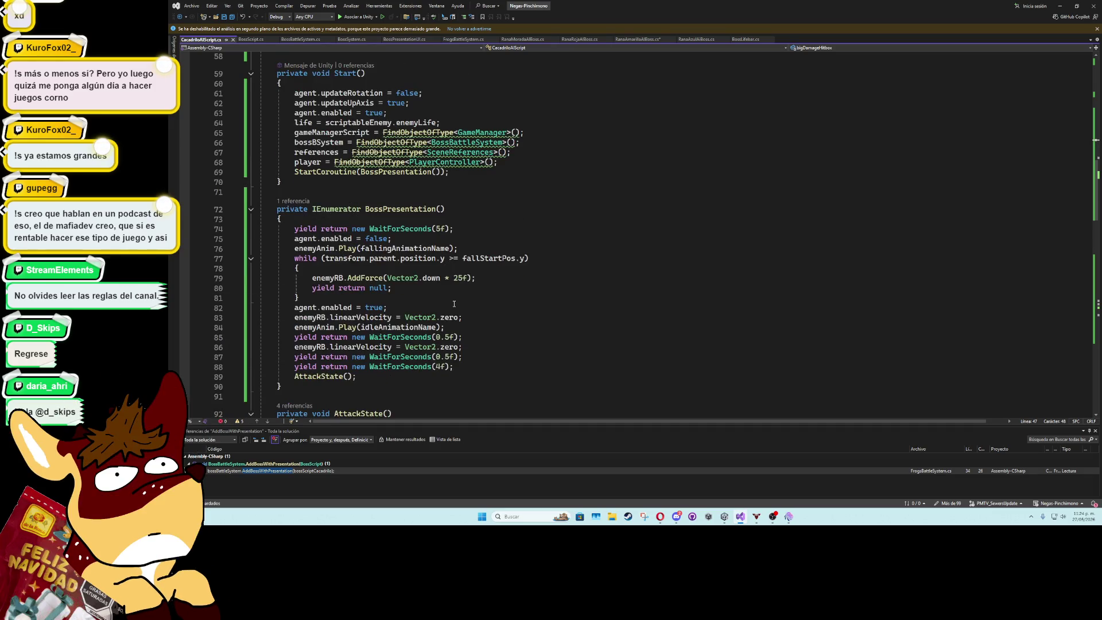
pyautogui.scroll(-20, 454, 304)
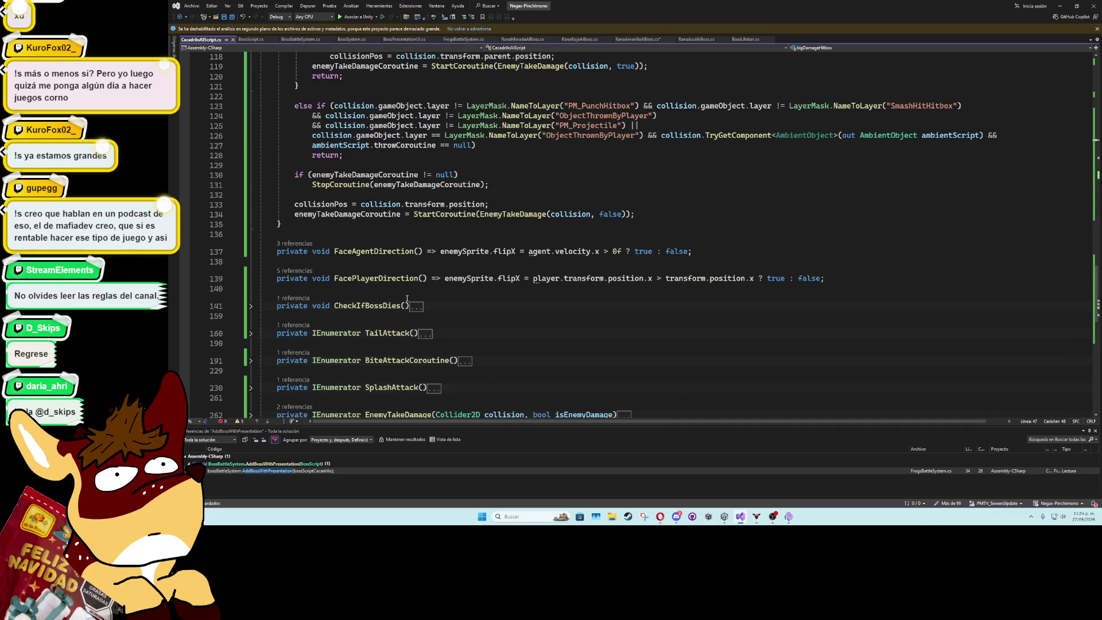
pyautogui.scroll(-5, 407, 298)
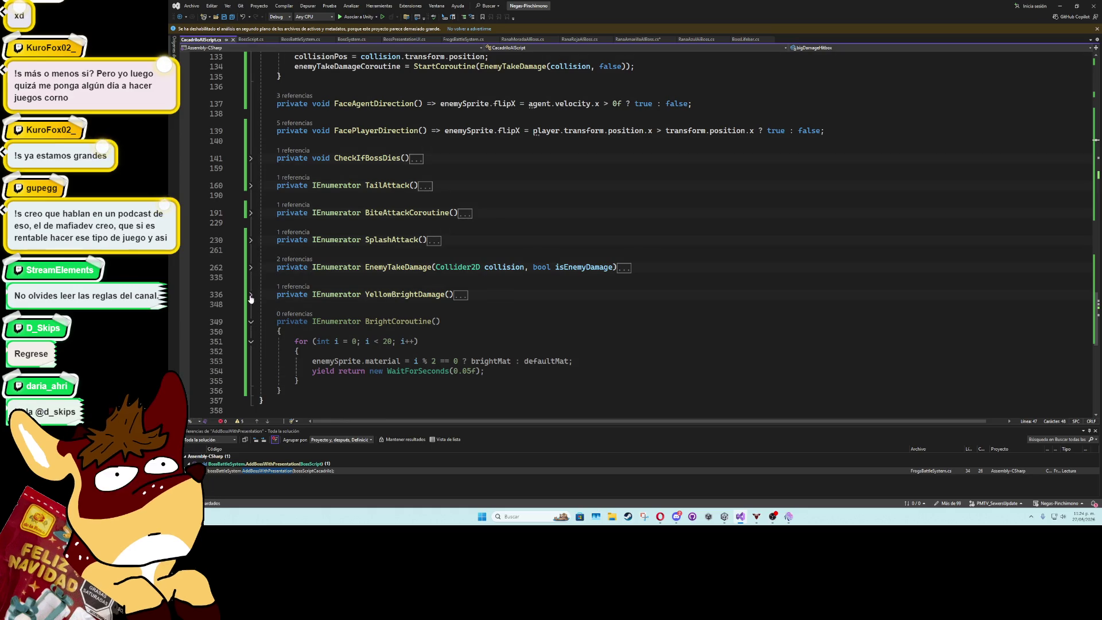
pyautogui.click(252, 322)
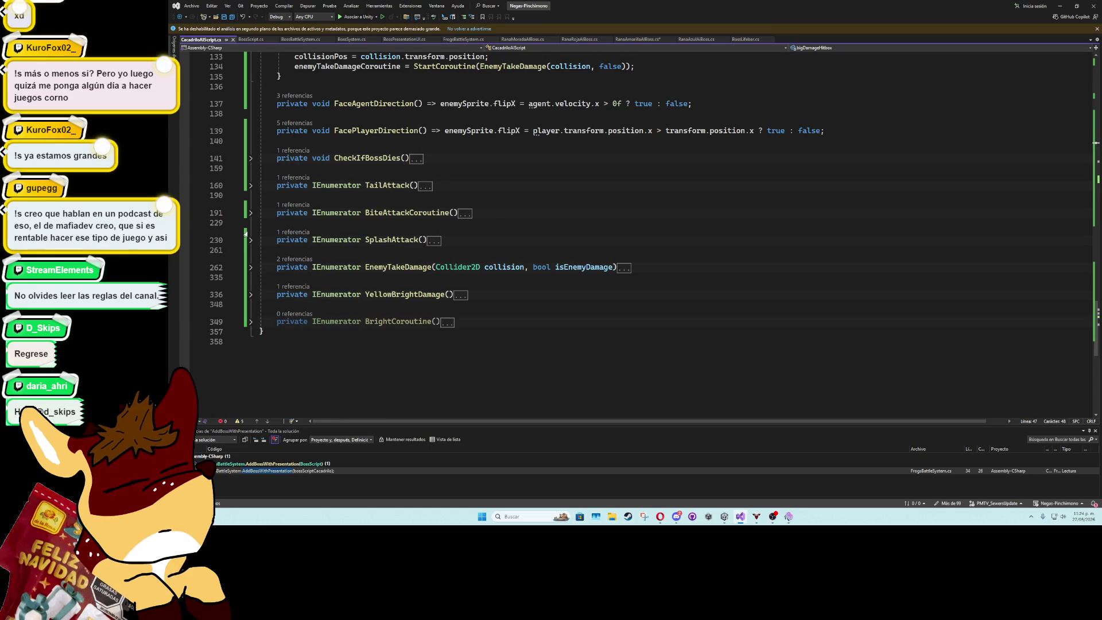
pyautogui.click(251, 185)
pyautogui.scroll(-4, 375, 262)
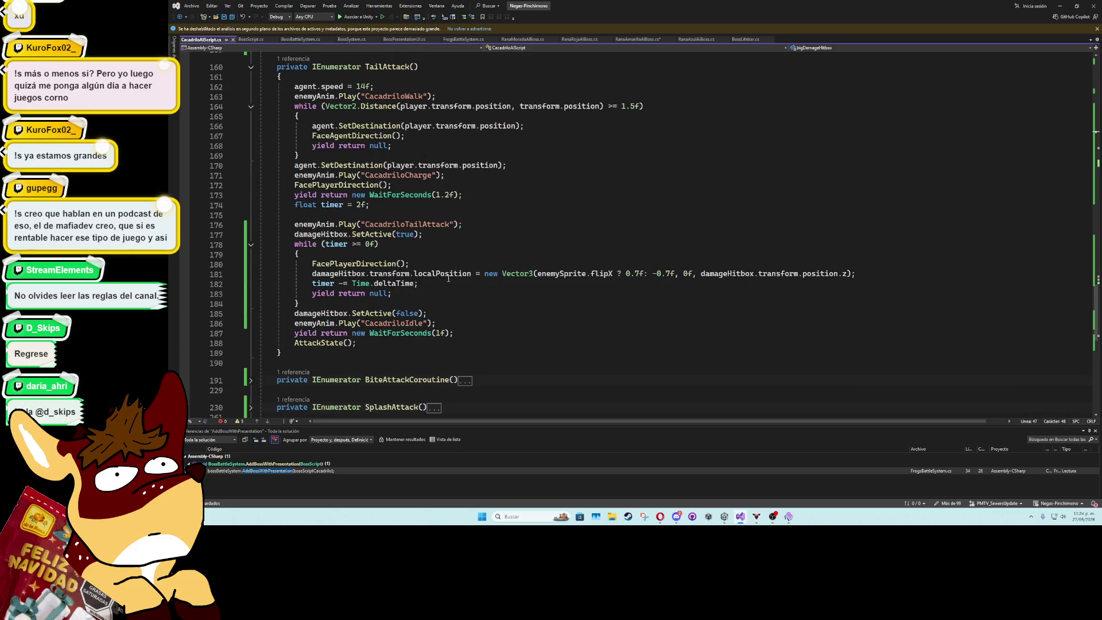
# On line 181, use bigDamageHitbox with offsets 1f/-1f and its localPosition.z
pyautogui.doubleClick(355, 274)
pyautogui.hotkey('ctrl', 'v')
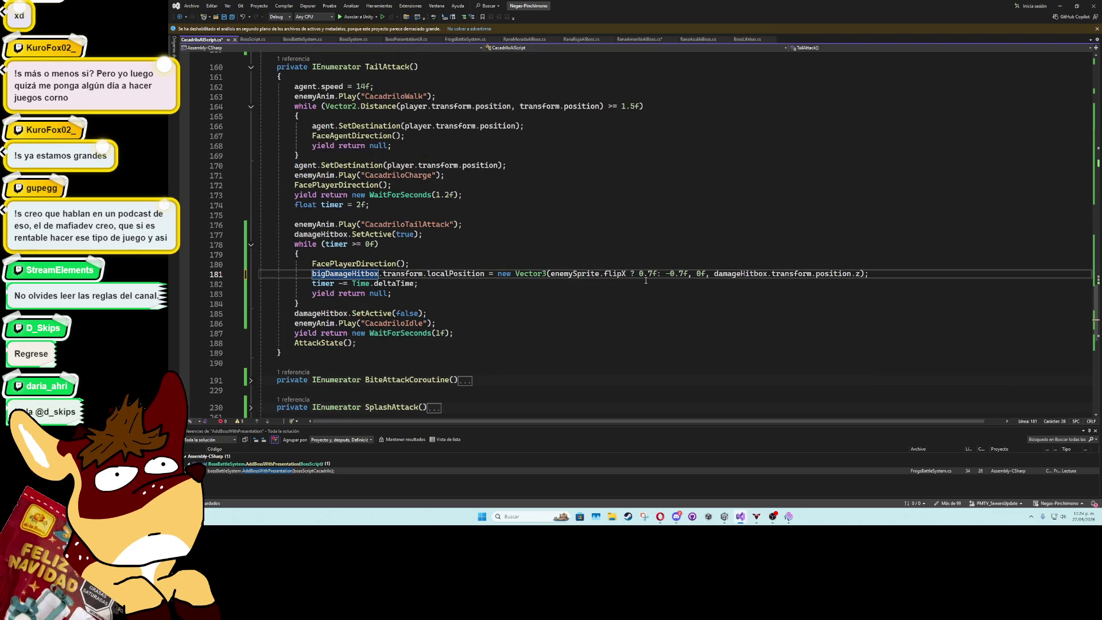
pyautogui.moveTo(652, 273)
pyautogui.mouseDown()
pyautogui.moveTo(639, 274)
pyautogui.moveTo(666, 274)
pyautogui.mouseUp()
pyautogui.write('1f: -')
pyautogui.write('1')
pyautogui.click(664, 265)
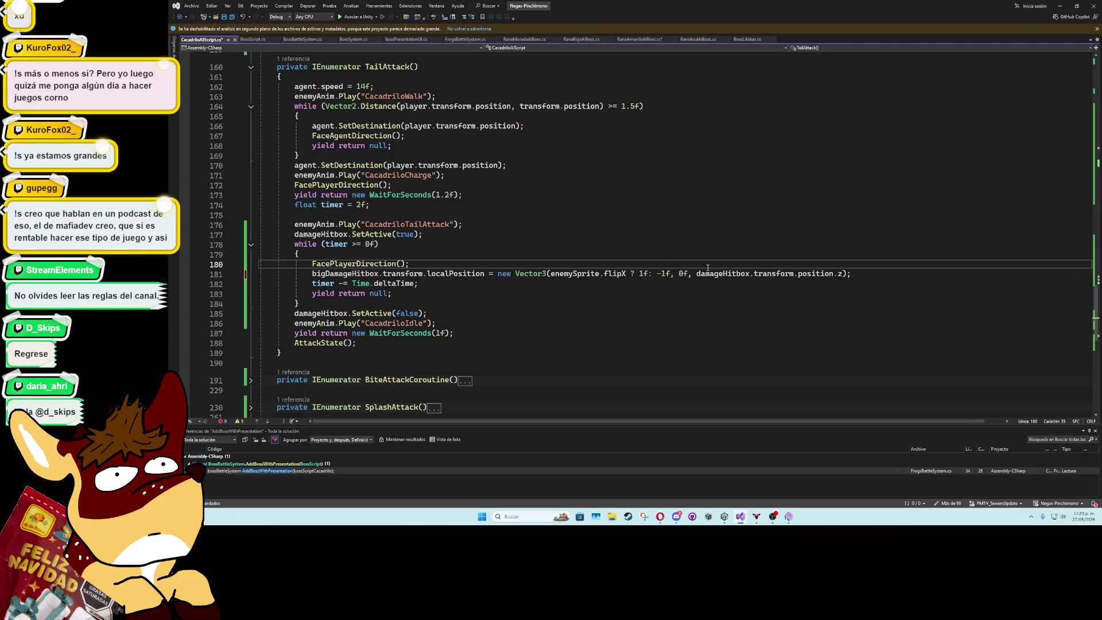
pyautogui.doubleClick(714, 274)
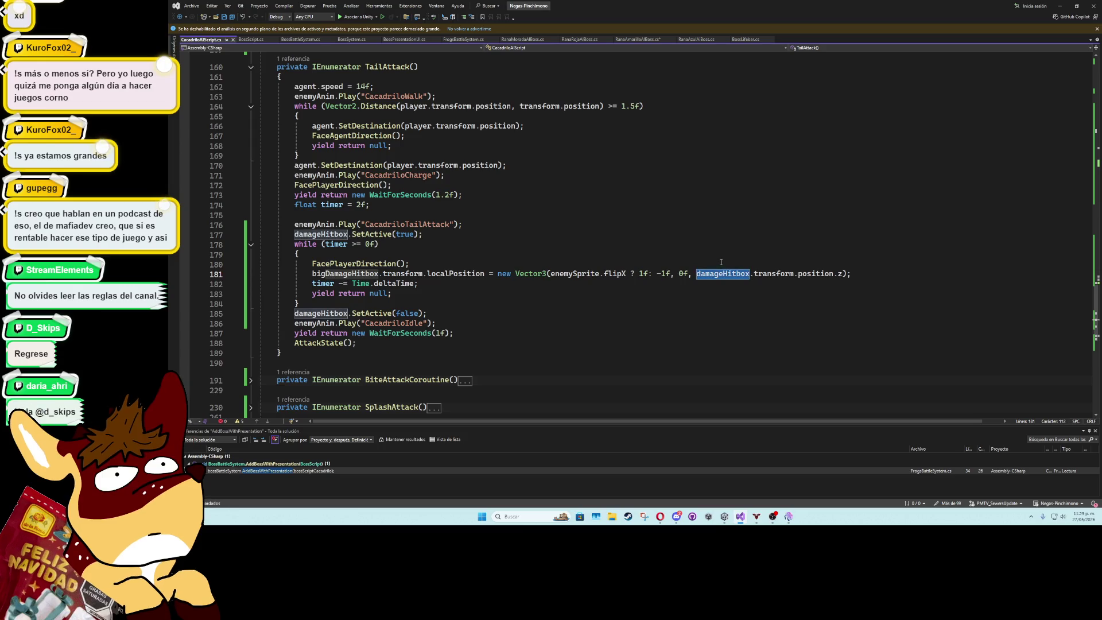
pyautogui.write('big')
pyautogui.press('Tab')
pyautogui.click(721, 262)
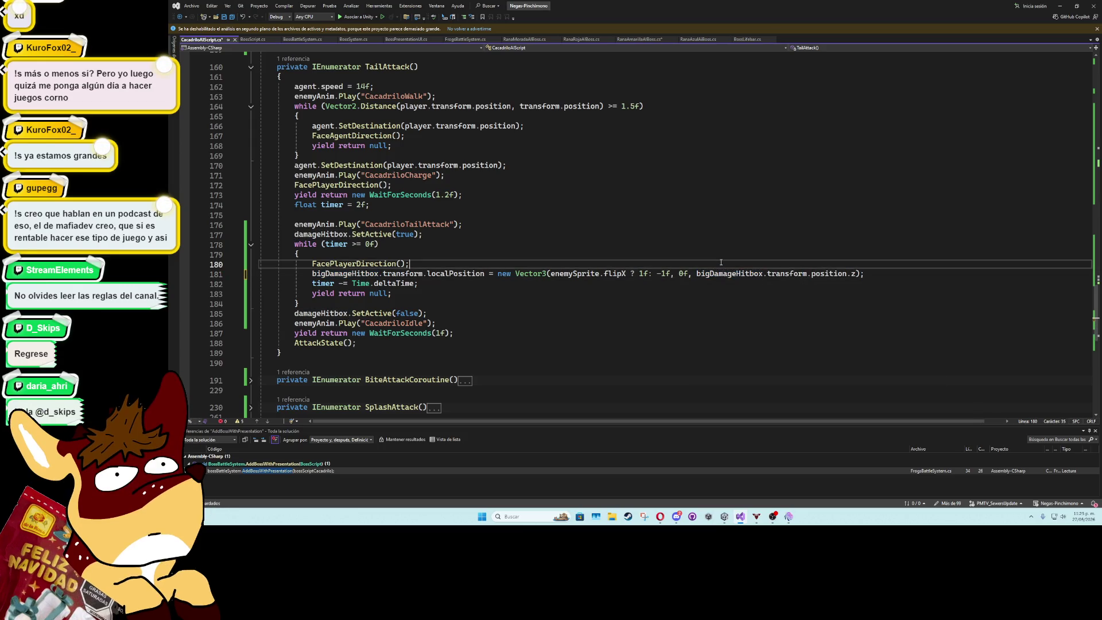
pyautogui.click(819, 275)
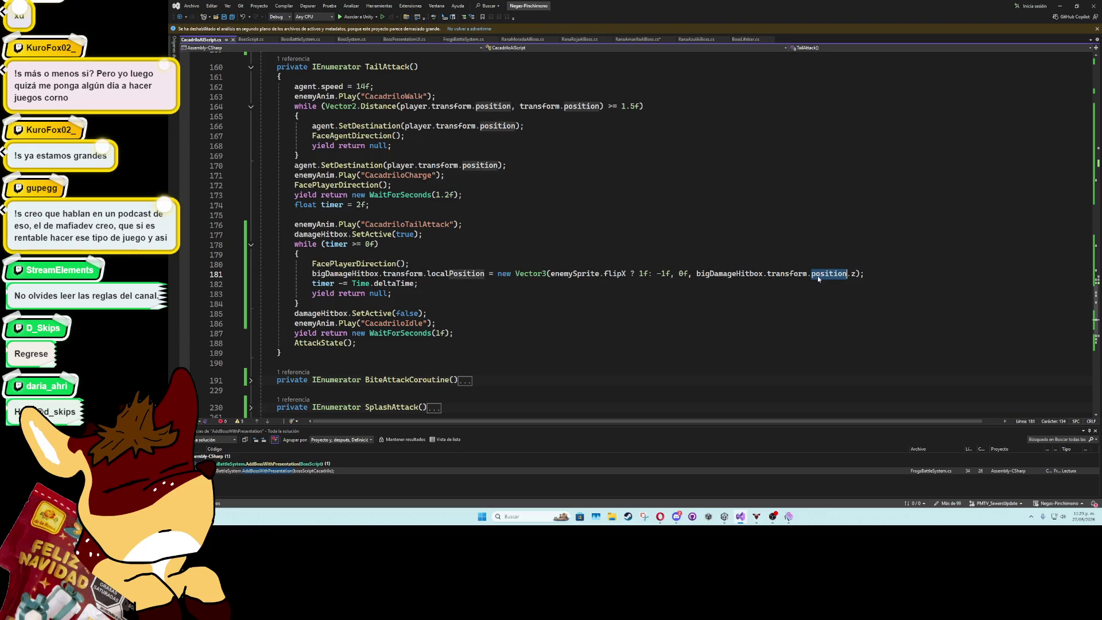
pyautogui.write('local')
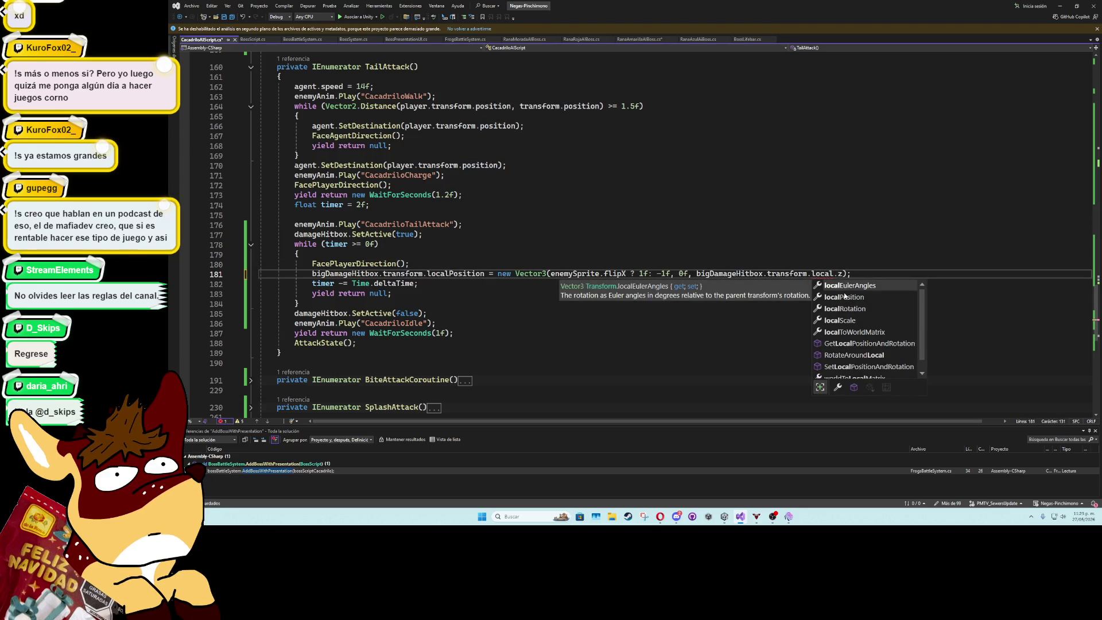
pyautogui.press('Tab')
pyautogui.doubleClick(844, 274)
pyautogui.hotkey('ctrl', 'c')
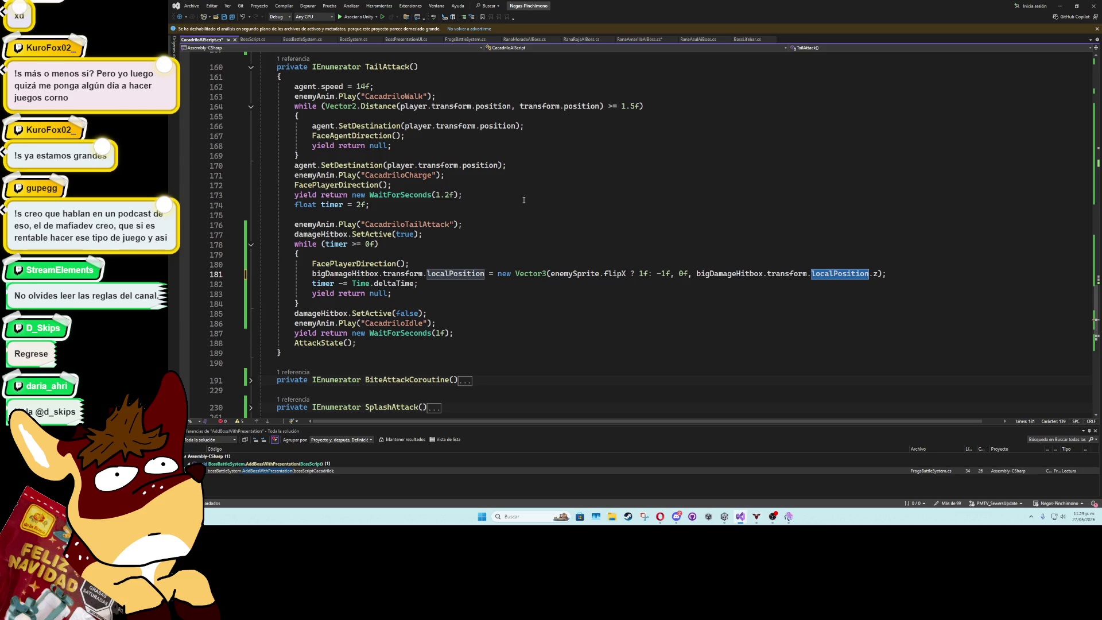
# Change position to localPosition in the BiteAttackCoroutine hitbox line 217
pyautogui.scroll(4, 388, 221)
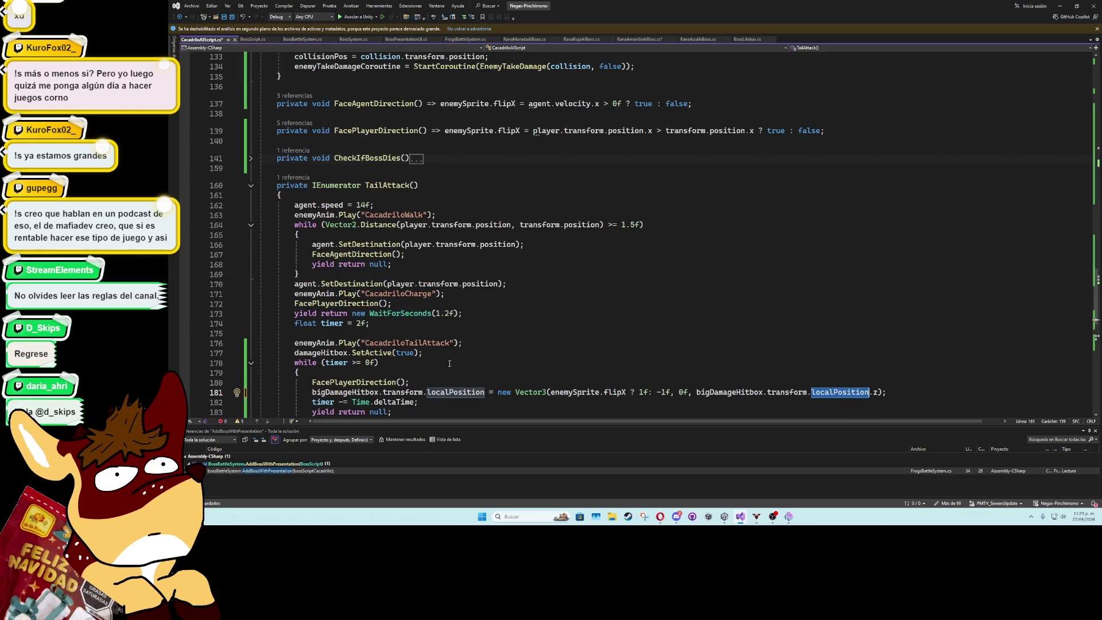
pyautogui.click(250, 185)
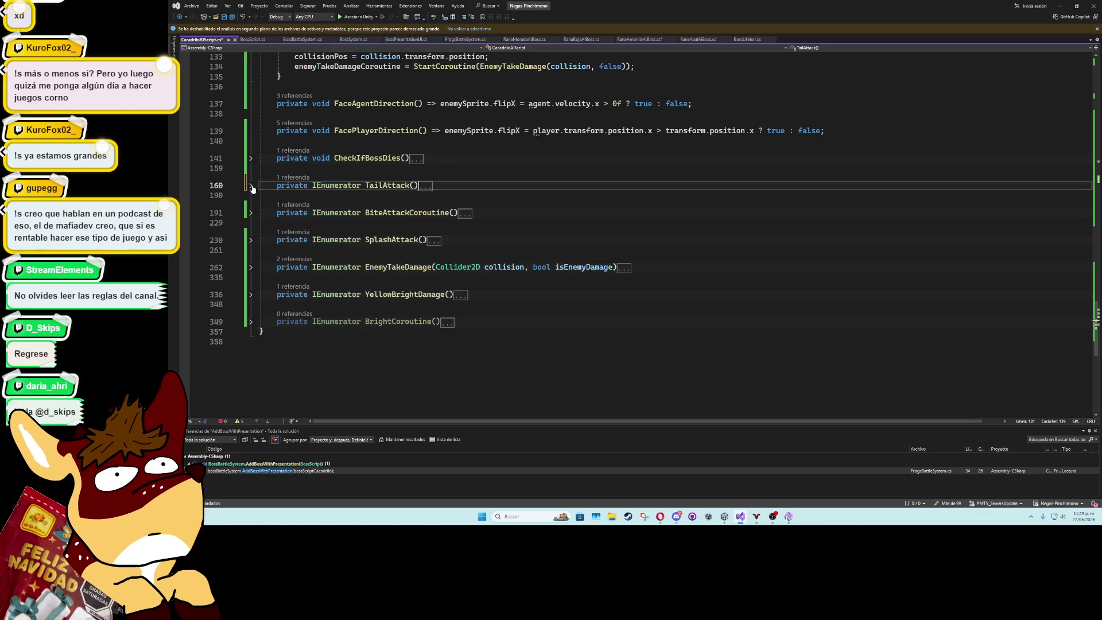
pyautogui.scroll(-5, 474, 280)
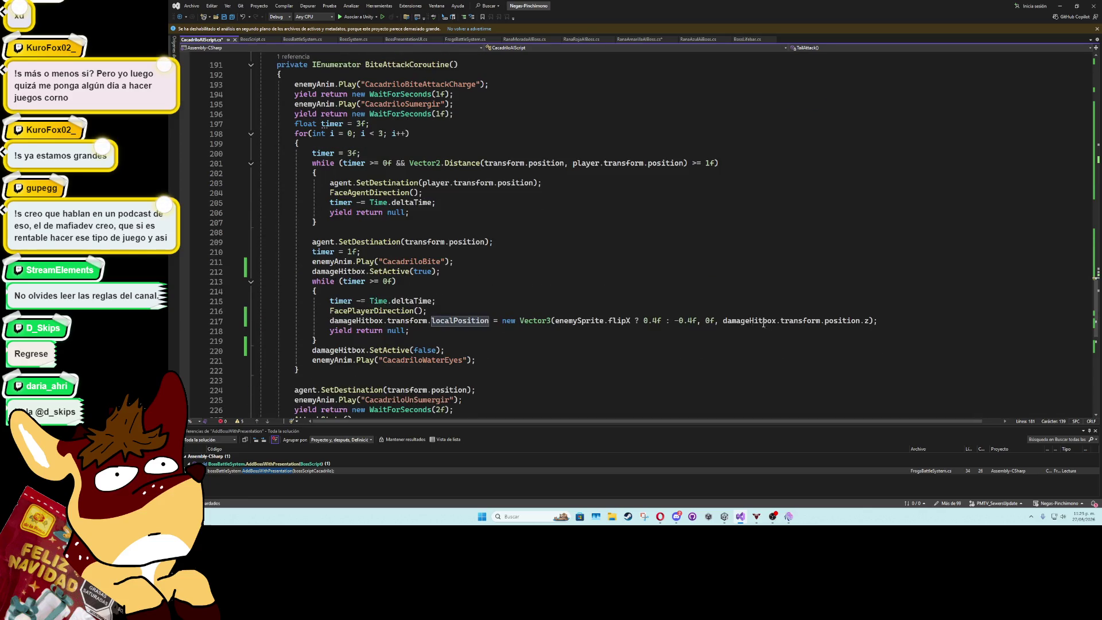
pyautogui.doubleClick(807, 320)
pyautogui.doubleClick(841, 321)
pyautogui.hotkey('ctrl', 'v')
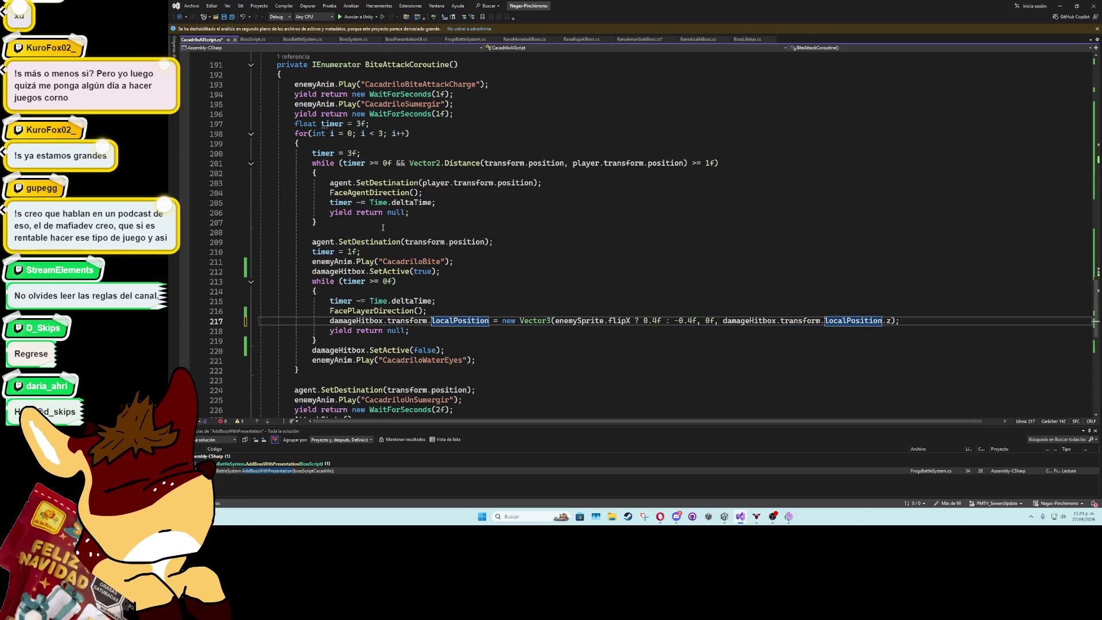
# Change position to localPosition on SplashAttack line 247, save, and minimize Visual Studio
pyautogui.click(251, 65)
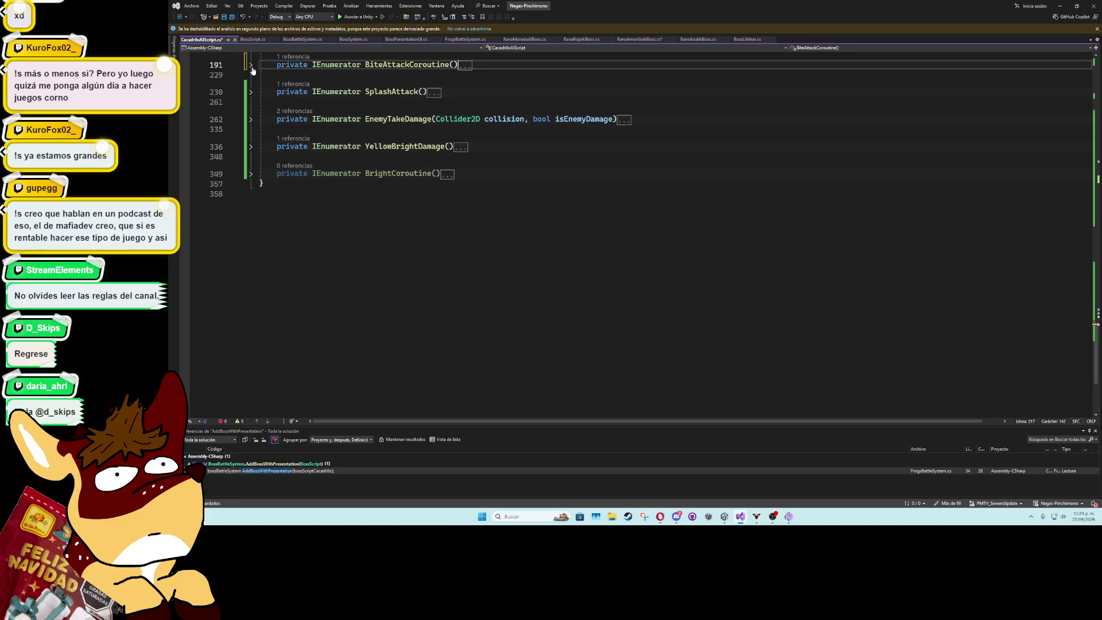
pyautogui.click(251, 92)
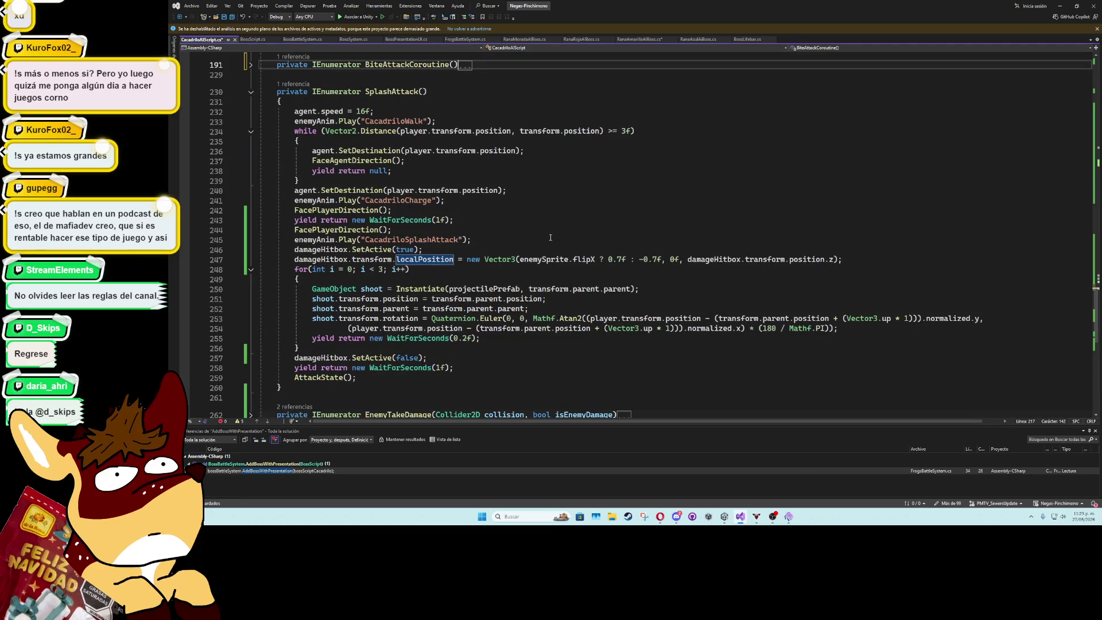
pyautogui.doubleClick(807, 259)
pyautogui.hotkey('ctrl', 'v')
pyautogui.click(567, 246)
pyautogui.hotkey('ctrl', 's')
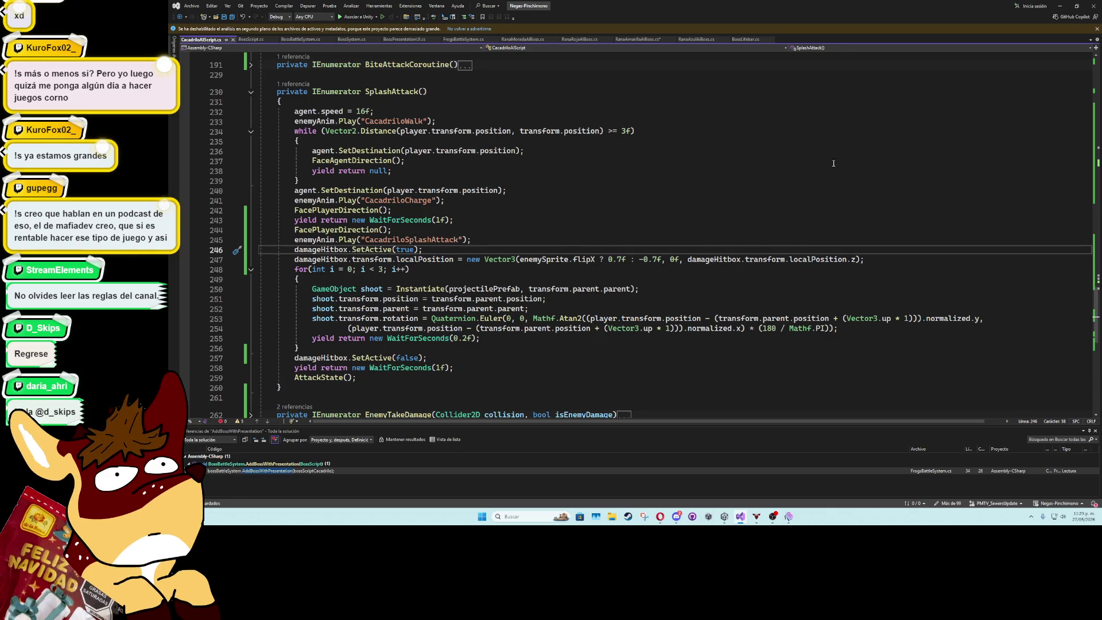
pyautogui.click(1059, 7)
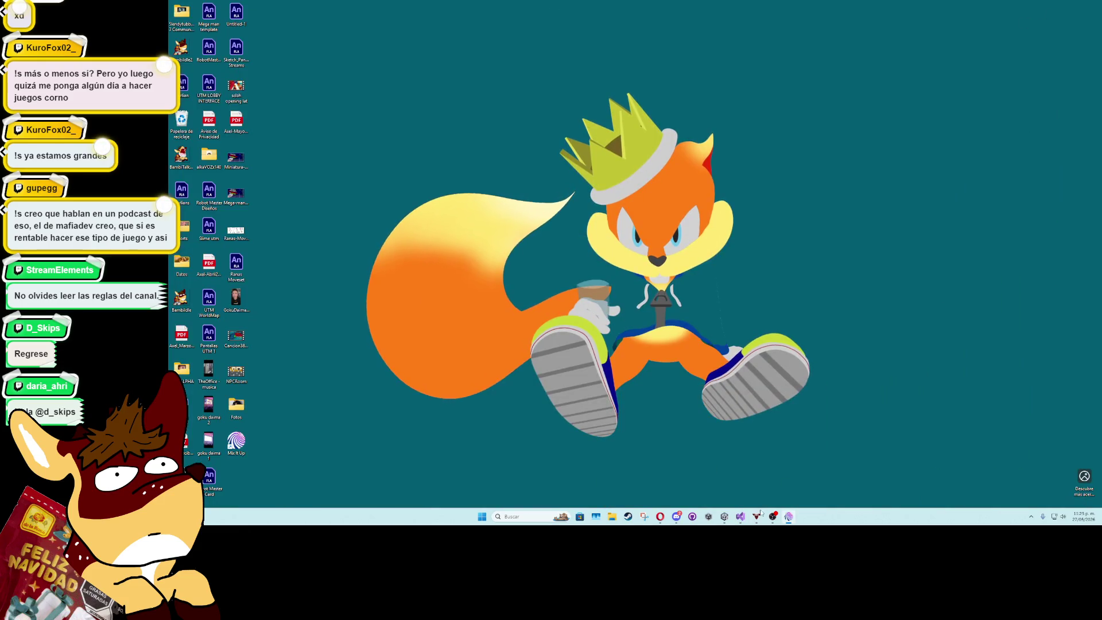
# Back in Unity, select BossCocodrilo, run the game briefly, then select Cocodrilo
pyautogui.moveTo(772, 516)
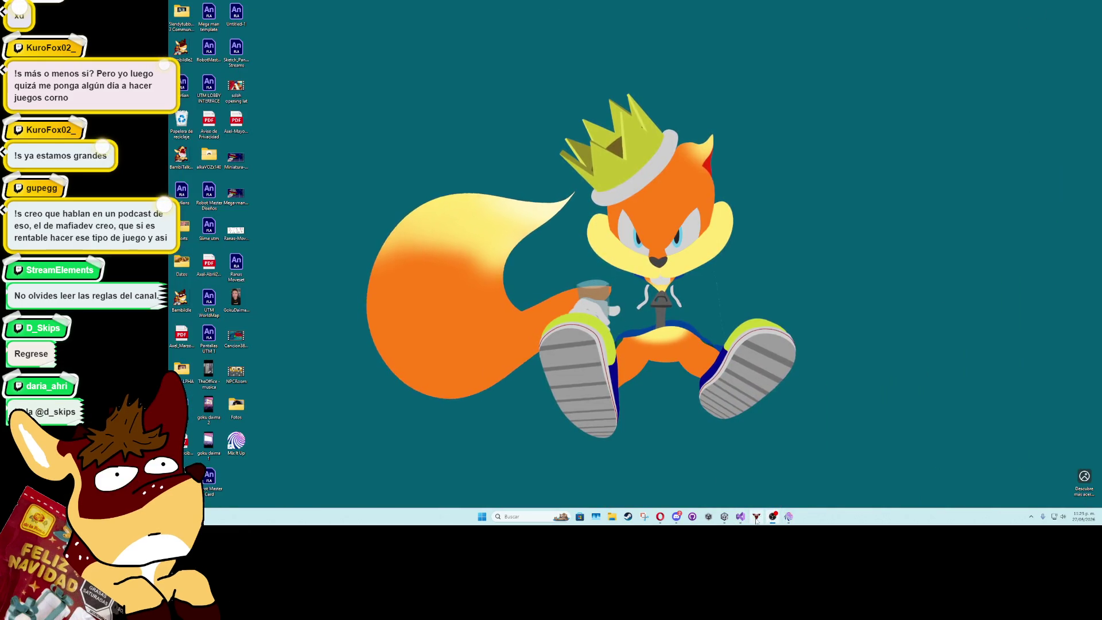
pyautogui.click(724, 516)
pyautogui.doubleClick(793, 397)
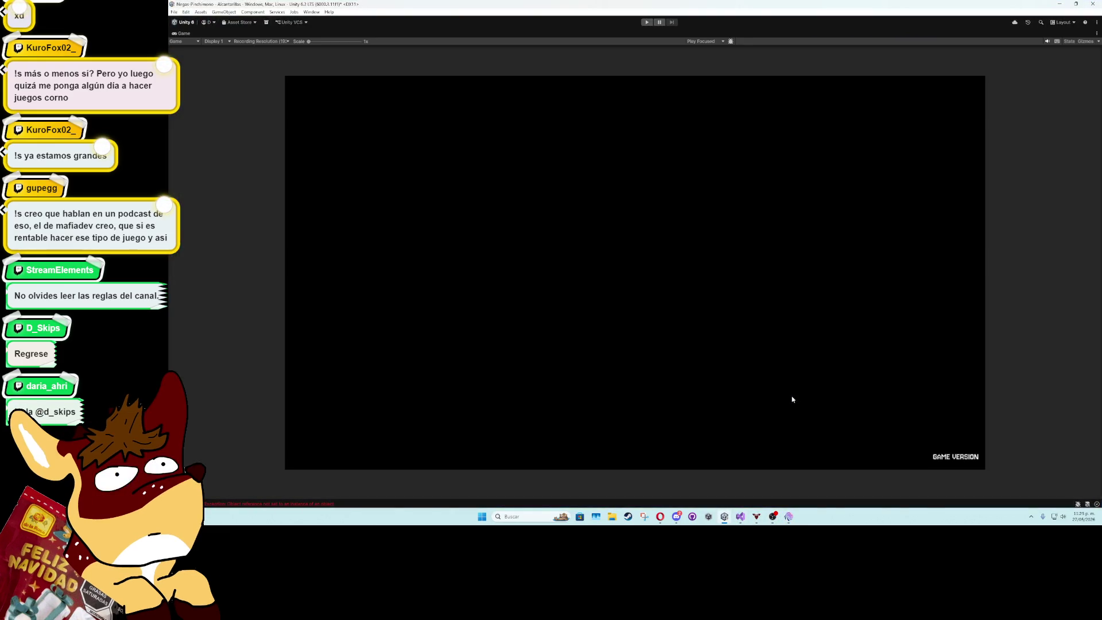
pyautogui.doubleClick(187, 34)
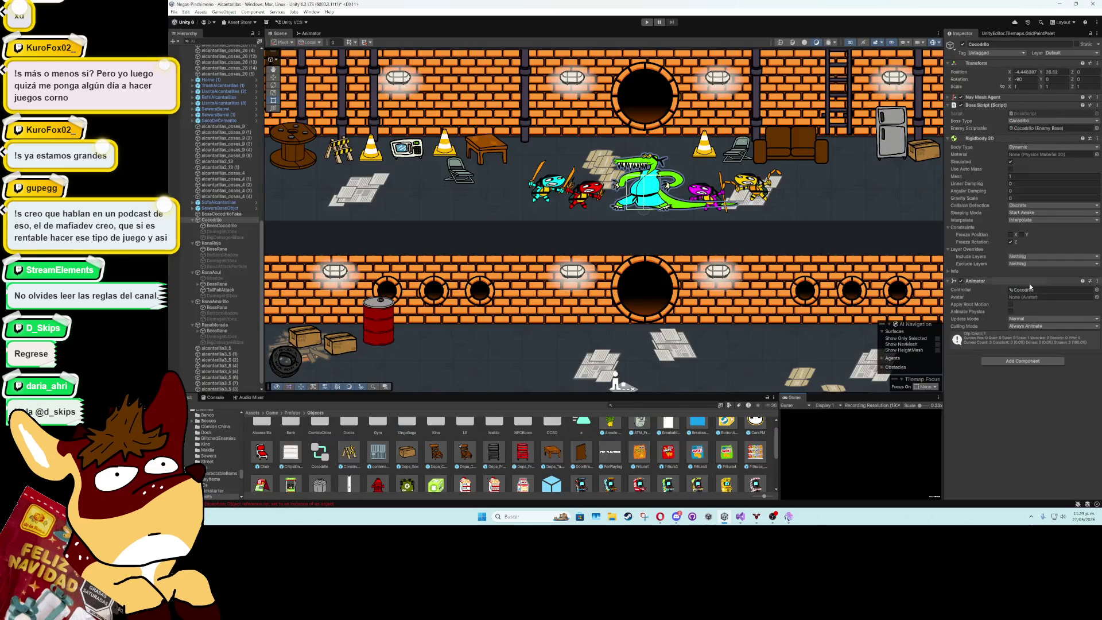
pyautogui.click(217, 226)
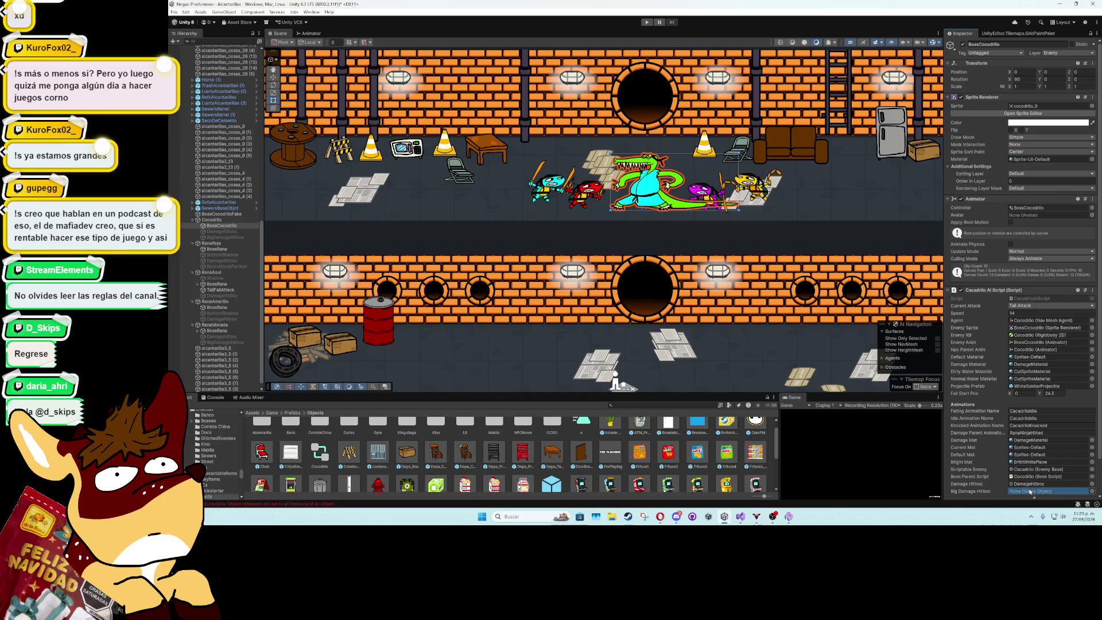
pyautogui.click(647, 22)
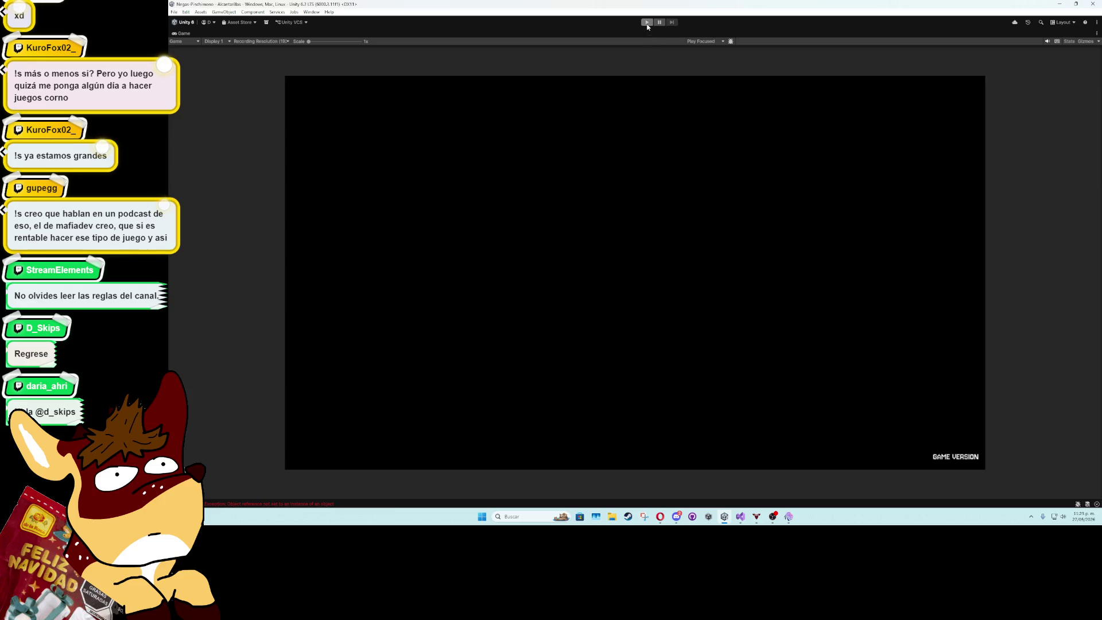
pyautogui.doubleClick(184, 34)
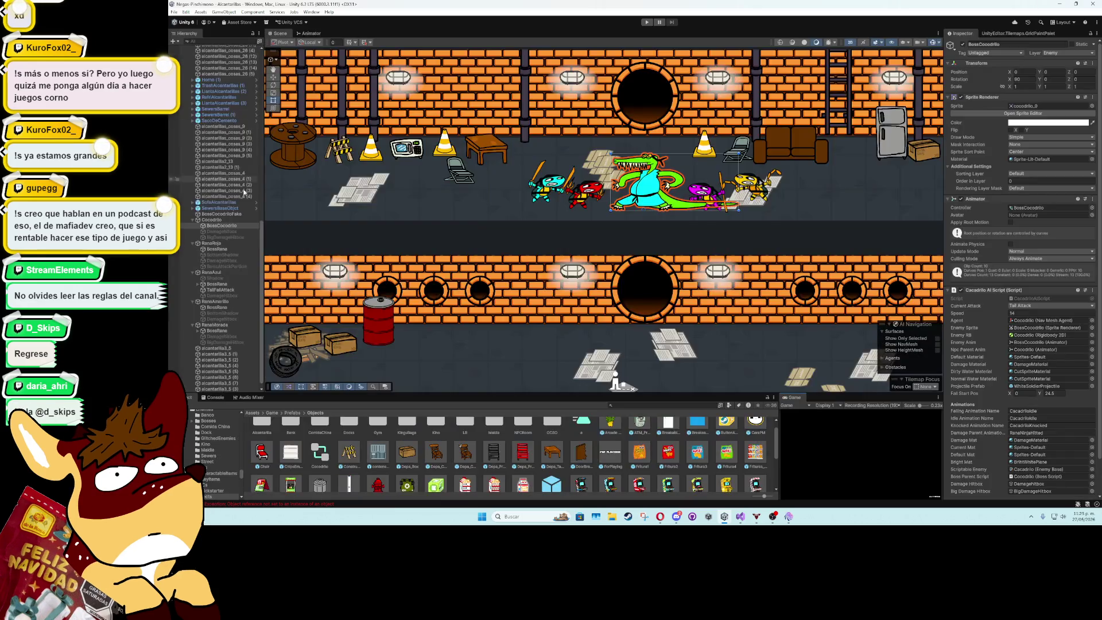
pyautogui.click(233, 222)
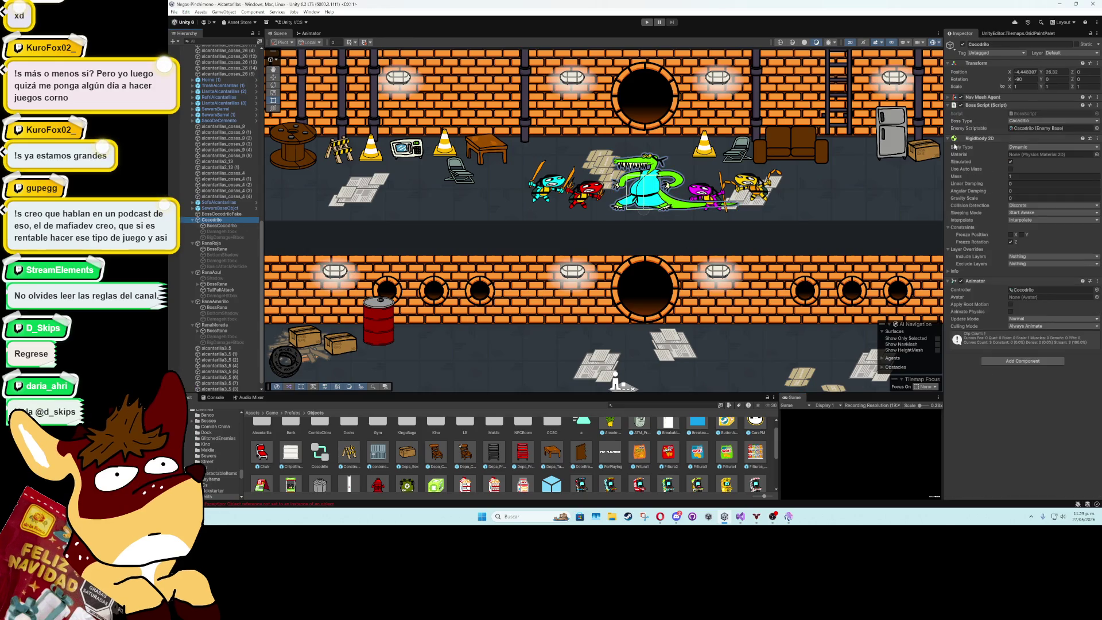
# Add a Box Collider 2D with Is Trigger ticked to BossCocodrilo
pyautogui.click(955, 138)
pyautogui.click(209, 226)
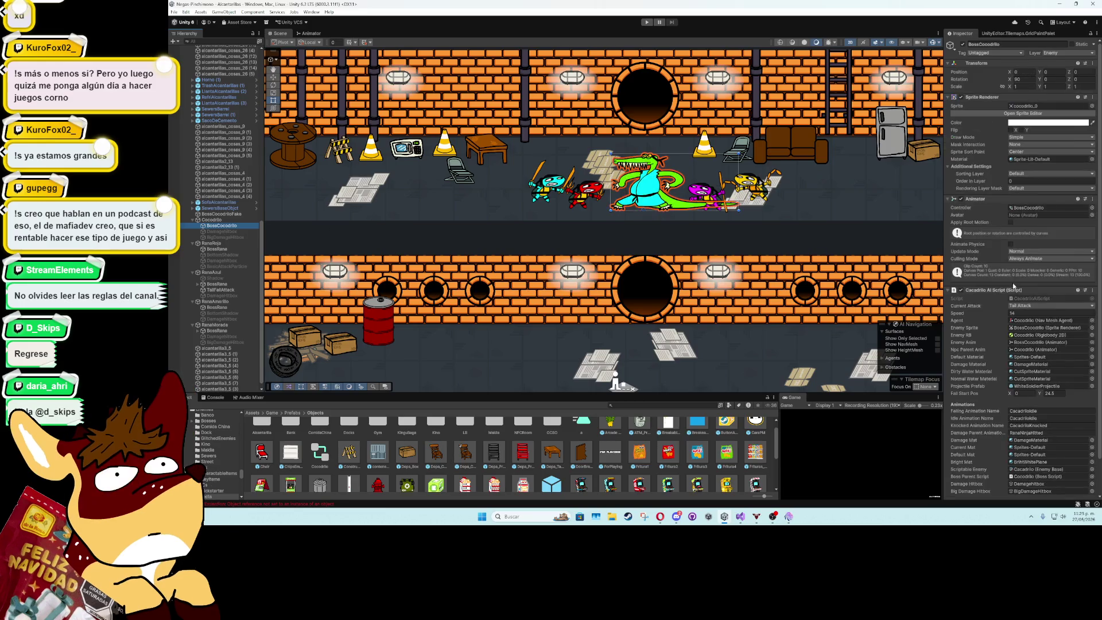
pyautogui.click(969, 199)
pyautogui.click(987, 206)
pyautogui.click(992, 241)
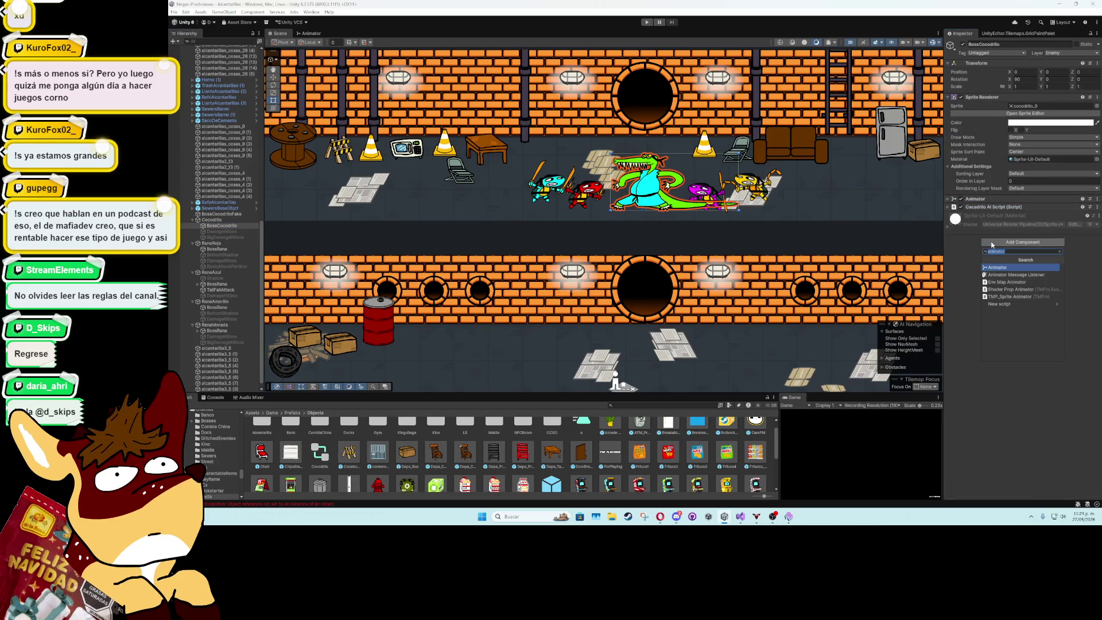
pyautogui.write('boxc')
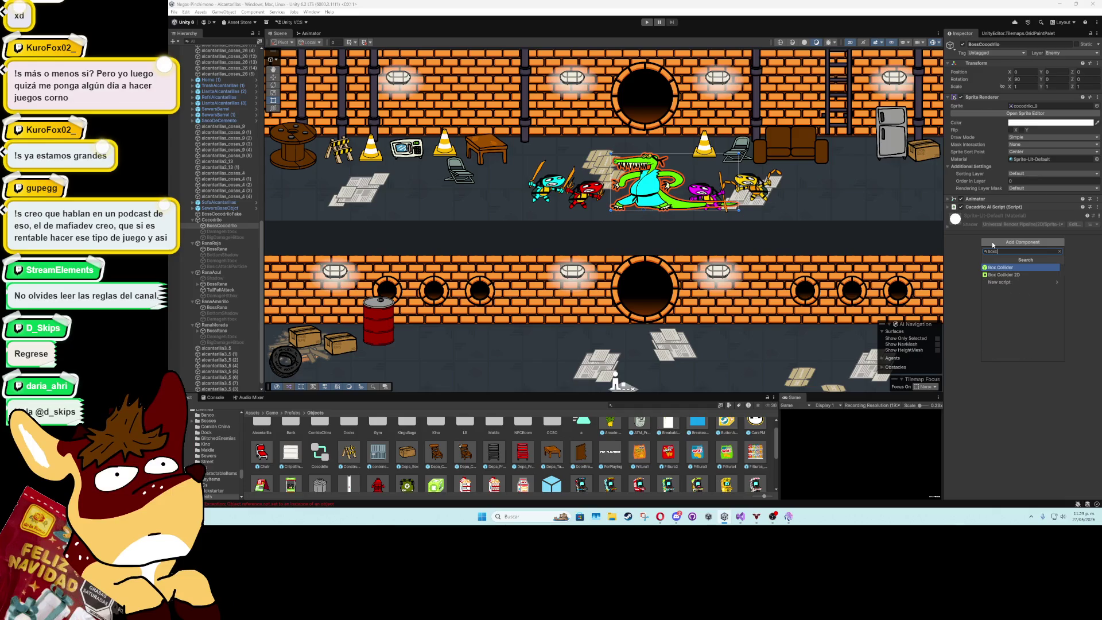
pyautogui.press('Down')
pyautogui.press('Return')
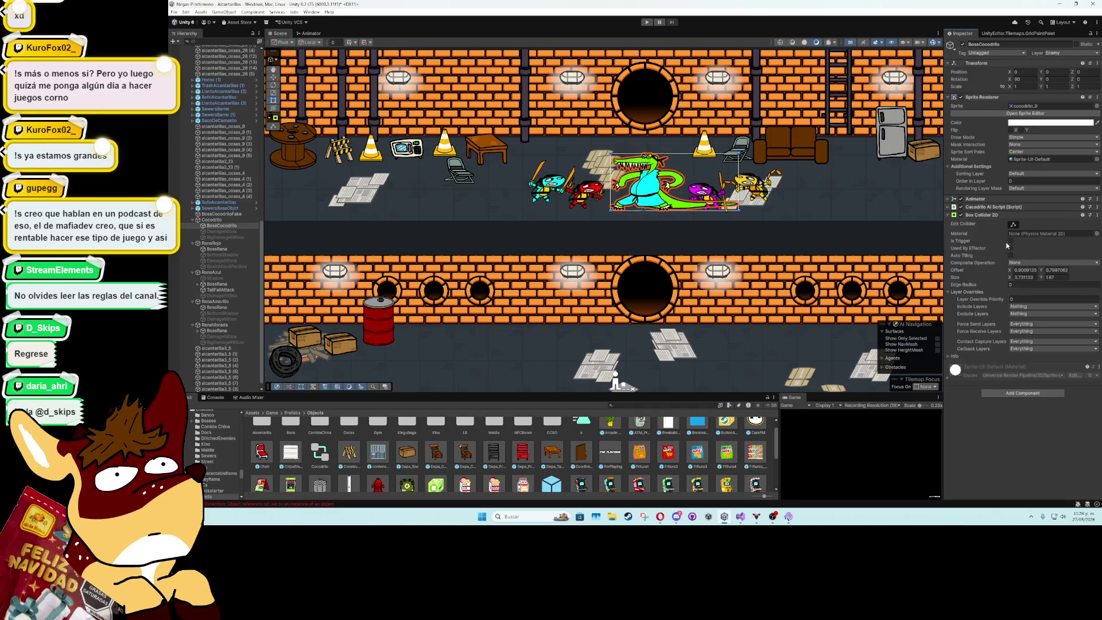
pyautogui.click(1010, 241)
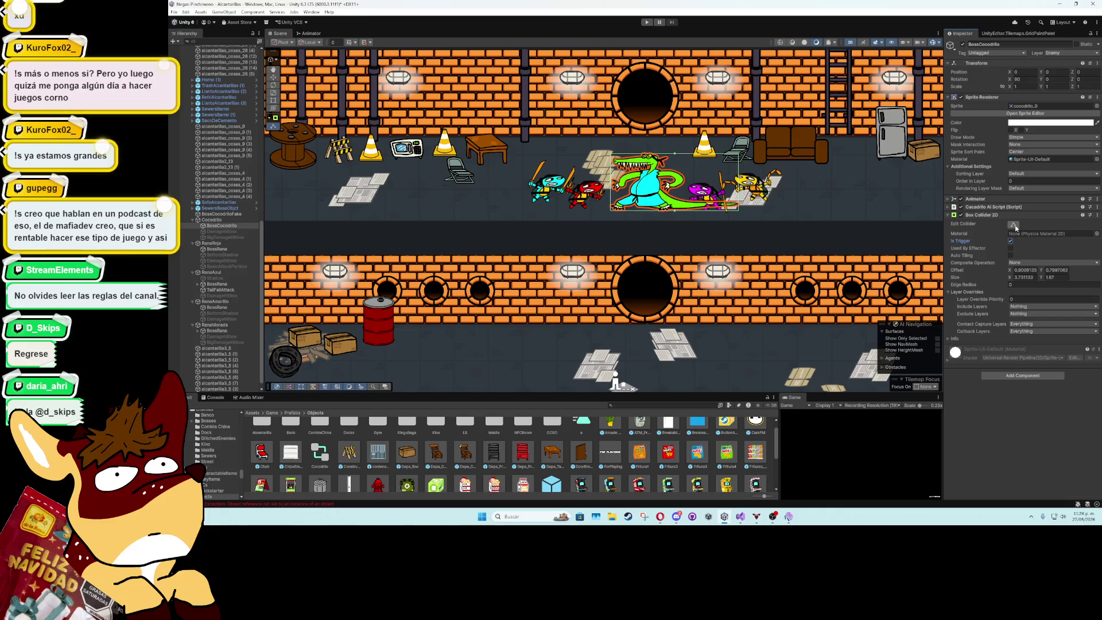
pyautogui.scroll(2, 740, 185)
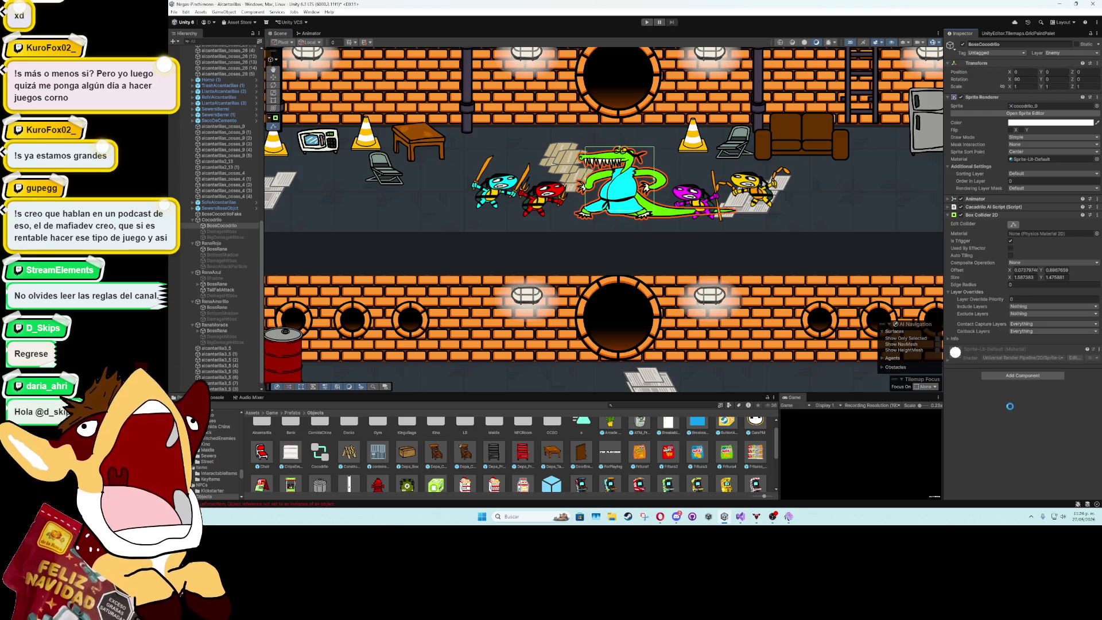
pyautogui.doubleClick(801, 398)
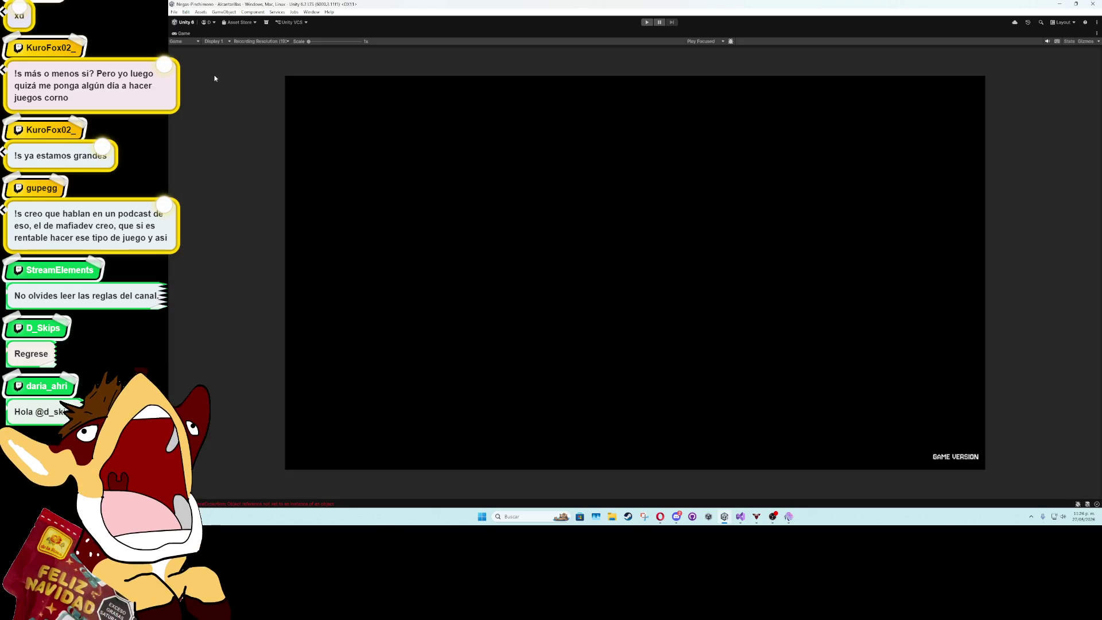
# Deactivate the Cocodrilo object and maximize the Game view
pyautogui.hotkey('shift', 'space')
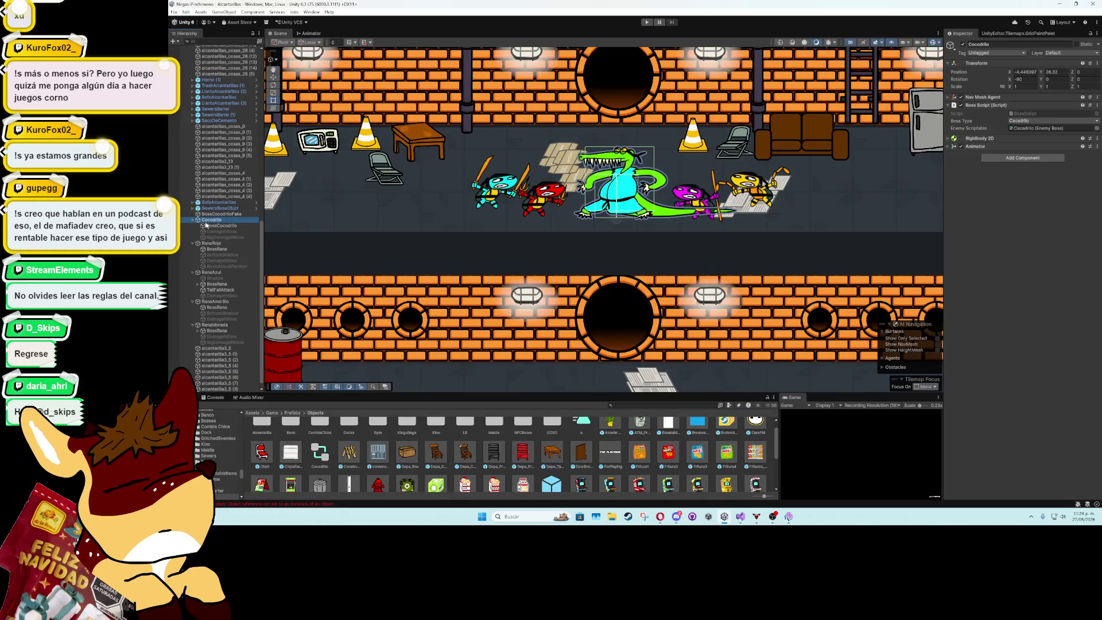
pyautogui.press('Left')
pyautogui.click(963, 44)
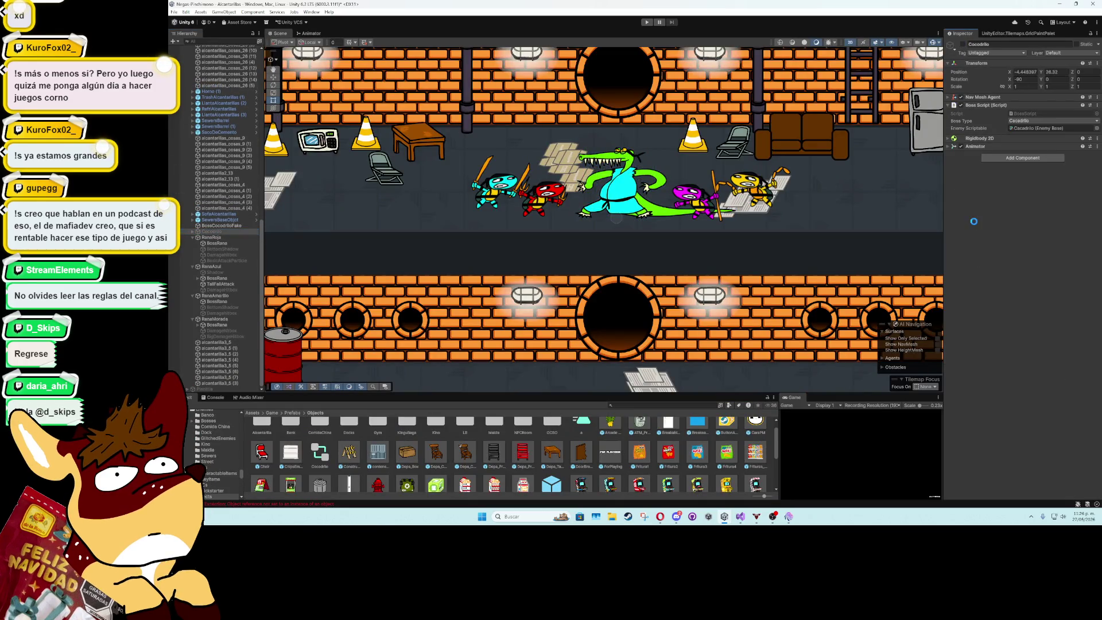
pyautogui.hotkey('shift', 'space')
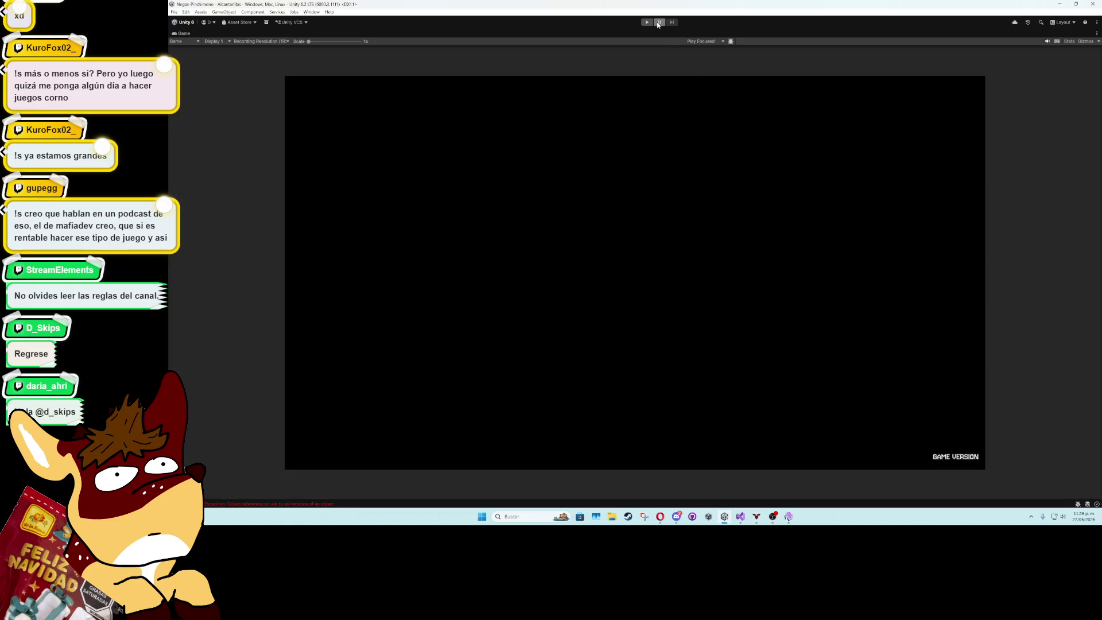
# Play the level, move the player to fight the crocodile boss, then stop the game
pyautogui.click(646, 23)
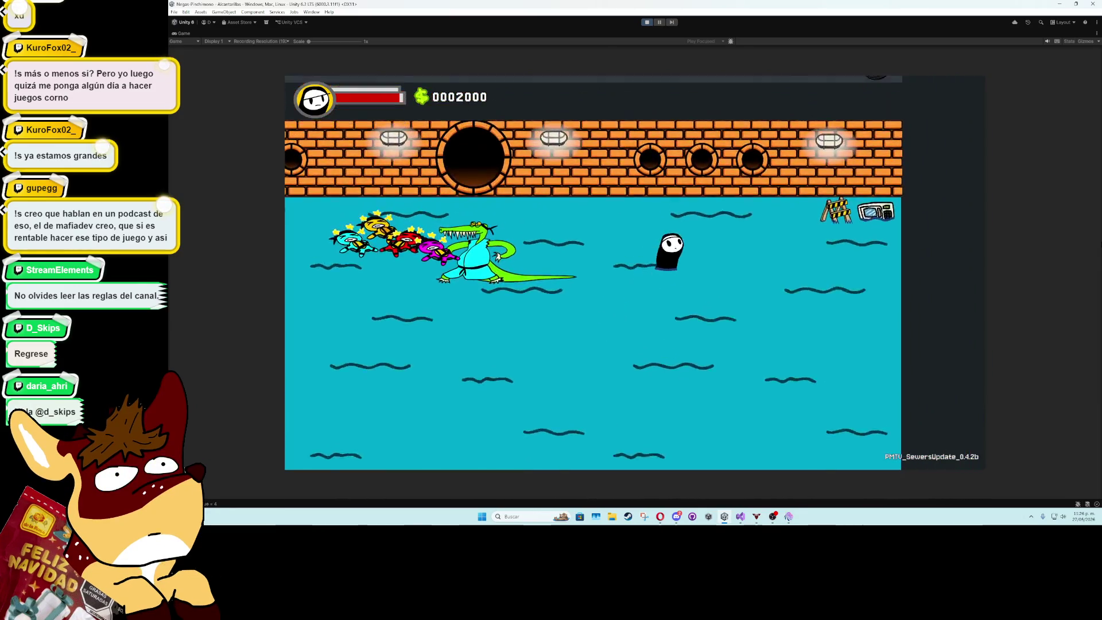
pyautogui.press('Left')
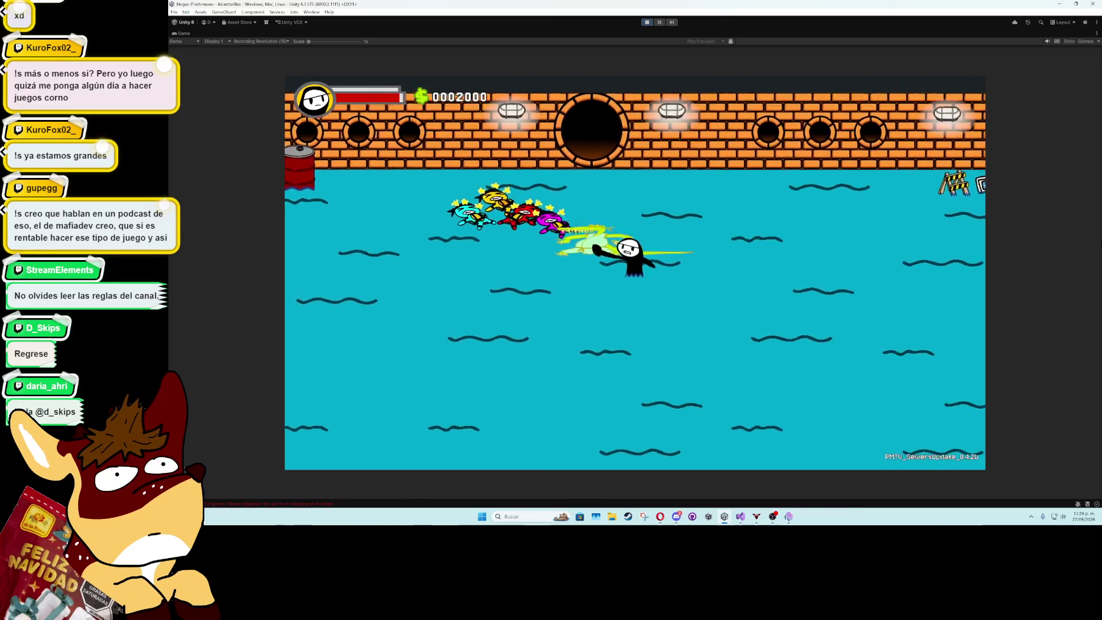
pyautogui.press('Down')
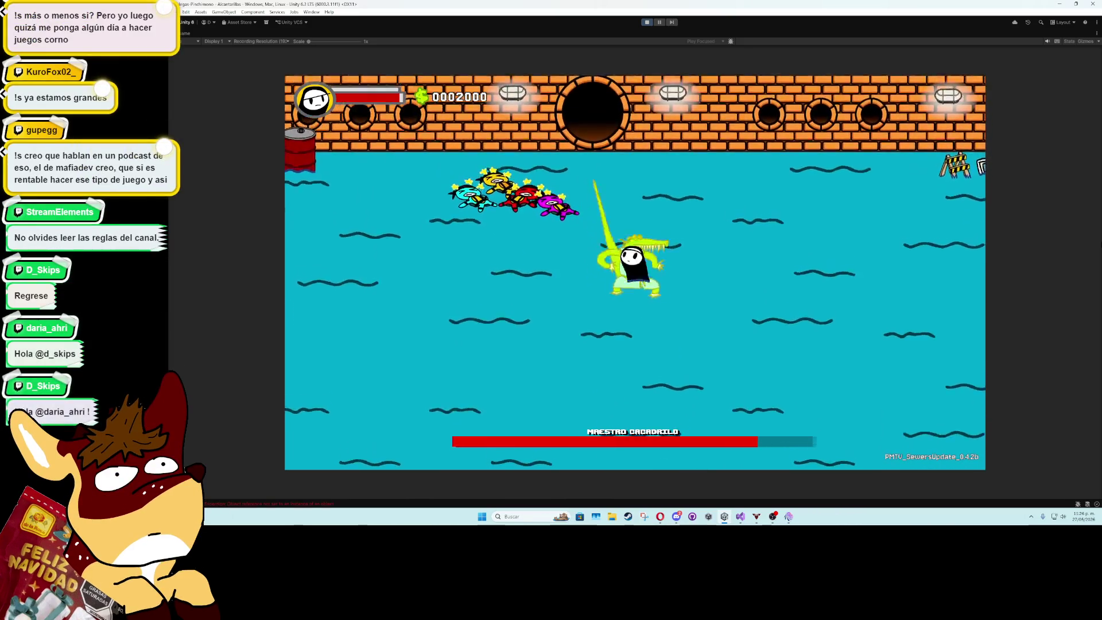
pyautogui.press('Up')
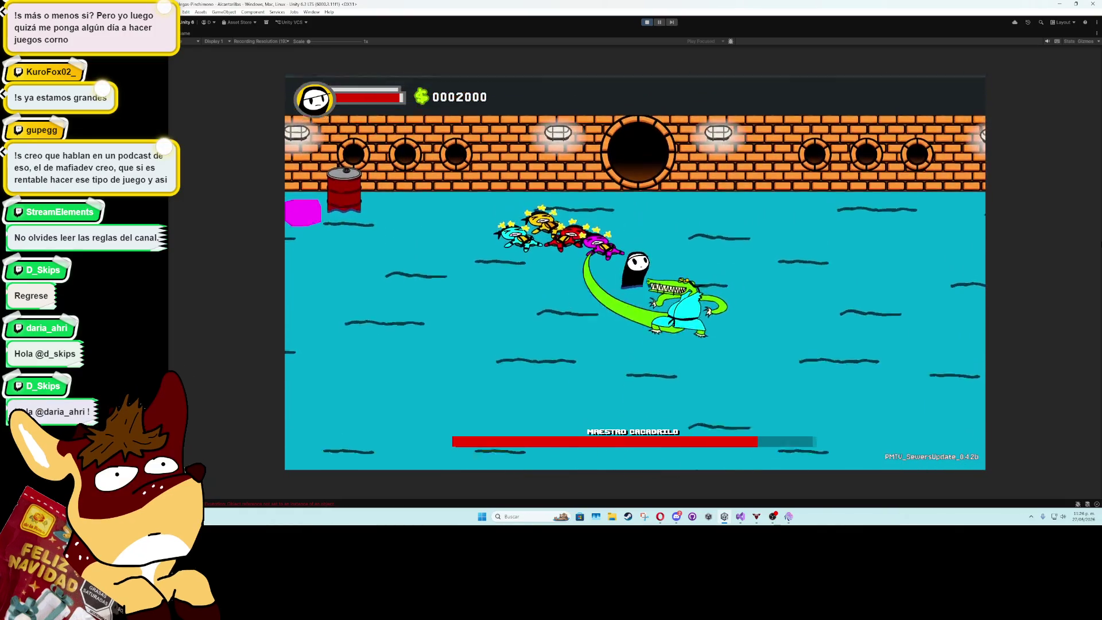
pyautogui.press('Down')
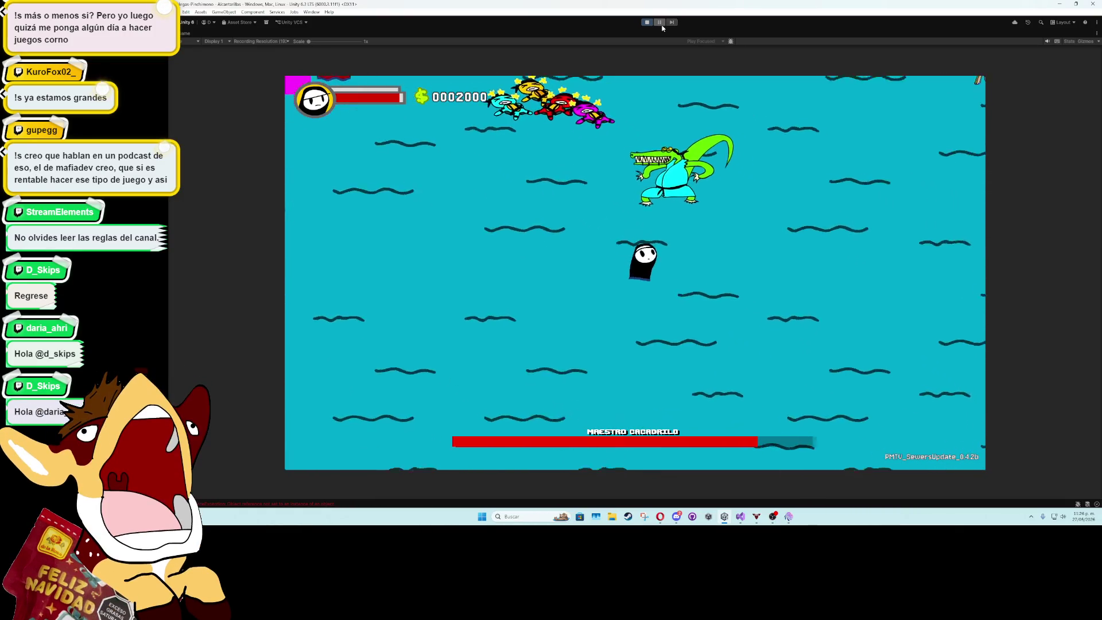
pyautogui.press('Up')
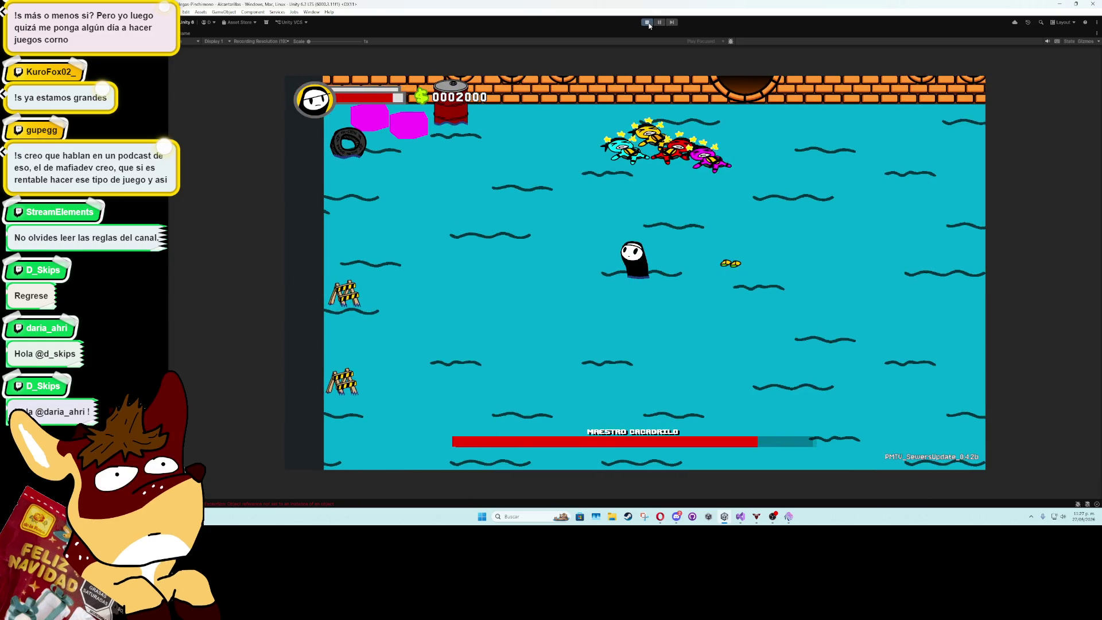
pyautogui.click(647, 23)
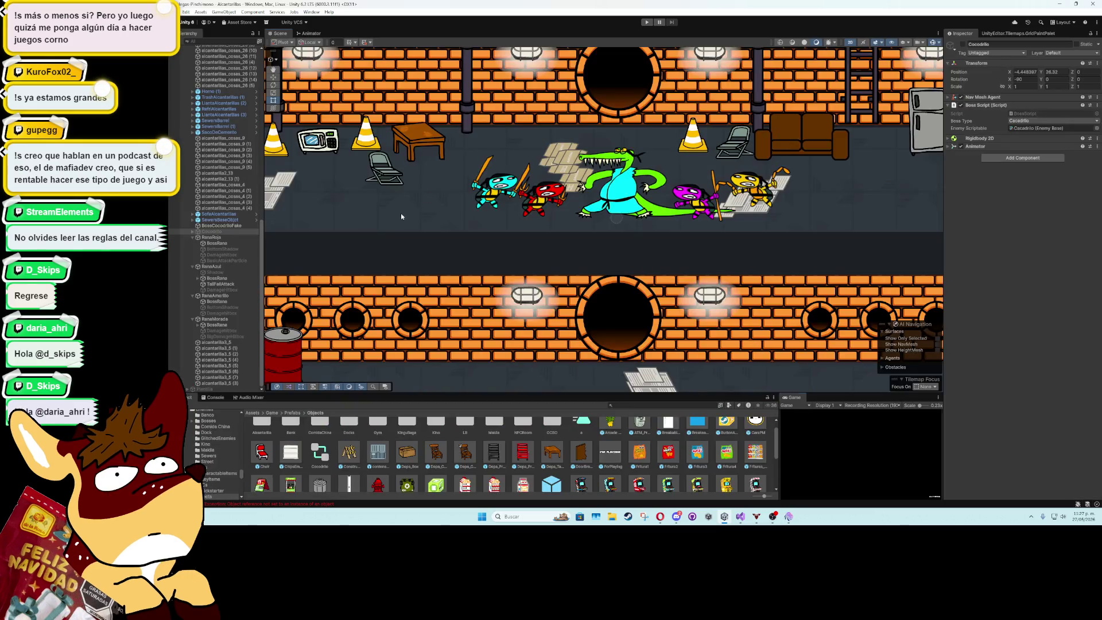
# Select the level's cardboard box and open its Depa_Box prefab for editing
pyautogui.moveTo(401, 217)
pyautogui.mouseDown()
pyautogui.moveTo(574, 109)
pyautogui.moveTo(562, 115)
pyautogui.mouseUp()
pyautogui.click(463, 240)
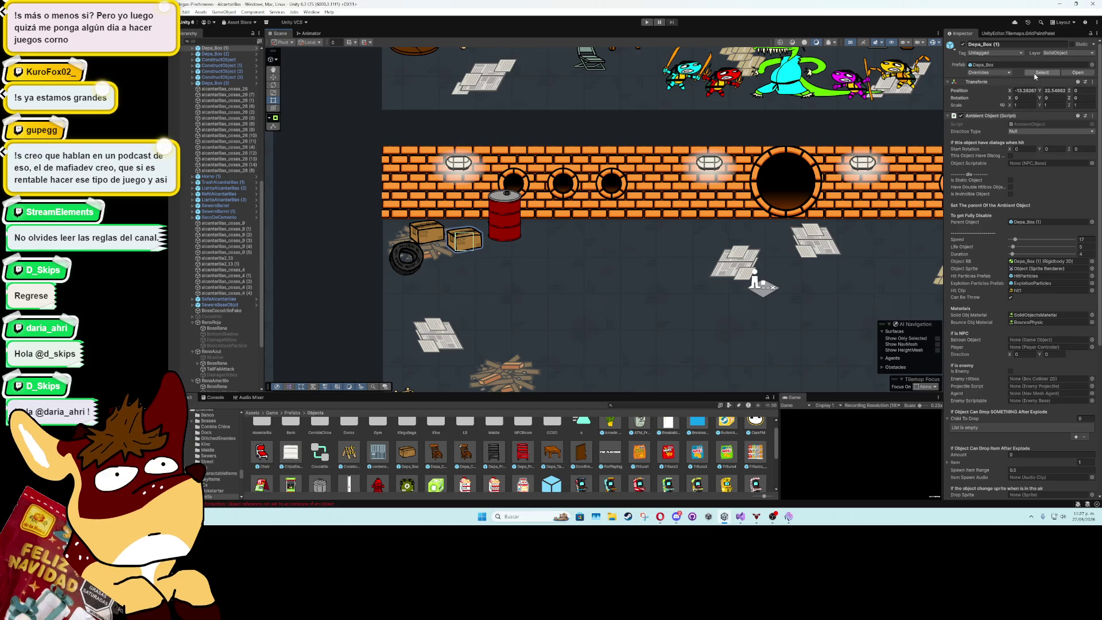
pyautogui.click(407, 454)
pyautogui.doubleClick(418, 454)
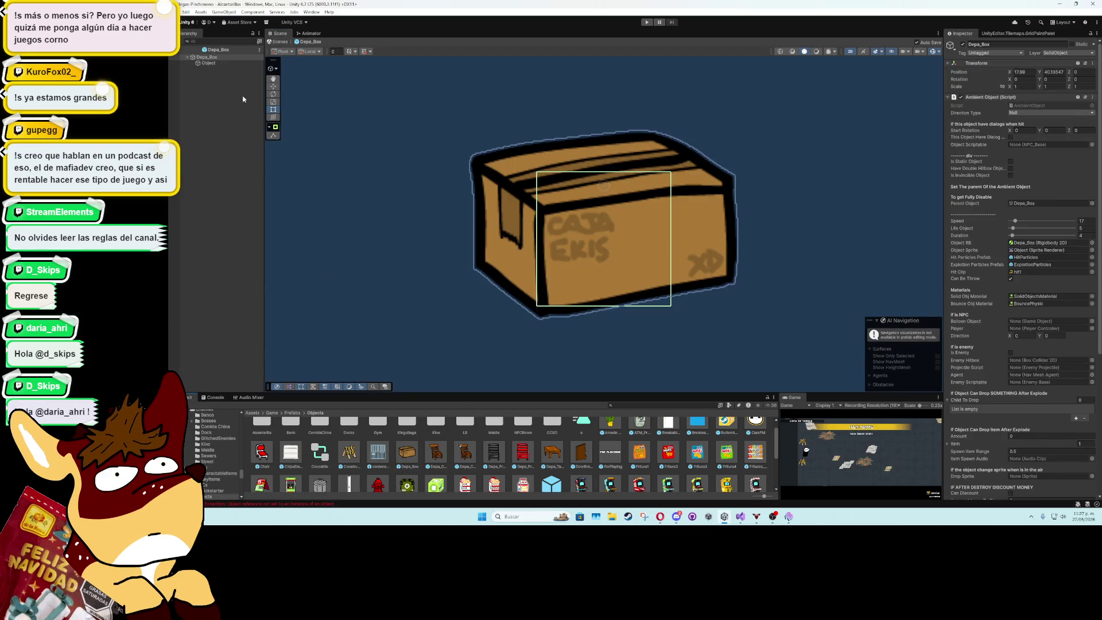
# Assign CutSpriteMaterial to the prefab root's Dirty Water Mat, then return to the sewer level
pyautogui.click(225, 63)
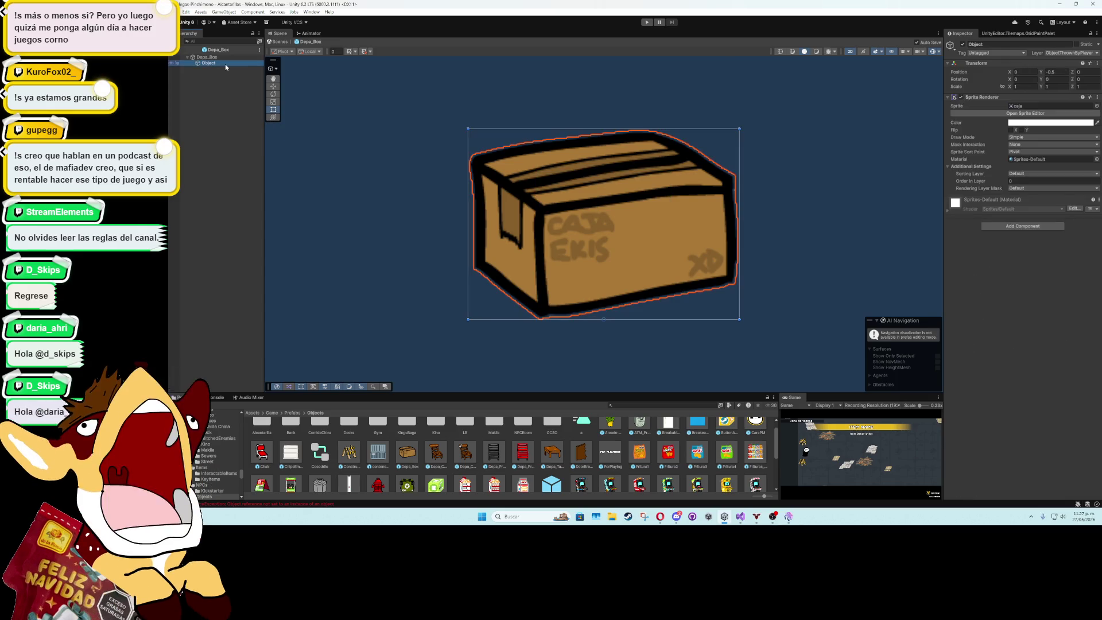
pyautogui.click(232, 57)
pyautogui.scroll(-10, 1021, 287)
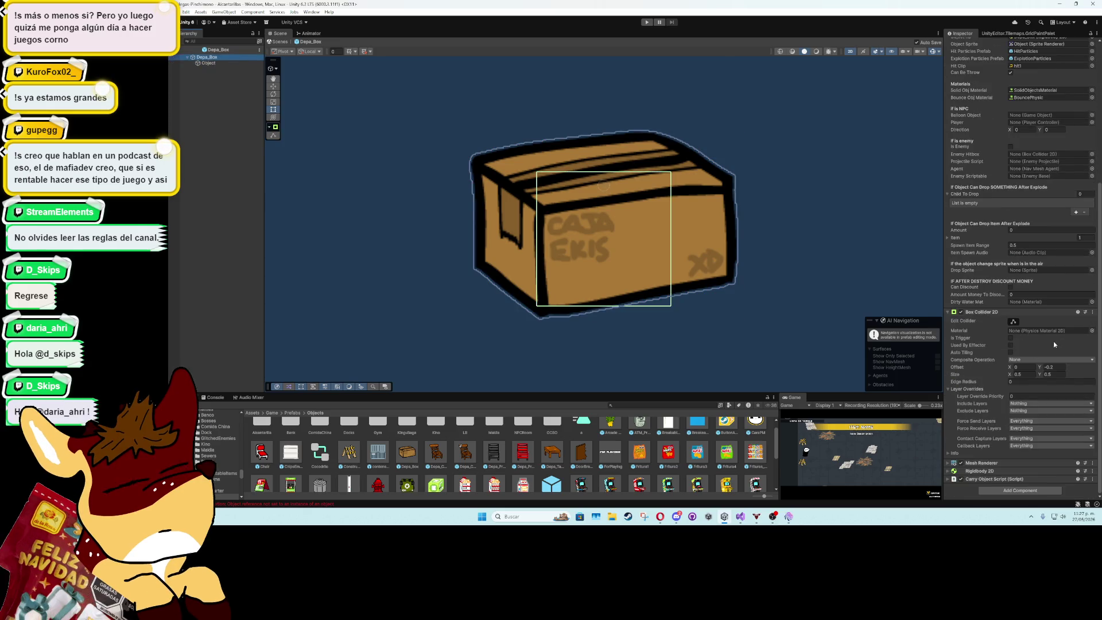
pyautogui.click(1091, 302)
pyautogui.doubleClick(590, 229)
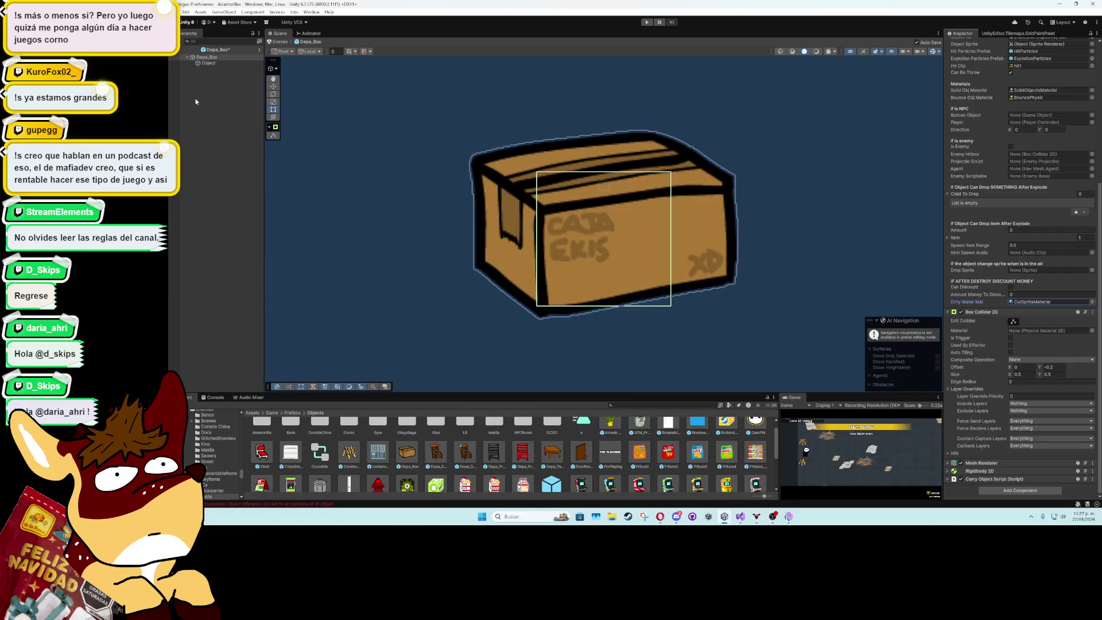
pyautogui.click(280, 41)
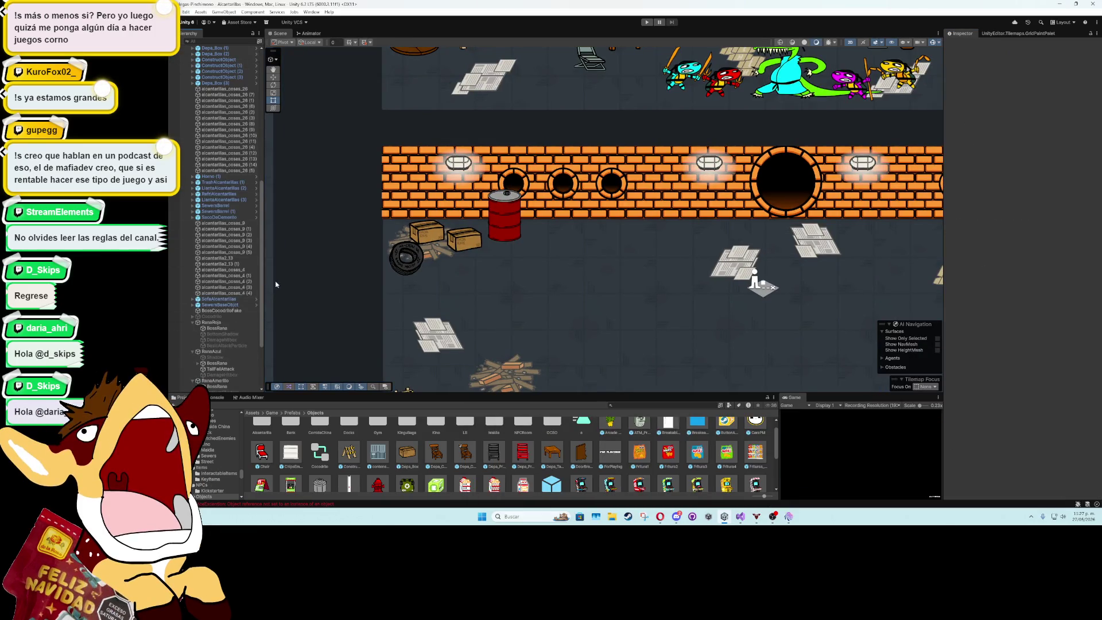
# Collapse the RanaRoja, RanaAzul, RanaAmarillo and RanaMorada groups in the Hierarchy
pyautogui.scroll(-5, 391, 270)
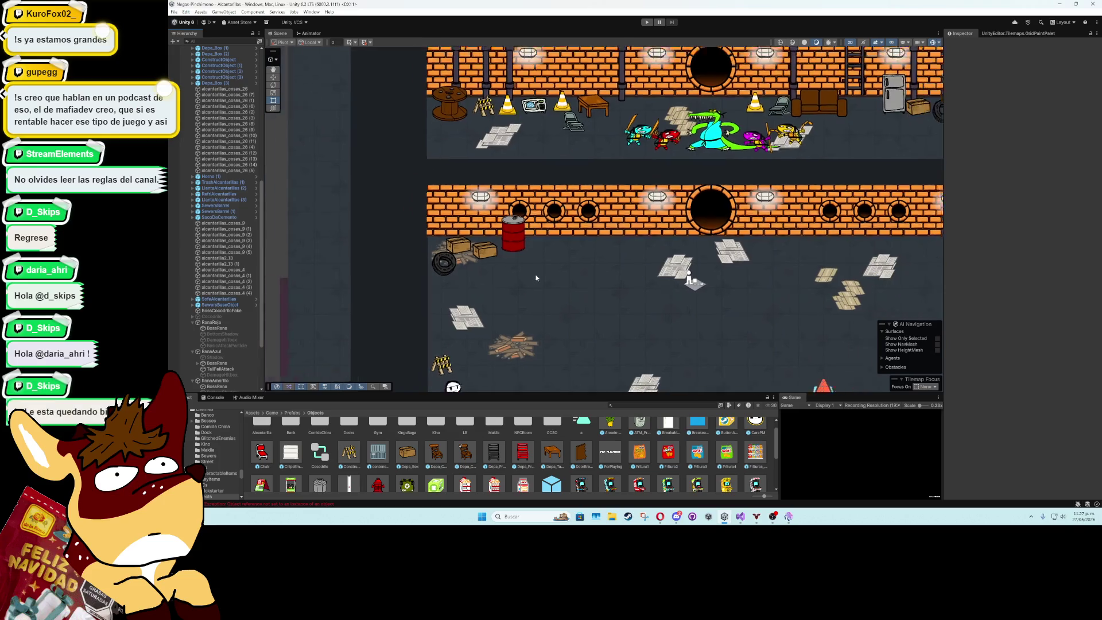
pyautogui.moveTo(565, 288); pyautogui.dragTo(550, 258)
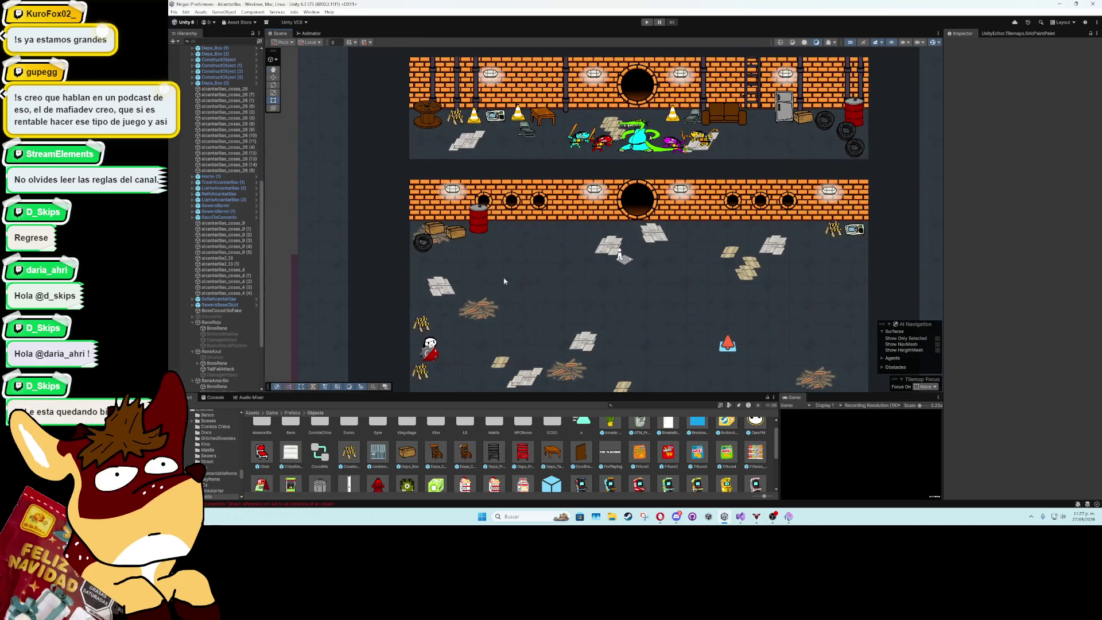
pyautogui.scroll(-3, 261, 260)
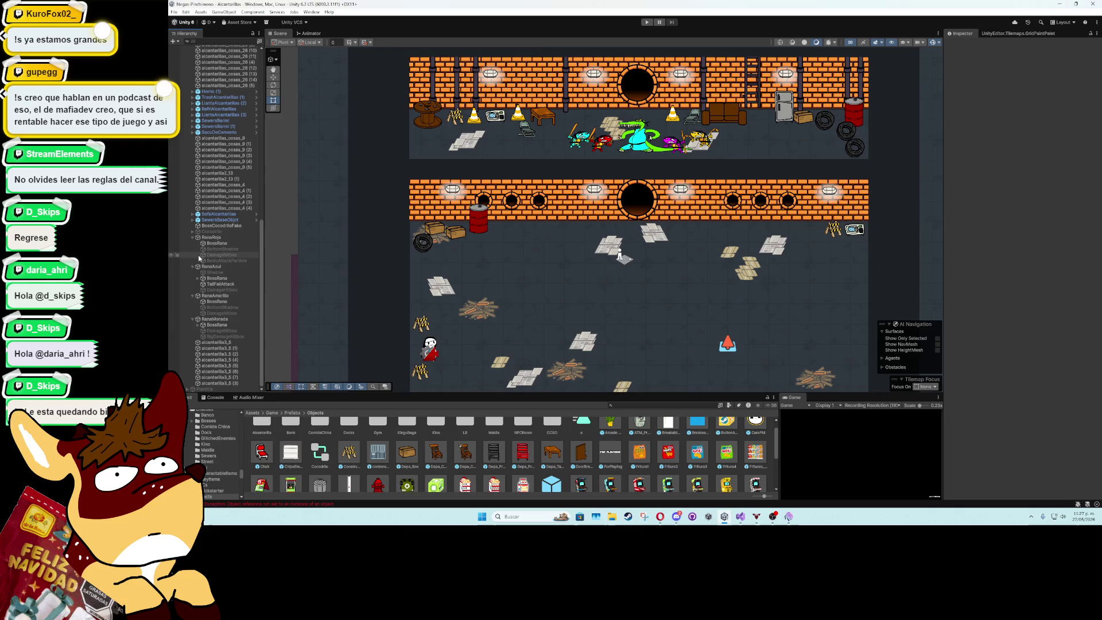
pyautogui.click(192, 262)
pyautogui.click(194, 267)
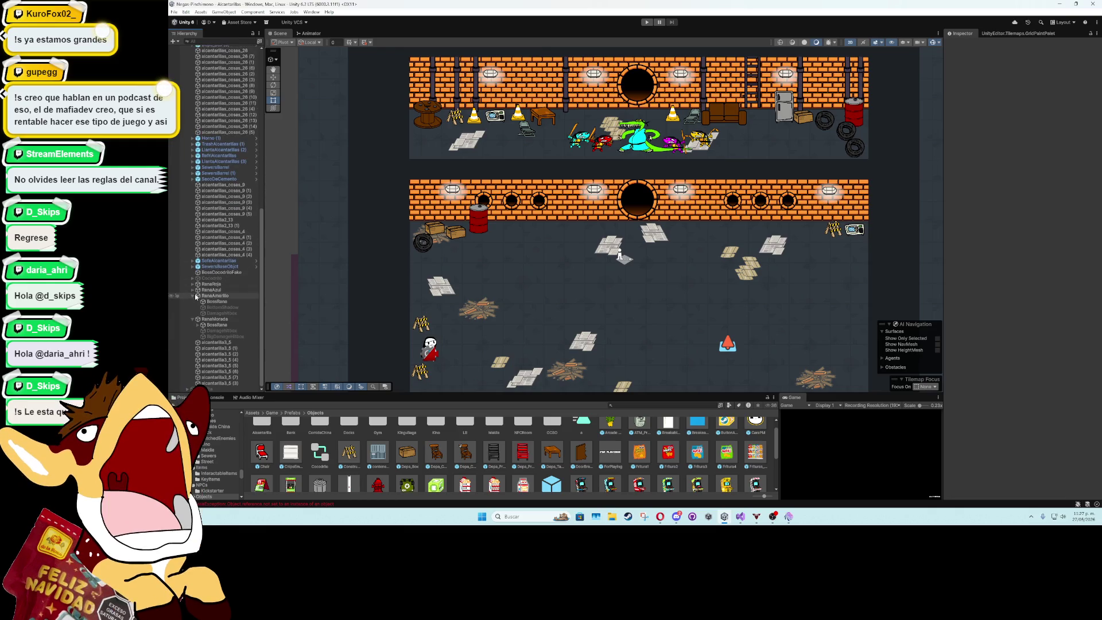
pyautogui.click(193, 295)
pyautogui.click(193, 320)
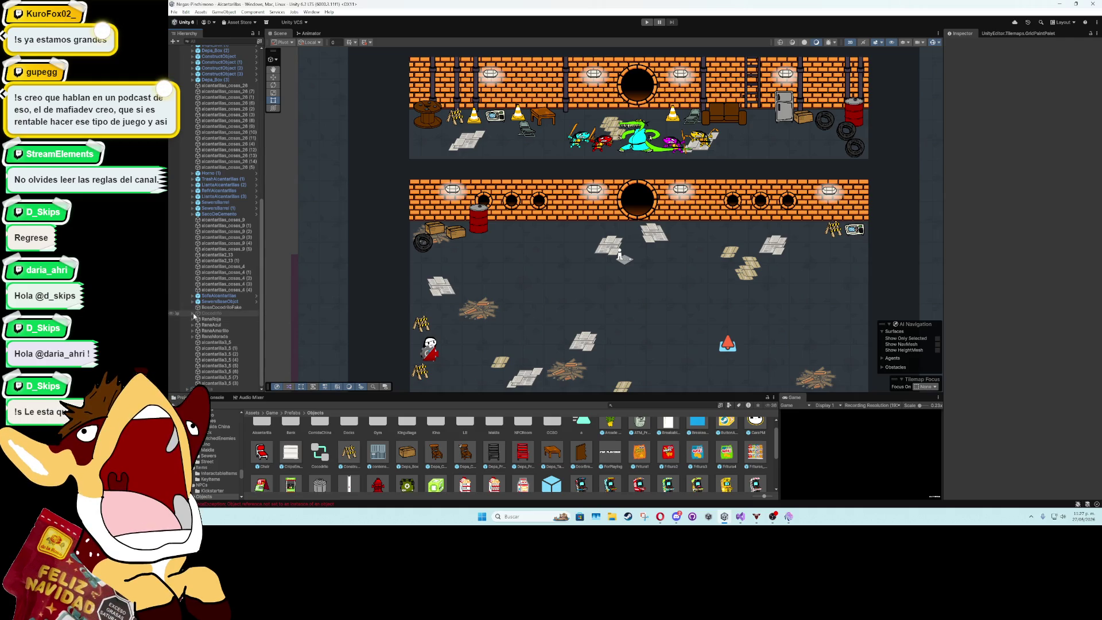
# Expand Cocodrilo and inspect BossCocodrilo's crocodile AI script settings
pyautogui.click(193, 314)
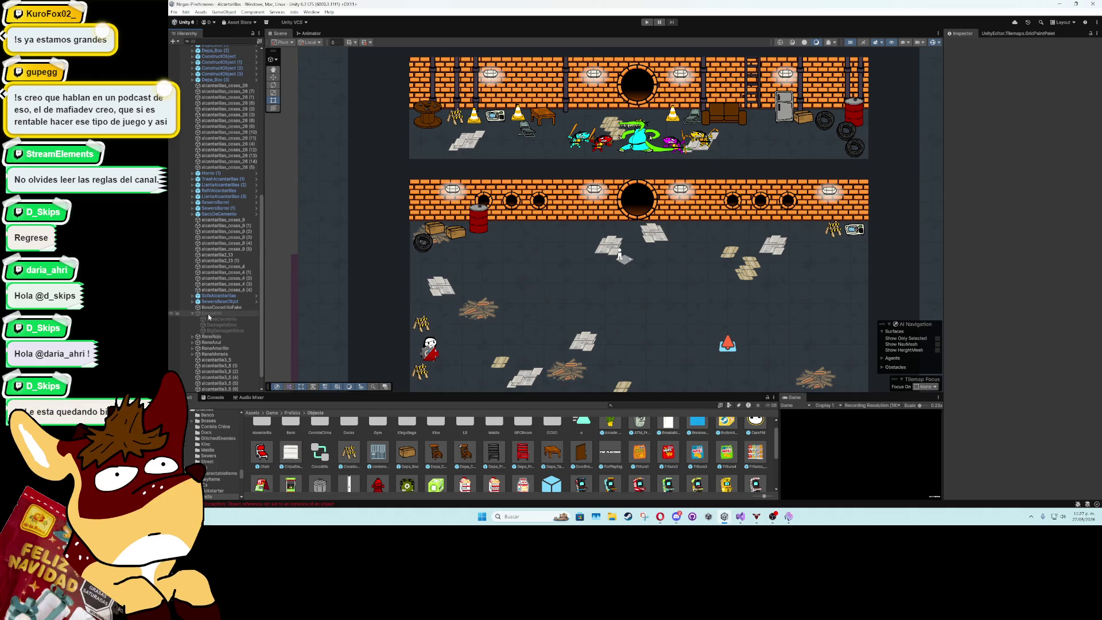
pyautogui.click(211, 313)
pyautogui.click(219, 319)
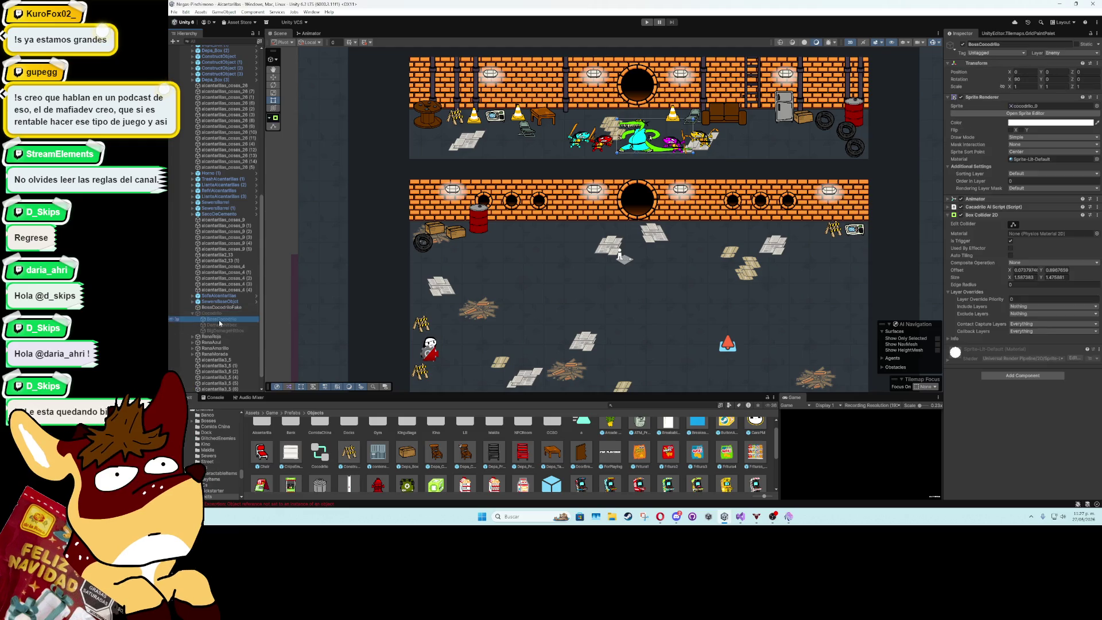
pyautogui.click(948, 207)
pyautogui.scroll(-3, 948, 210)
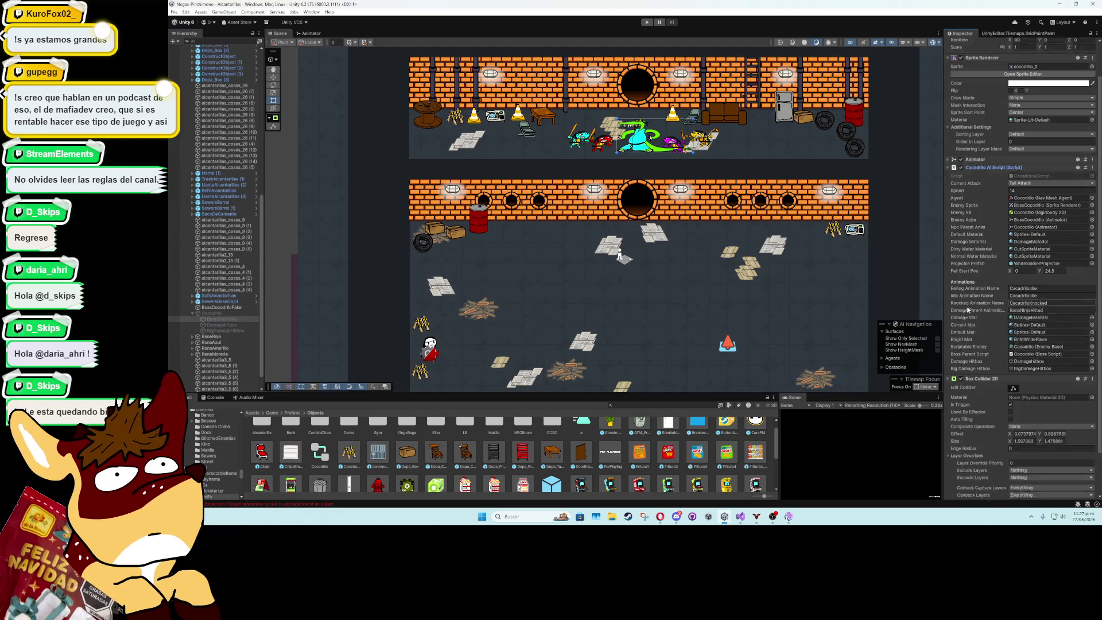
# Show the NullReferenceException stack trace in the Console and open the erroring BossScript line
pyautogui.click(216, 397)
pyautogui.click(337, 464)
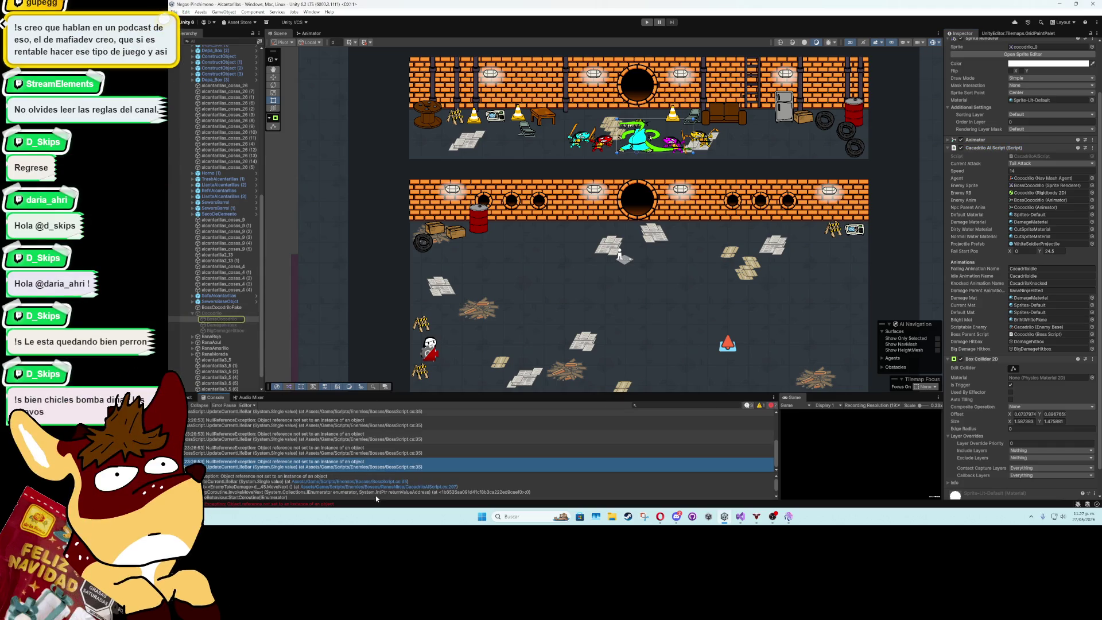
pyautogui.click(384, 480)
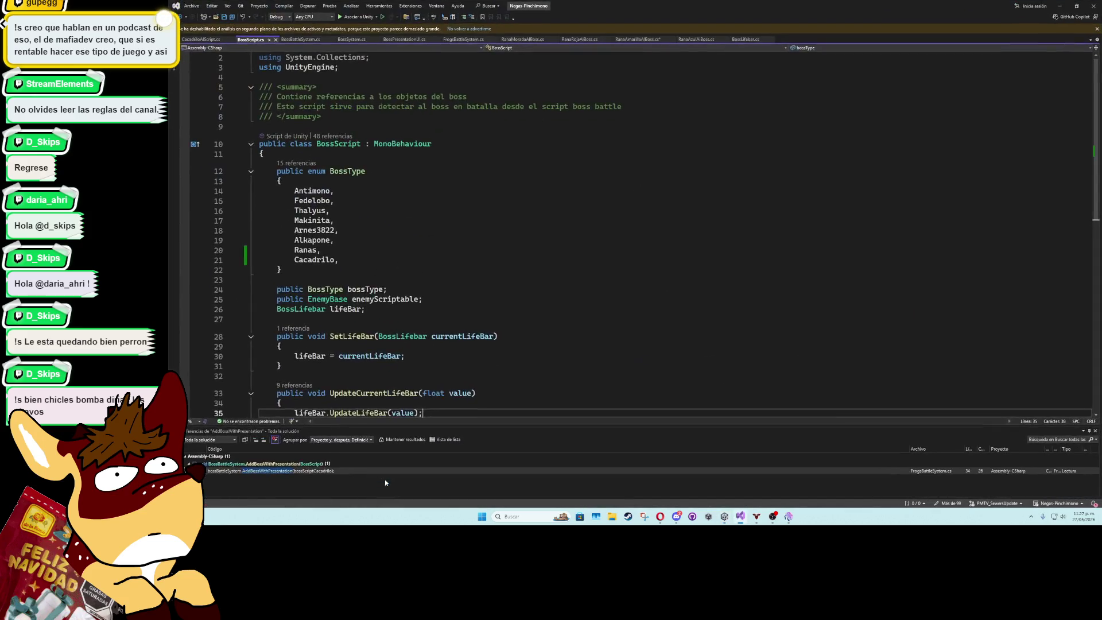
# Review BossScript.cs's life-bar code around line 35, then switch to CacadriloAIScript.cs
pyautogui.scroll(-5, 489, 263)
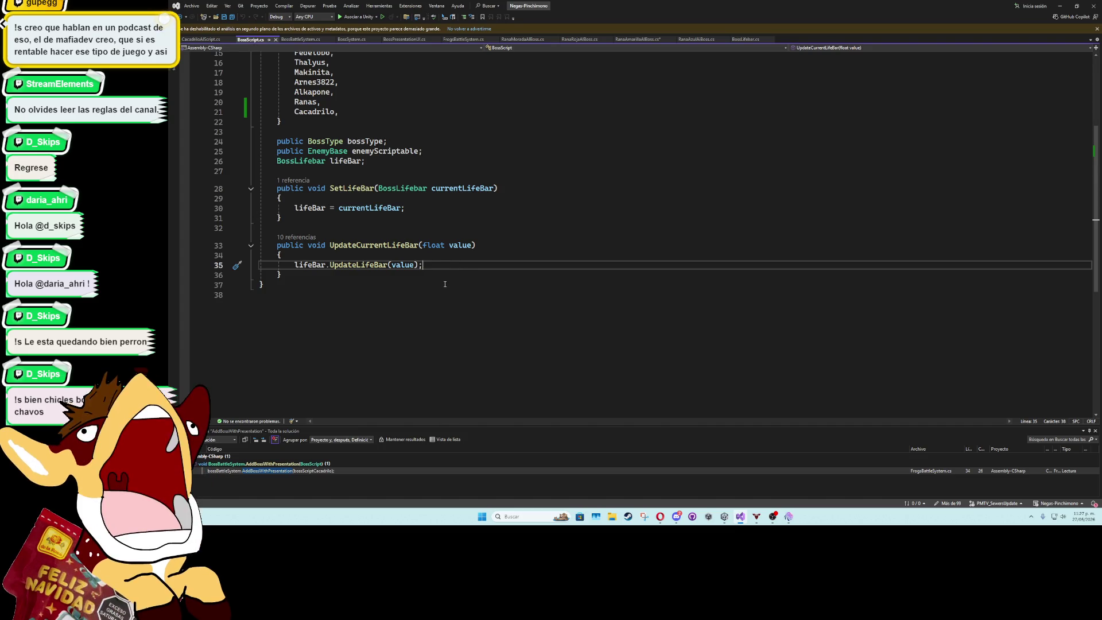
pyautogui.scroll(3, 445, 284)
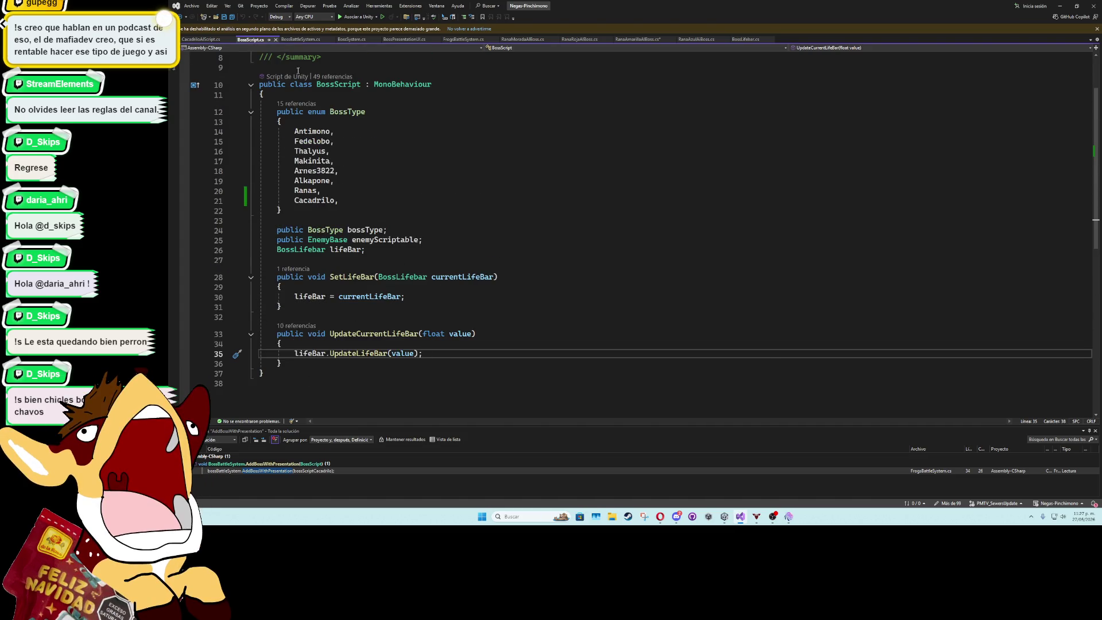
pyautogui.click(211, 40)
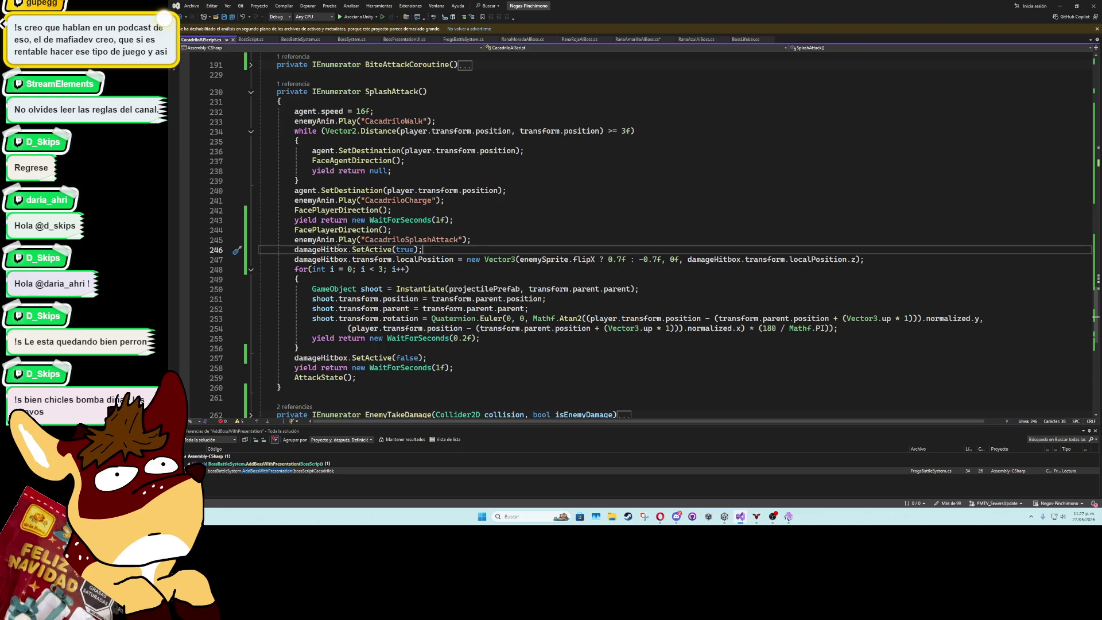
# In TailAttack, change the hitbox references on lines 177 and 185 to bigDamageHitbox
pyautogui.click(250, 92)
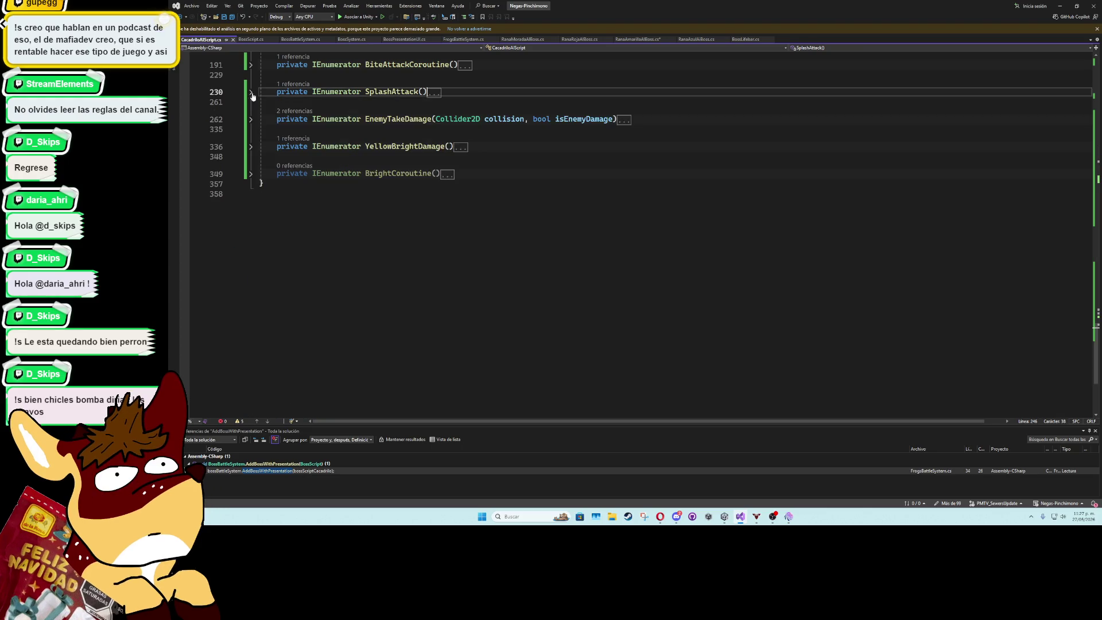
pyautogui.scroll(6, 277, 210)
pyautogui.click(251, 216)
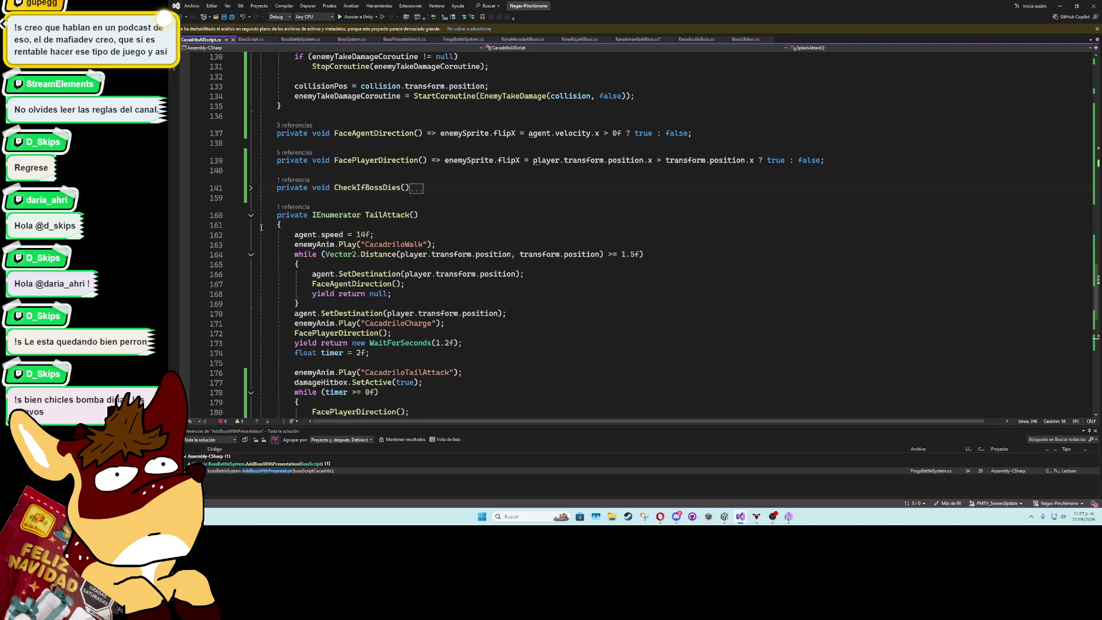
pyautogui.scroll(-3, 312, 256)
pyautogui.click(318, 293)
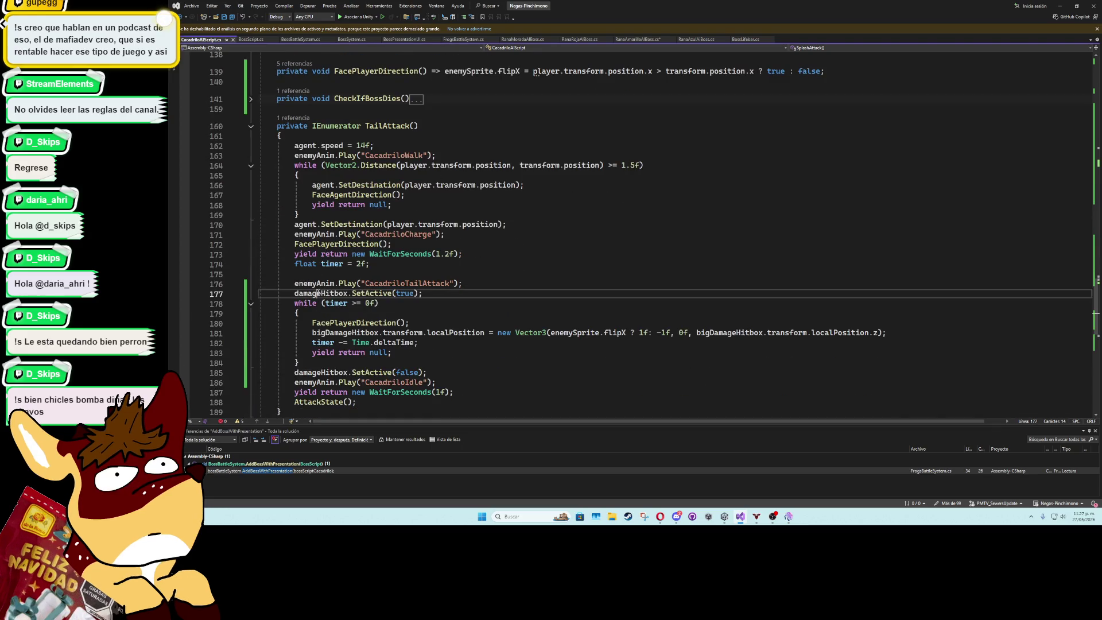
pyautogui.write('big')
pyautogui.press('Tab')
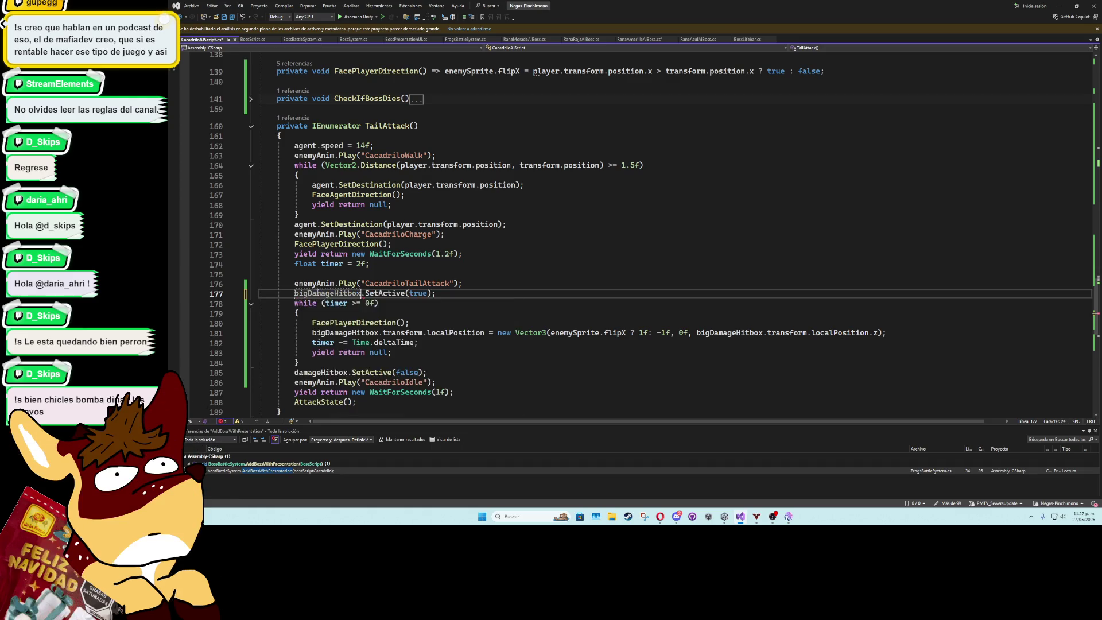
pyautogui.doubleClick(322, 373)
pyautogui.write('big')
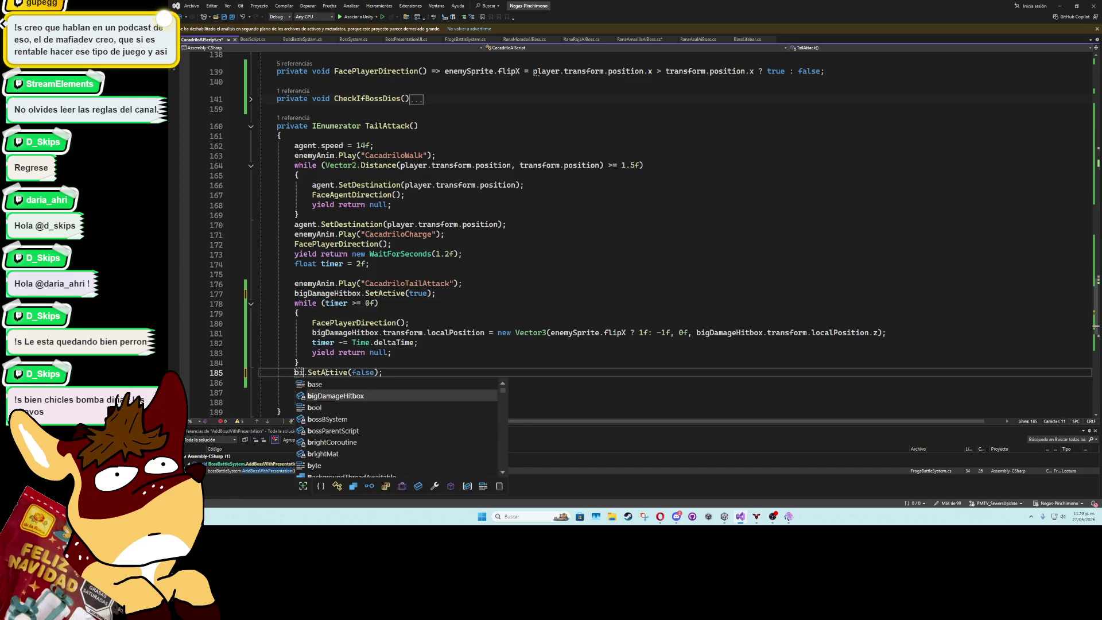
pyautogui.press('Tab')
# Duplicate line 149's damageHitbox deactivation in CheckIfBossDies and rename the copy to bigDamageHitbox
pyautogui.scroll(6, 253, 322)
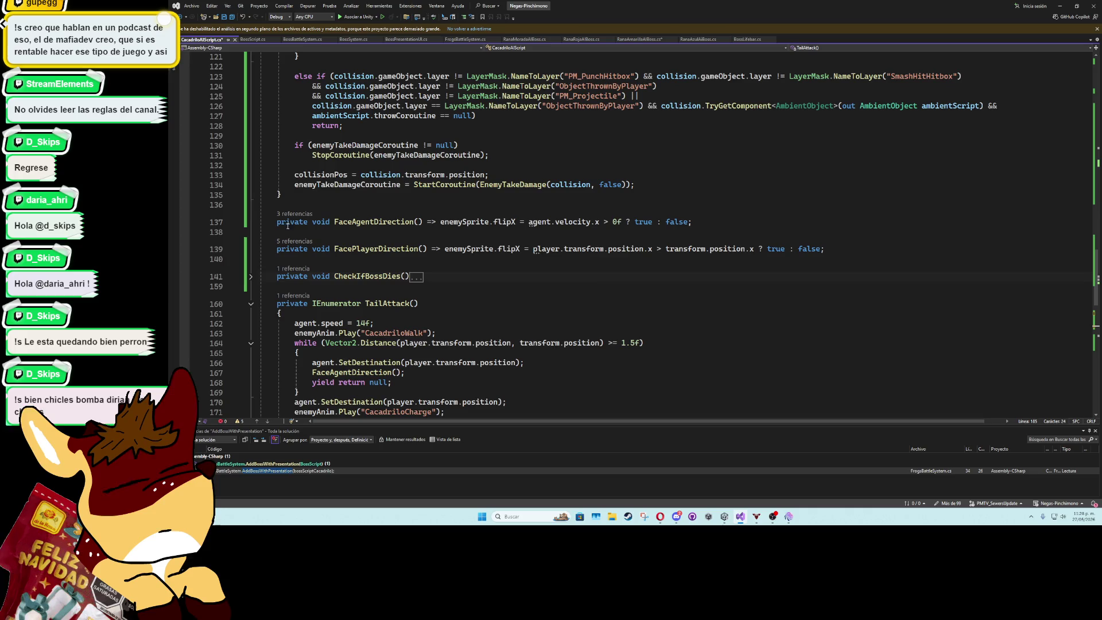
pyautogui.click(250, 304)
pyautogui.press('Up')
pyautogui.press('Up')
pyautogui.press('Up')
pyautogui.click(251, 278)
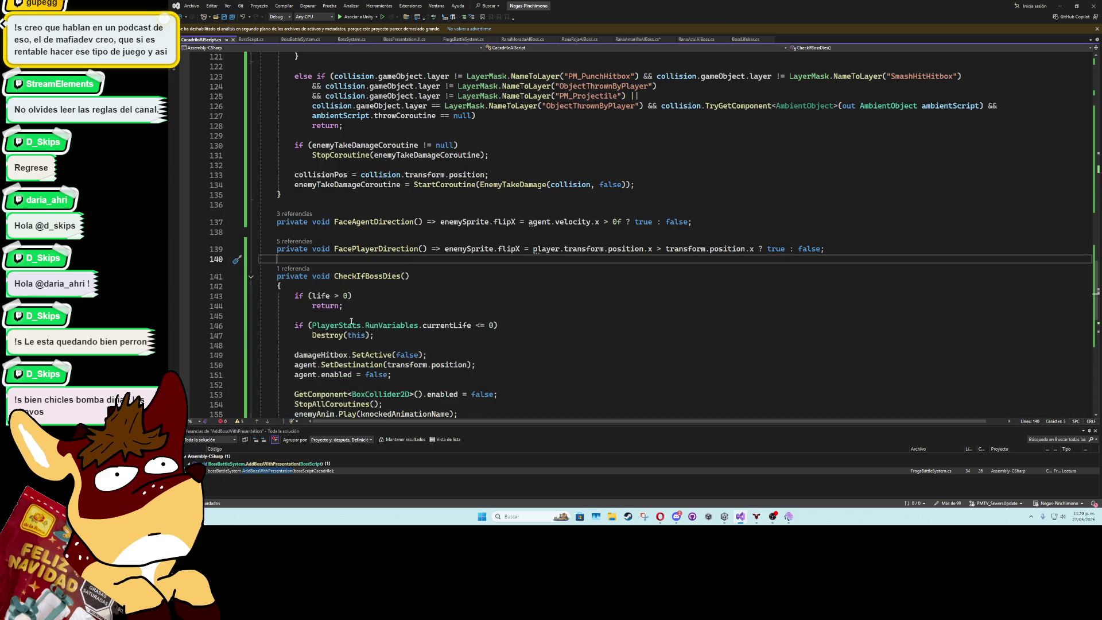
pyautogui.scroll(-2, 250, 278)
pyautogui.click(427, 295)
pyautogui.hotkey('ctrl', 'd')
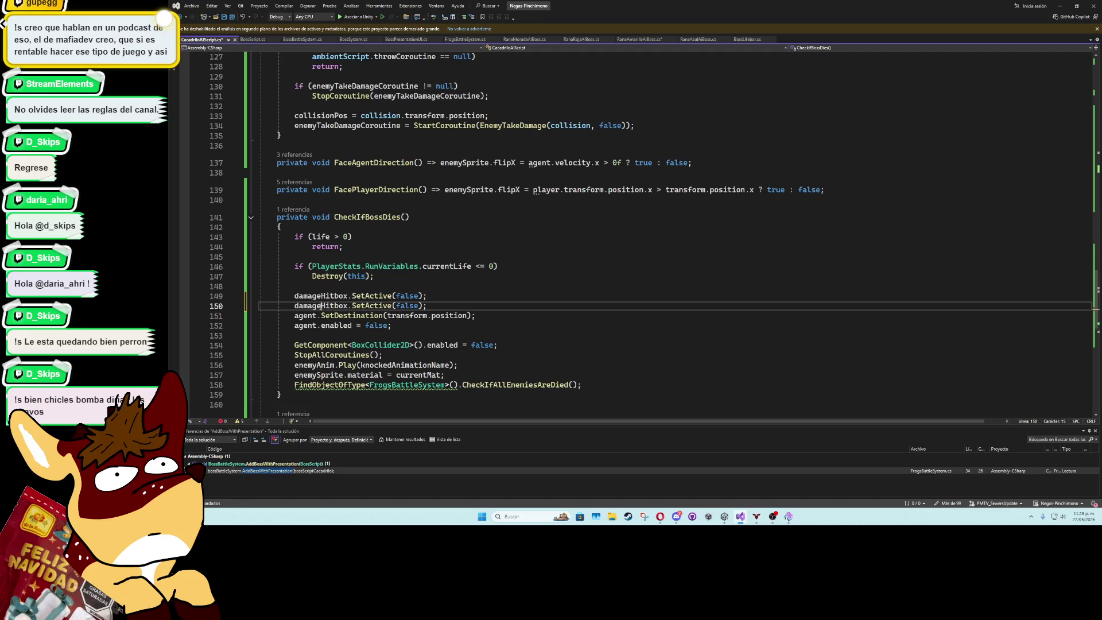
pyautogui.doubleClick(322, 306)
pyautogui.write('bigd')
pyautogui.press('Tab')
pyautogui.press('Tab')
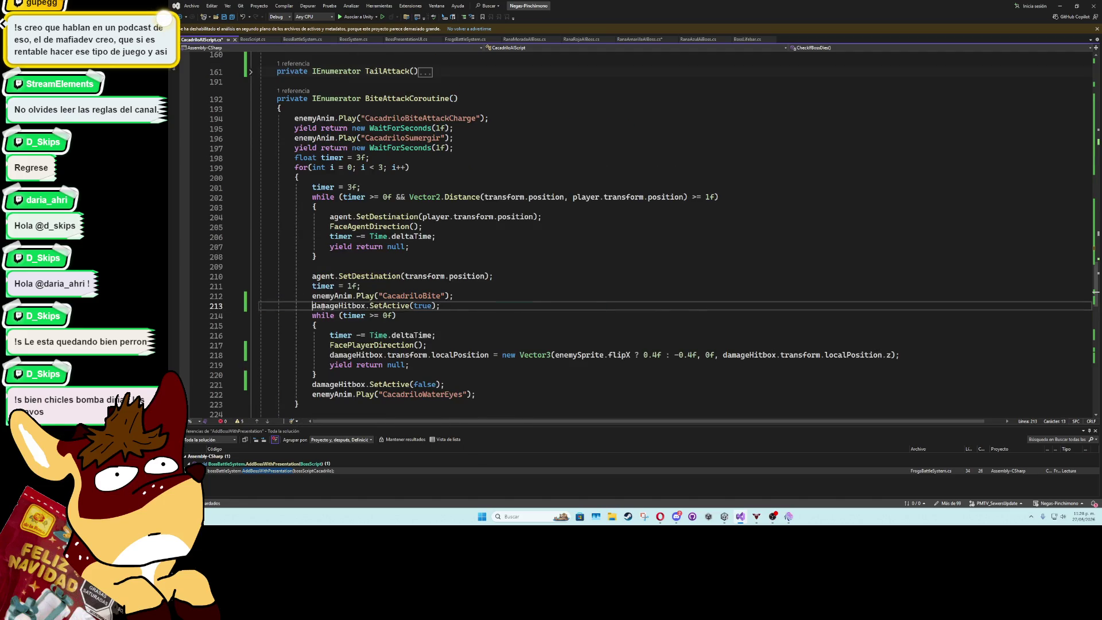
# Undo the unwanted bite-attack suggestion and complete the copied line as bigDamageHitbox
pyautogui.hotkey('ctrl', 'z')
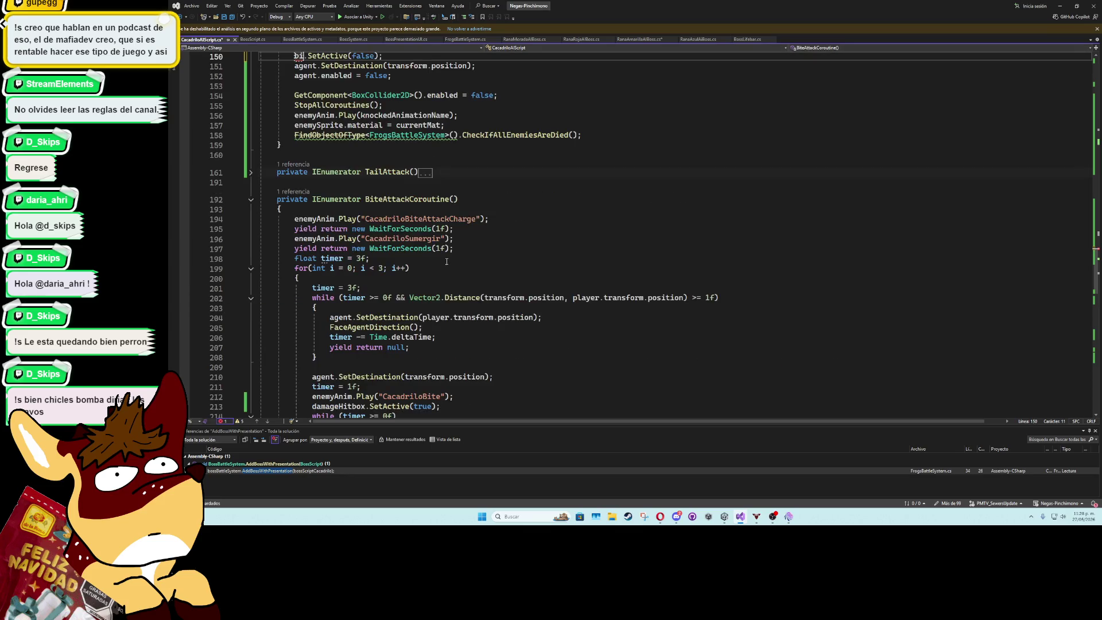
pyautogui.scroll(-4, 367, 274)
pyautogui.scroll(15, 365, 273)
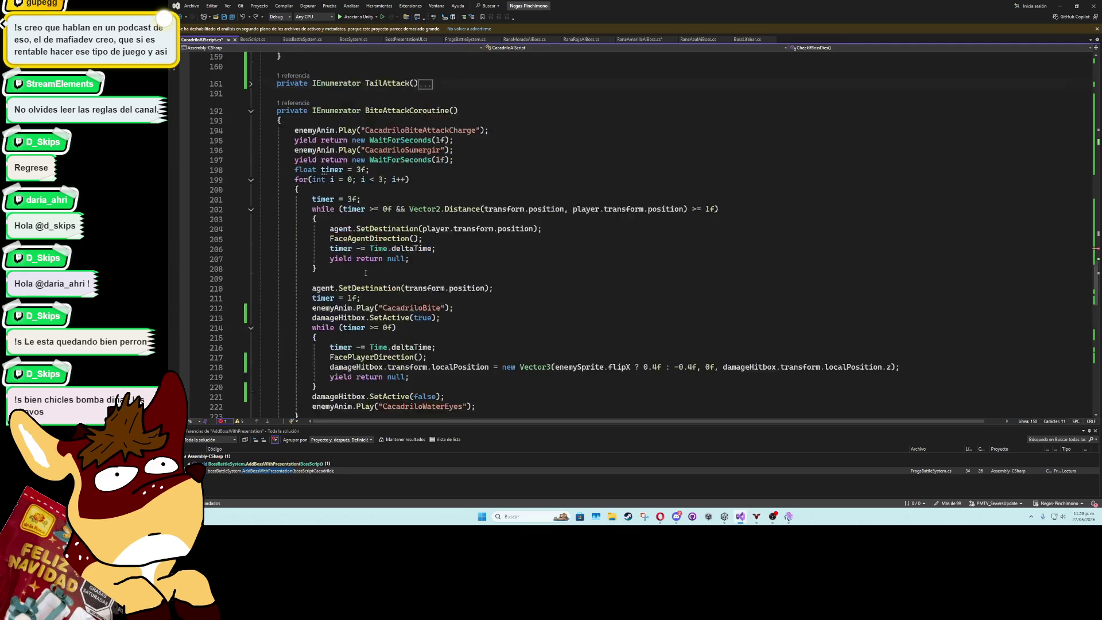
pyautogui.write('g')
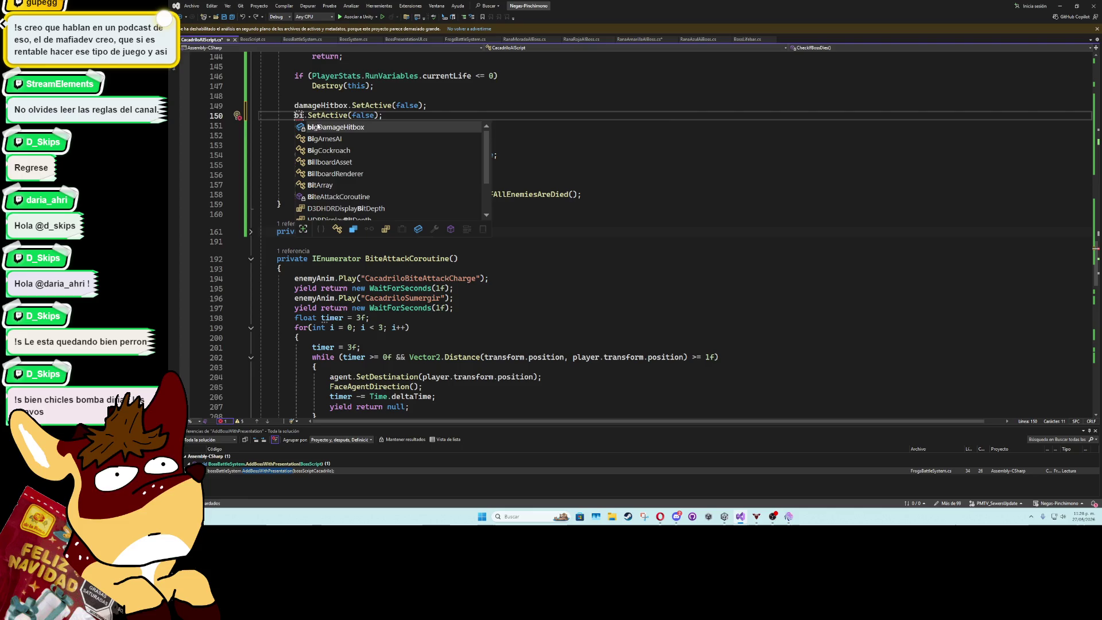
pyautogui.press('Tab')
pyautogui.click(461, 108)
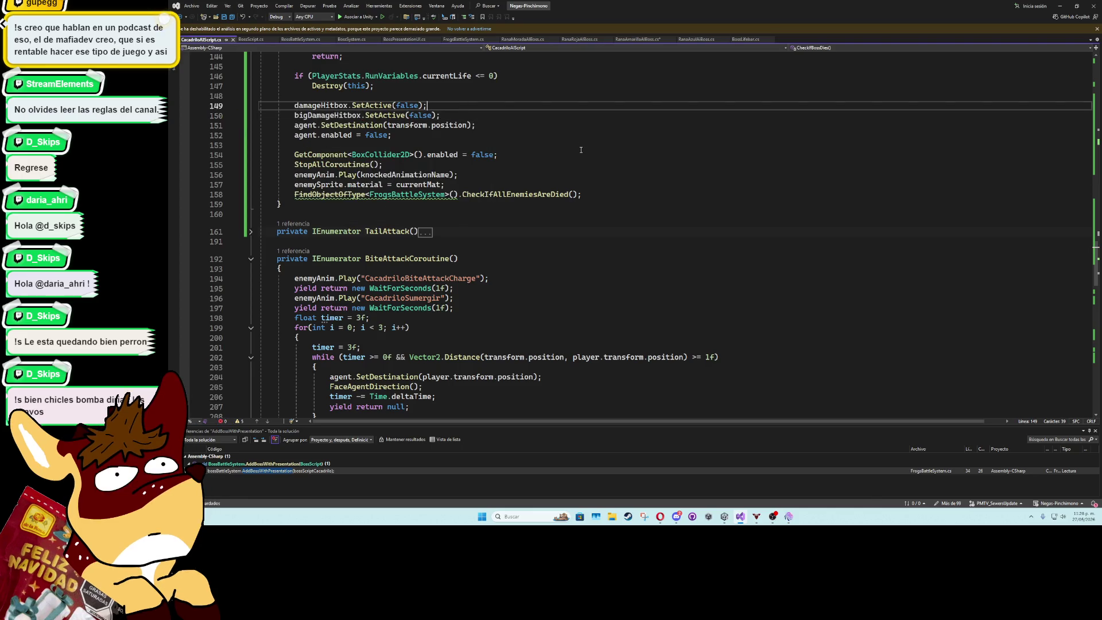
# Collapse the CheckIfBossDies and BiteAttackCoroutine method bodies
pyautogui.scroll(4, 557, 174)
pyautogui.click(251, 175)
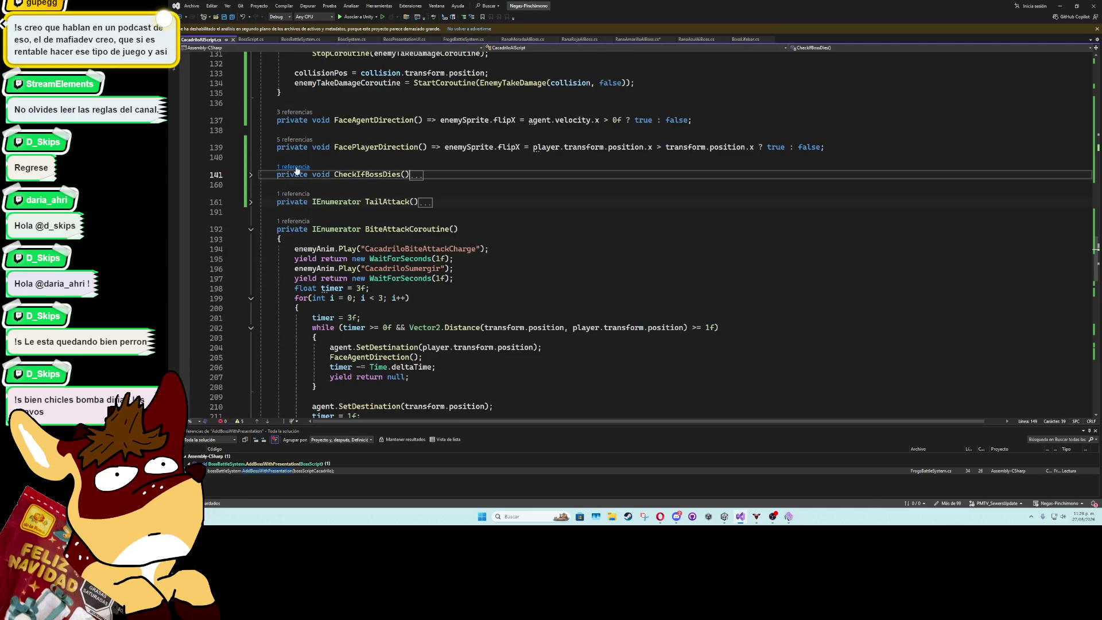
pyautogui.click(250, 229)
pyautogui.click(348, 215)
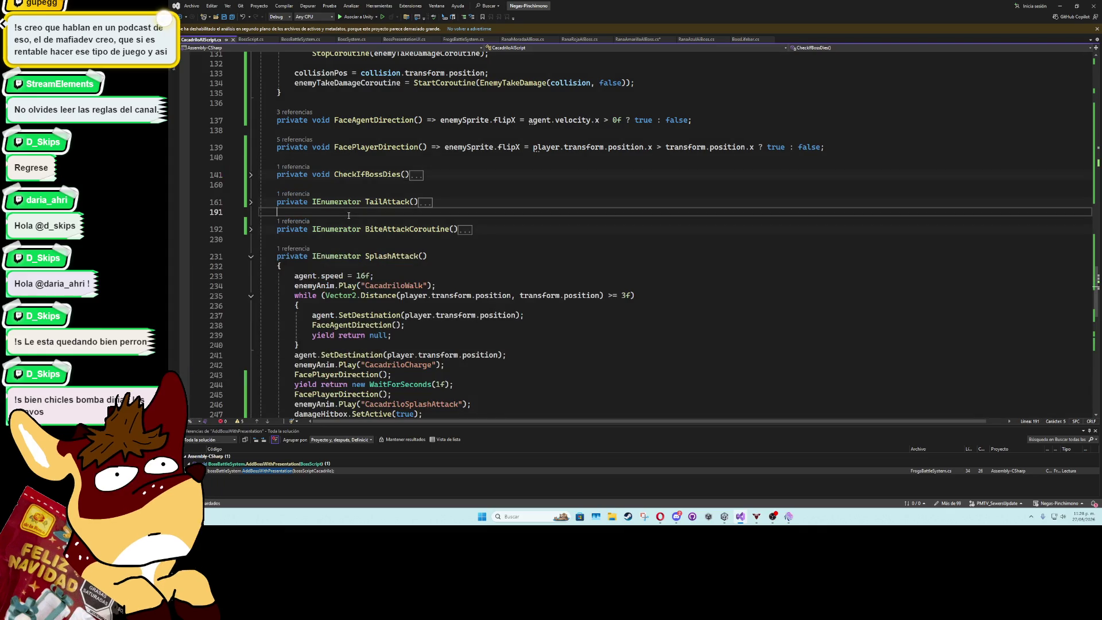
pyautogui.scroll(-2, 636, 260)
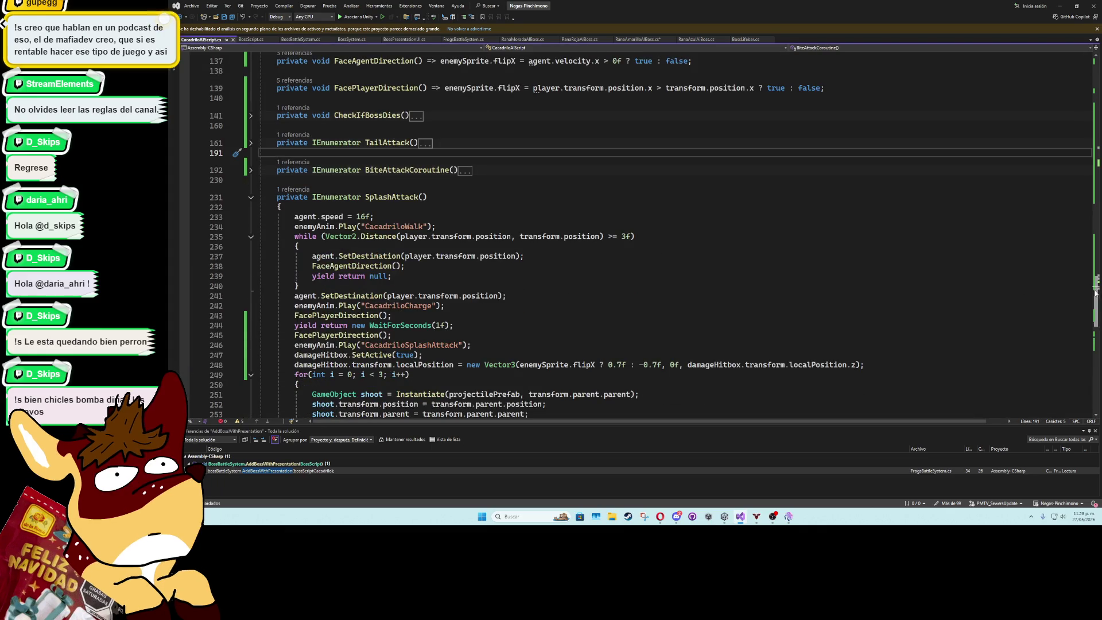
pyautogui.moveTo(1095, 292)
pyautogui.mouseDown()
pyautogui.moveTo(1050, 143)
pyautogui.moveTo(1003, 86)
pyautogui.mouseUp()
# Scroll through CacadriloAIScript.cs, then switch to RanaAmarillaAIBoss.cs and BossBattleSystem.cs
pyautogui.scroll(-3, 407, 215)
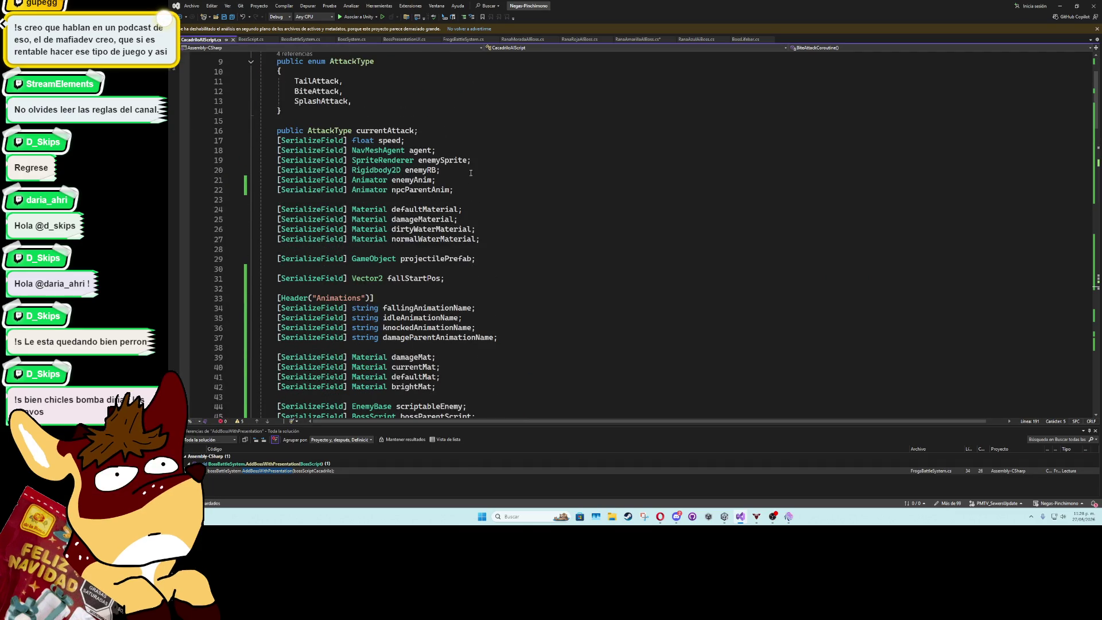
pyautogui.scroll(-13, 503, 261)
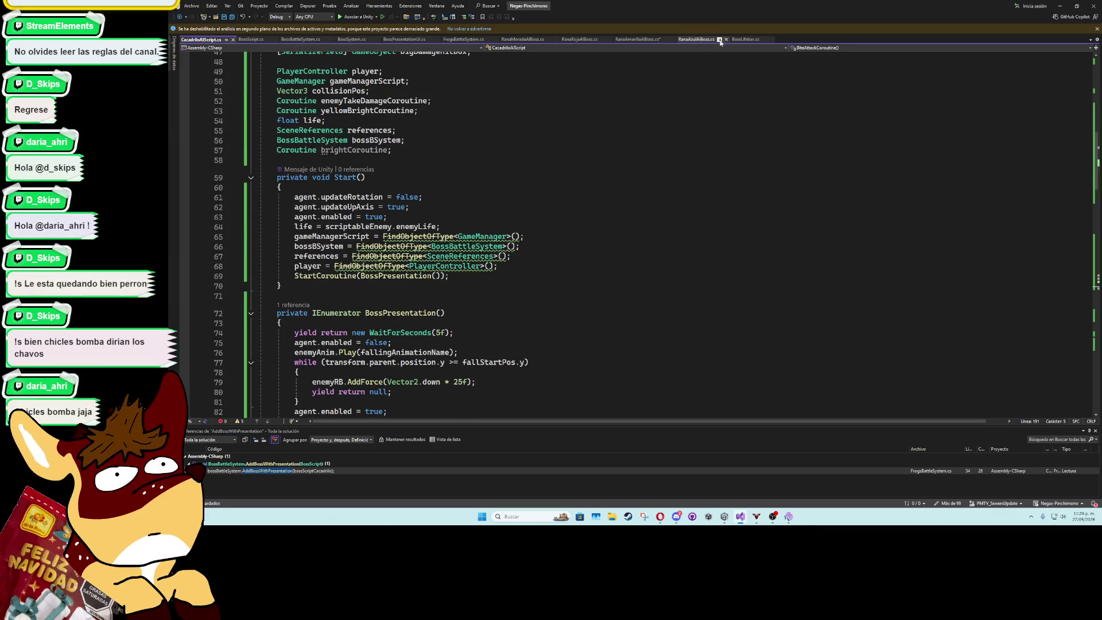
pyautogui.click(632, 40)
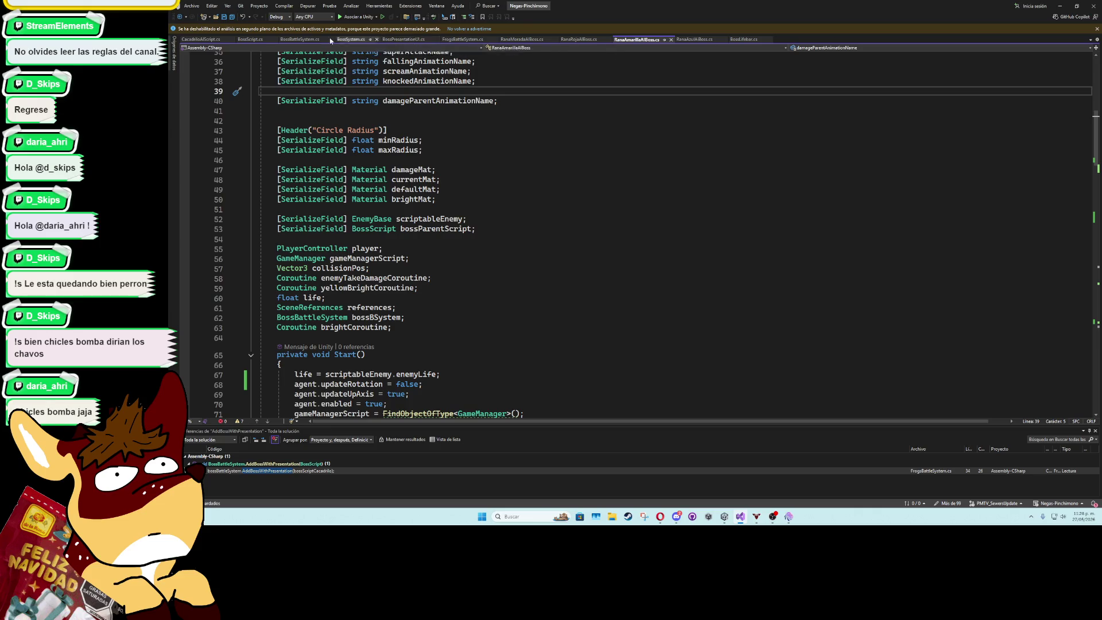
pyautogui.click(300, 40)
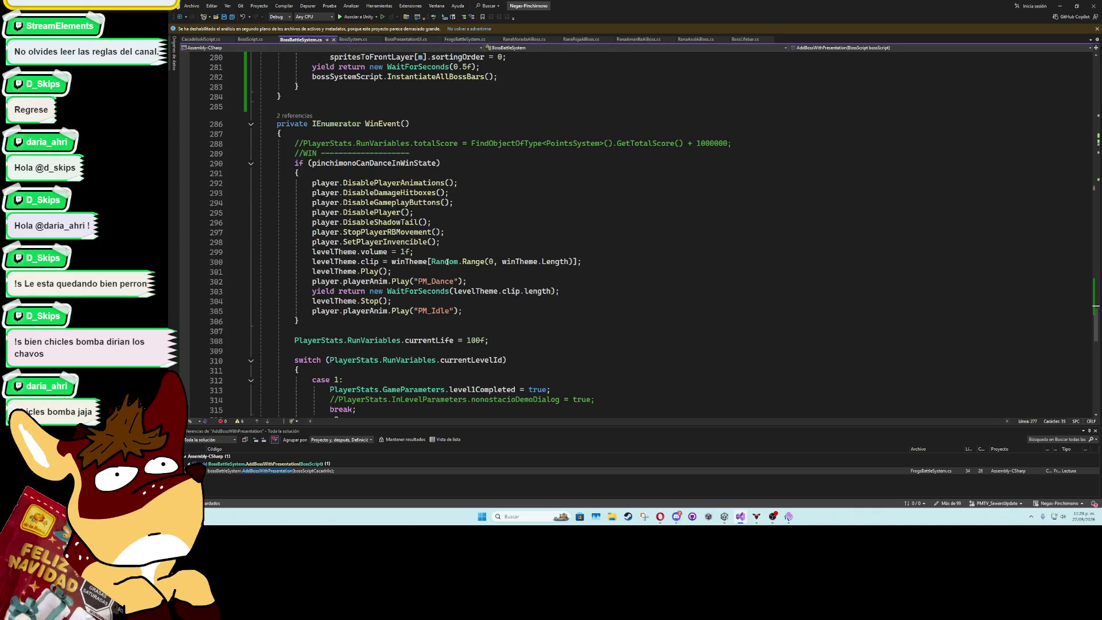
# Fold WinEvent and replace the WaitForSeconds(0.5f) waits on lines 278 and 281 with null
pyautogui.scroll(-4, 447, 261)
pyautogui.scroll(11, 253, 332)
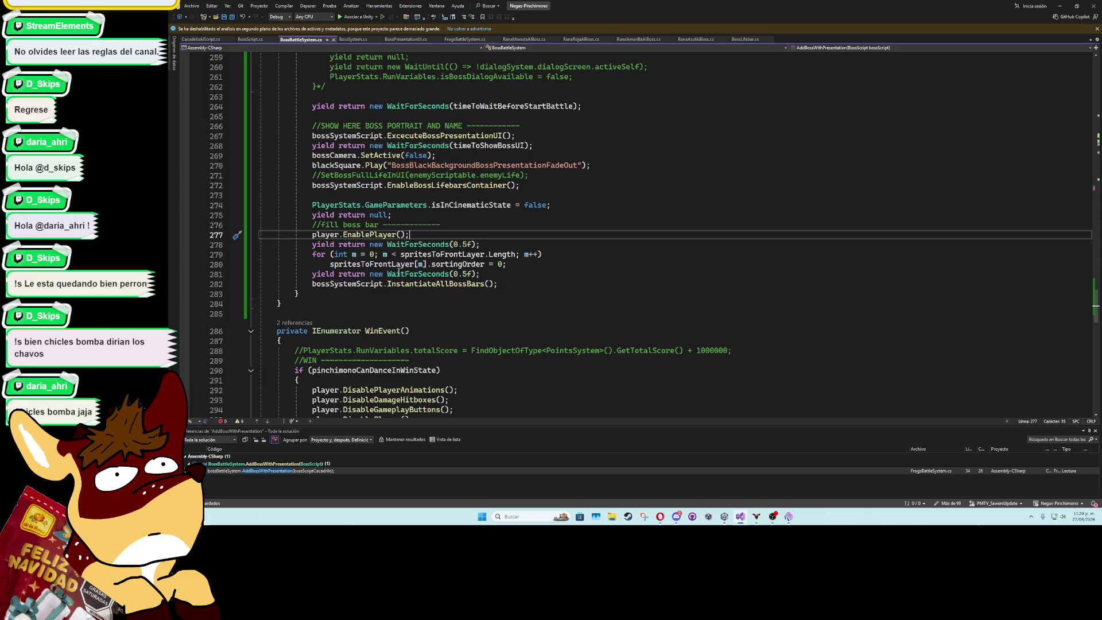
pyautogui.click(253, 333)
pyautogui.scroll(8, 370, 313)
pyautogui.scroll(-5, 370, 313)
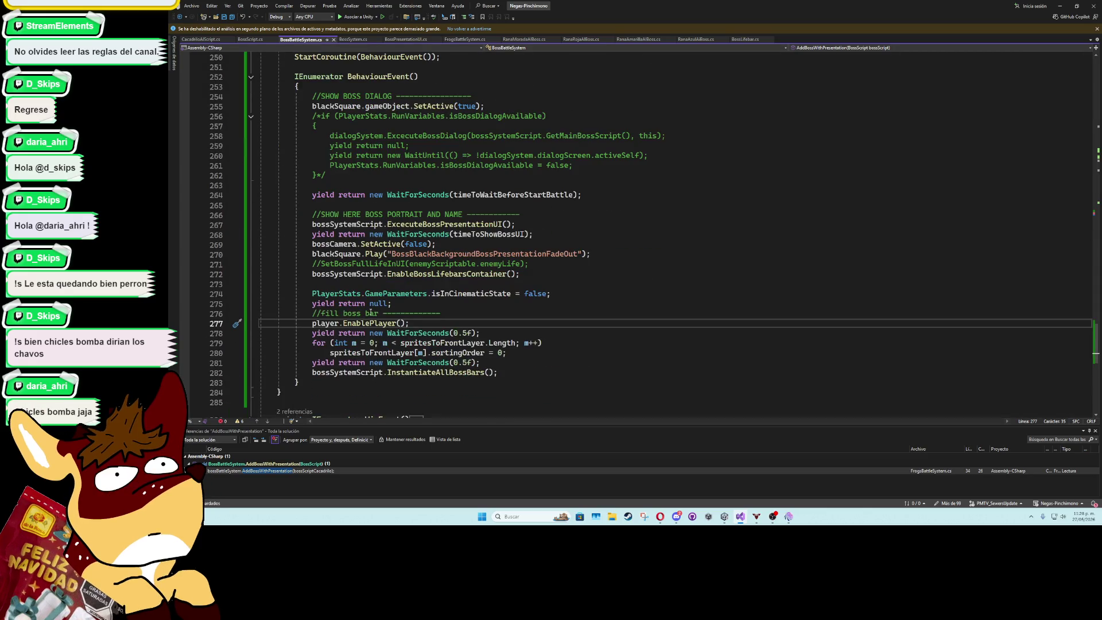
pyautogui.click(462, 333)
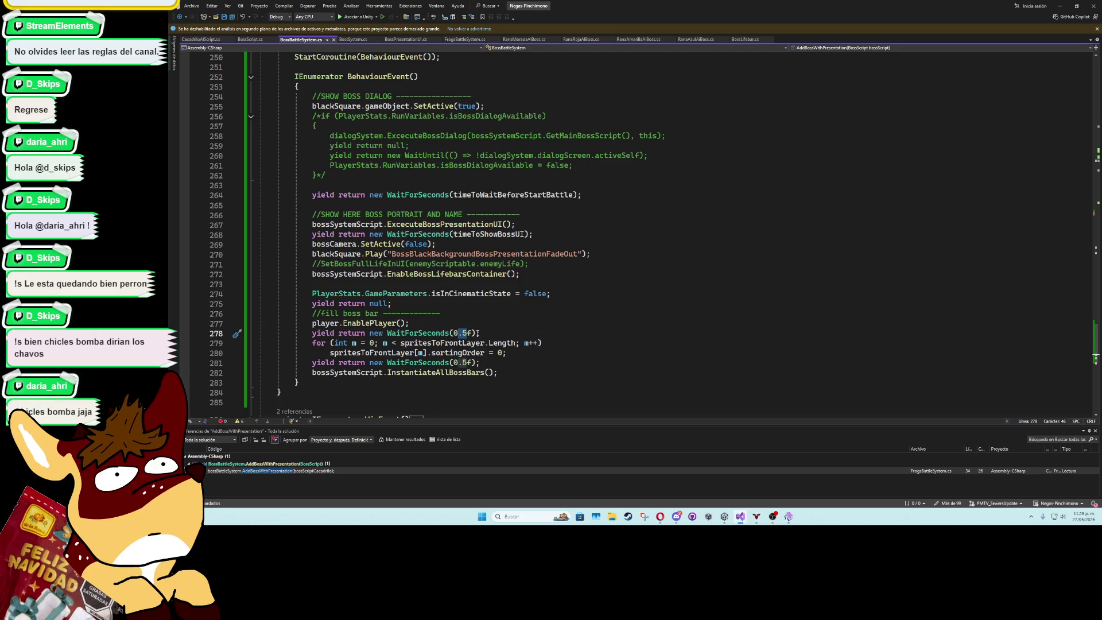
pyautogui.moveTo(478, 333); pyautogui.dragTo(373, 333)
pyautogui.write('null;')
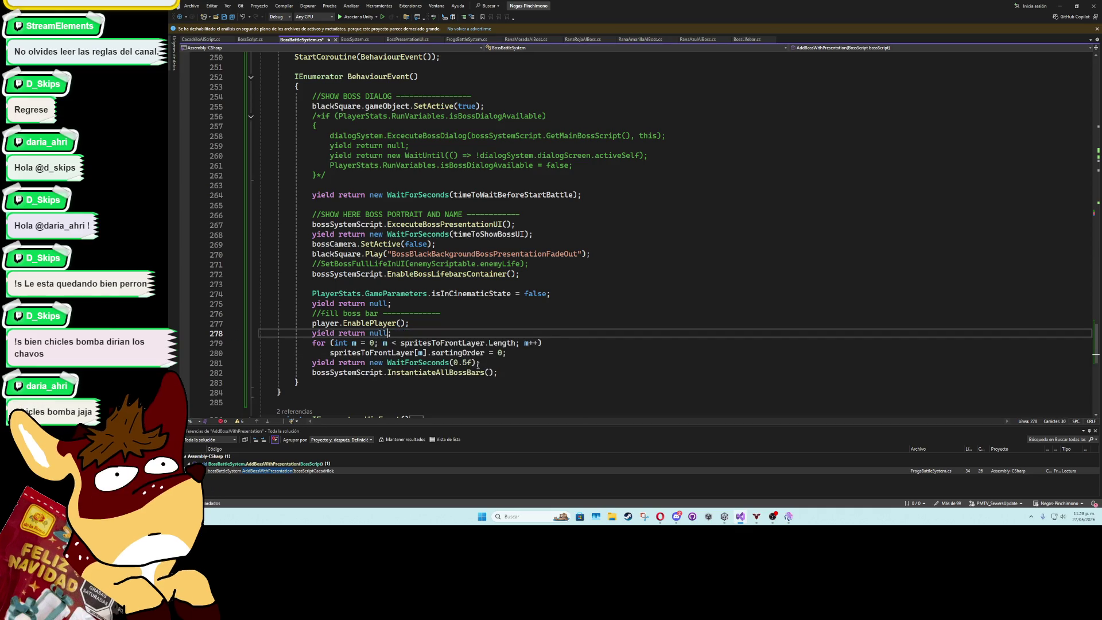
pyautogui.moveTo(478, 362); pyautogui.dragTo(386, 363)
pyautogui.write('null')
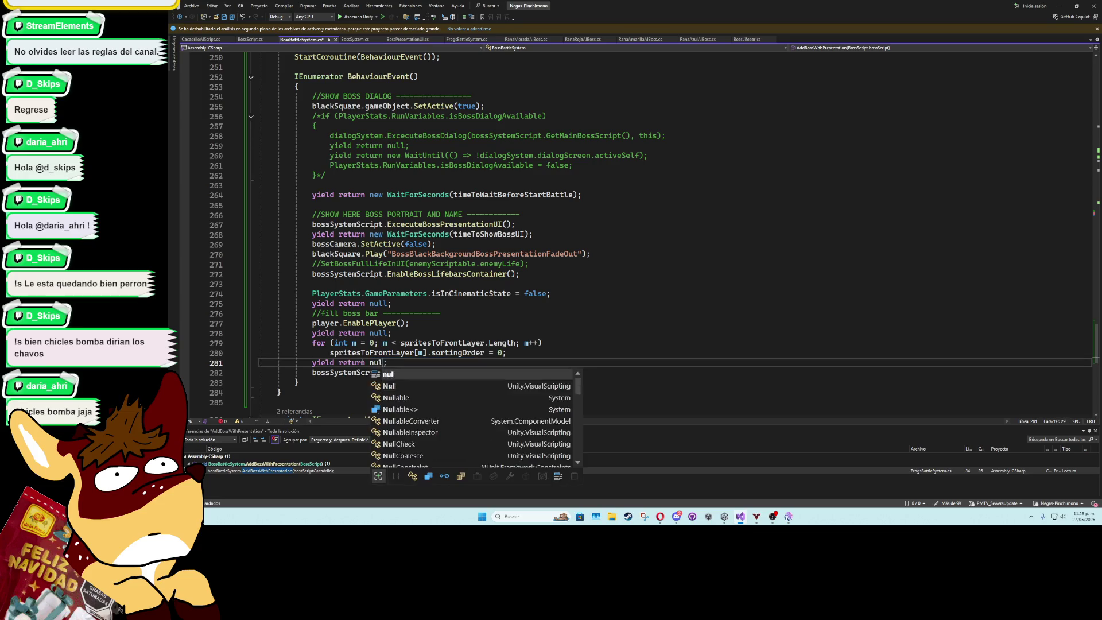
# Move the InstantiateAllBossBars call above player.EnablePlayer() with Alt+Up/Down
pyautogui.press('Down')
pyautogui.hotkey('alt', 'Up')
pyautogui.hotkey('alt', 'Up')
pyautogui.hotkey('alt', 'Up')
pyautogui.hotkey('alt', 'Up')
pyautogui.hotkey('alt', 'Up')
pyautogui.hotkey('alt', 'Up')
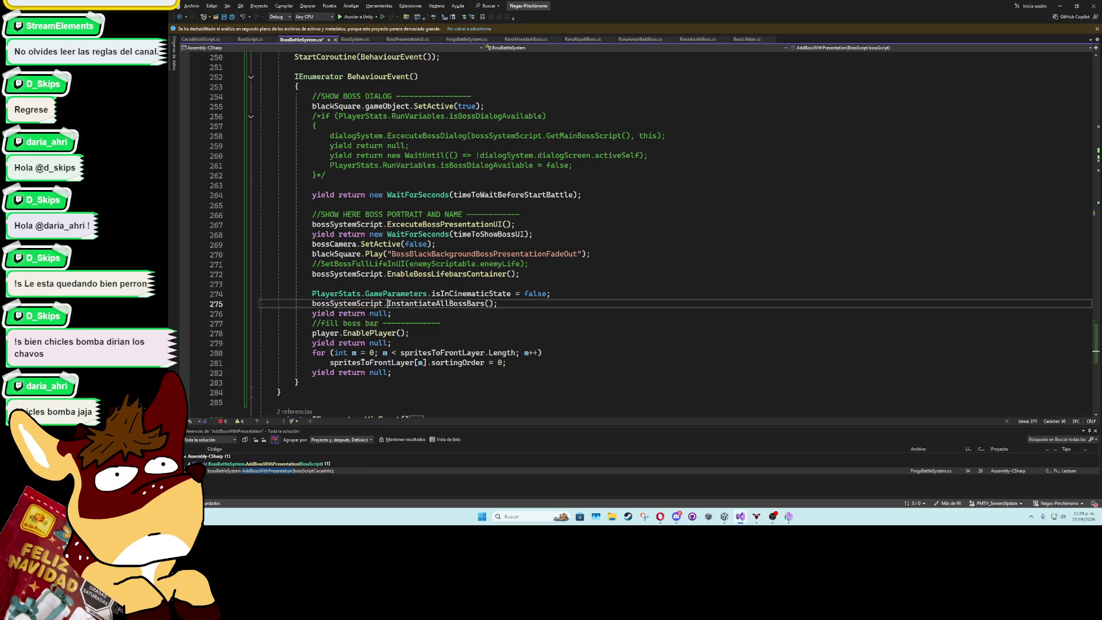
pyautogui.hotkey('alt', 'Down')
pyautogui.hotkey('alt', 'Down')
pyautogui.hotkey('alt', 'Down')
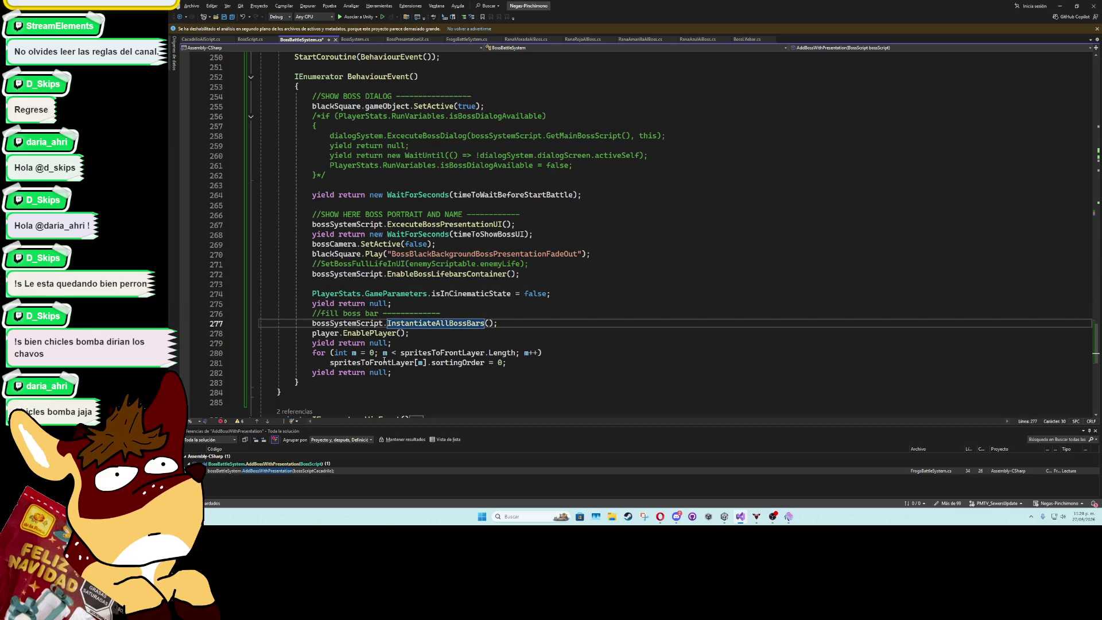
pyautogui.click(487, 308)
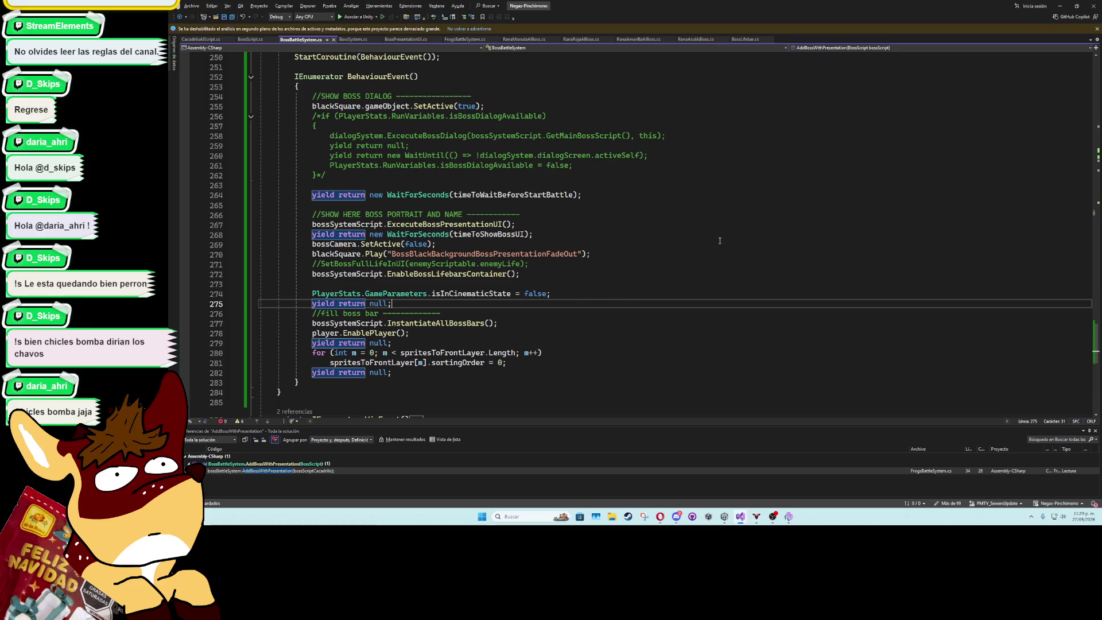
pyautogui.click(208, 39)
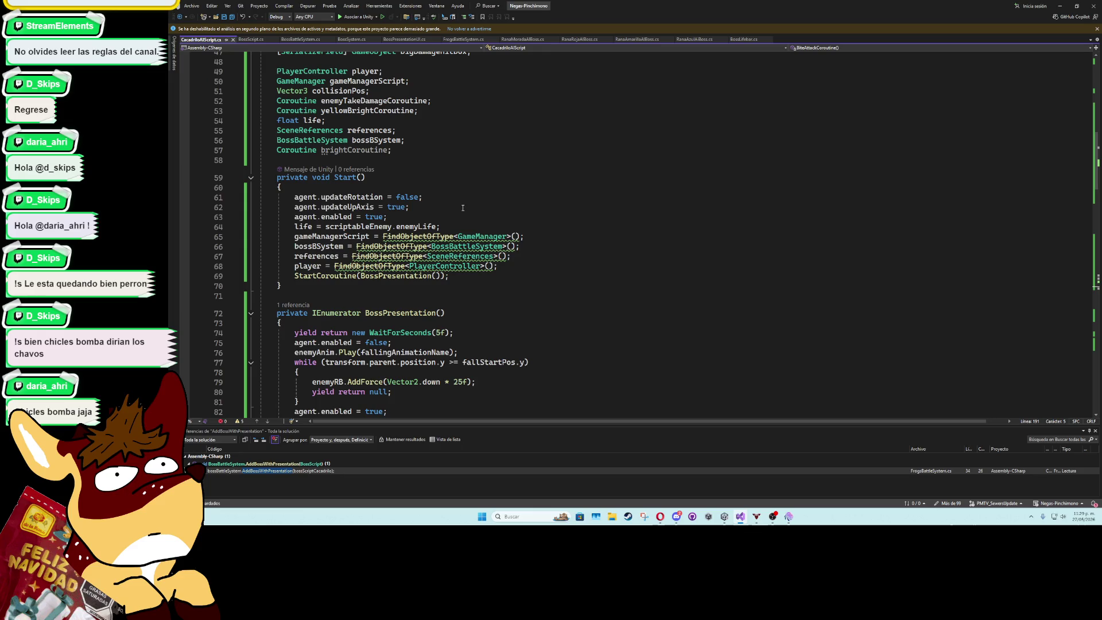
# Declare a BoxCollider2D mainHitbox field below the brightCoroutine field
pyautogui.scroll(-5, 452, 274)
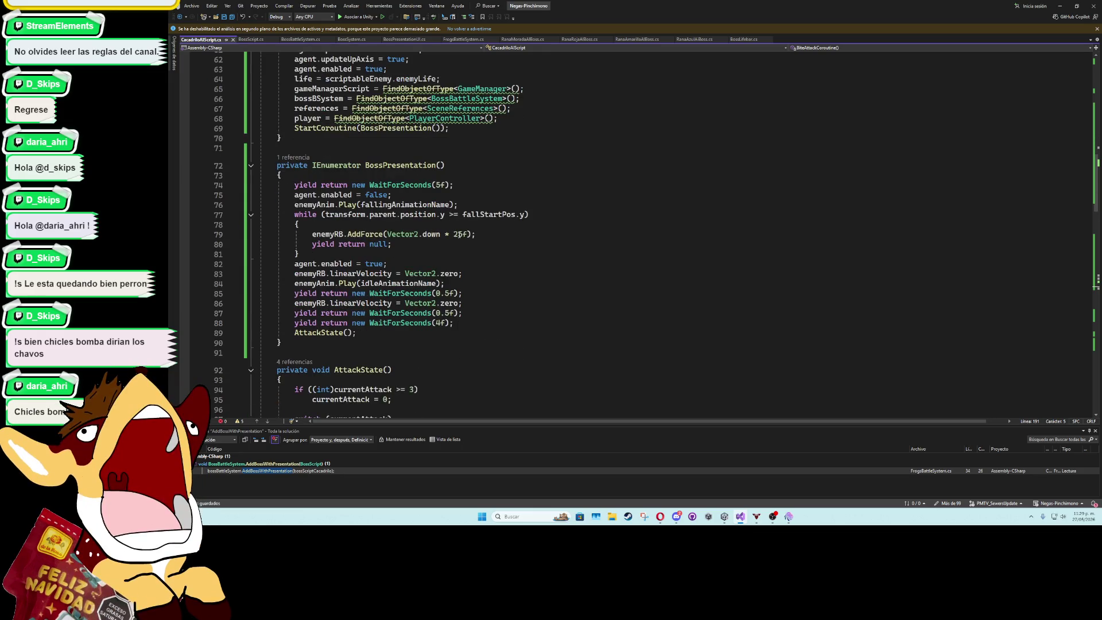
pyautogui.scroll(8, 453, 180)
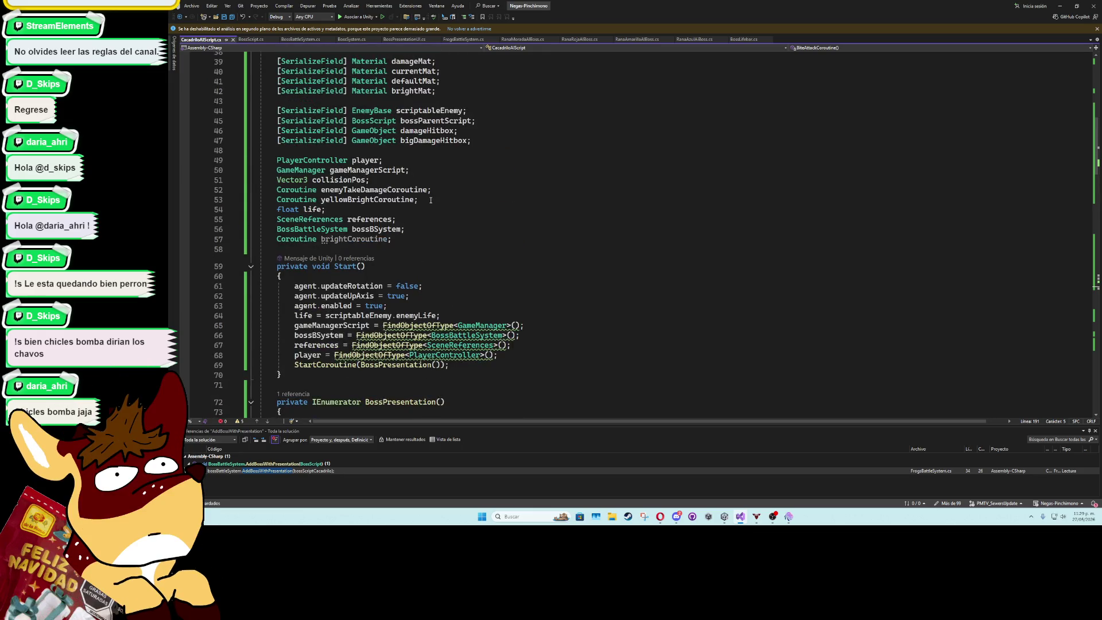
pyautogui.click(389, 252)
pyautogui.click(482, 236)
pyautogui.press('Return')
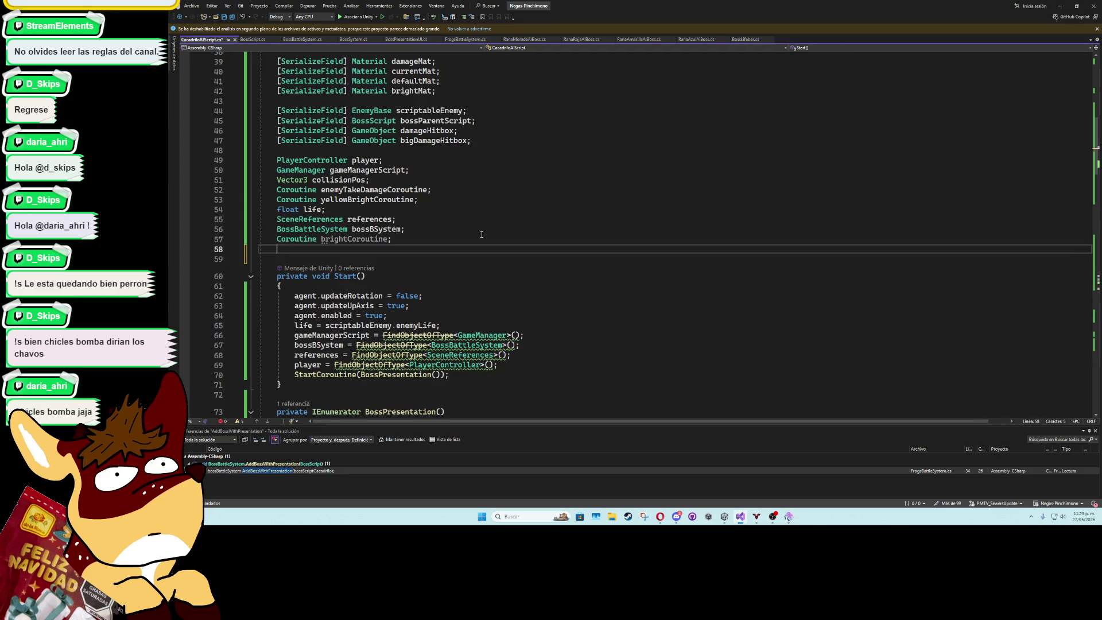
pyautogui.write('m')
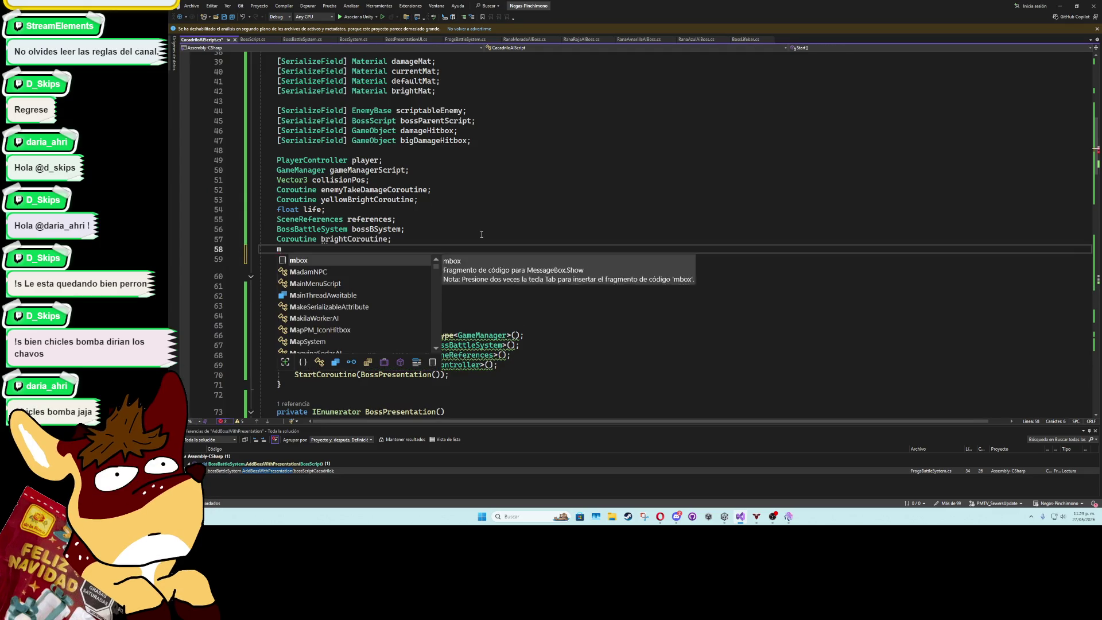
pyautogui.press('BackSpace')
pyautogui.write('BoxCollider2D ,ma')
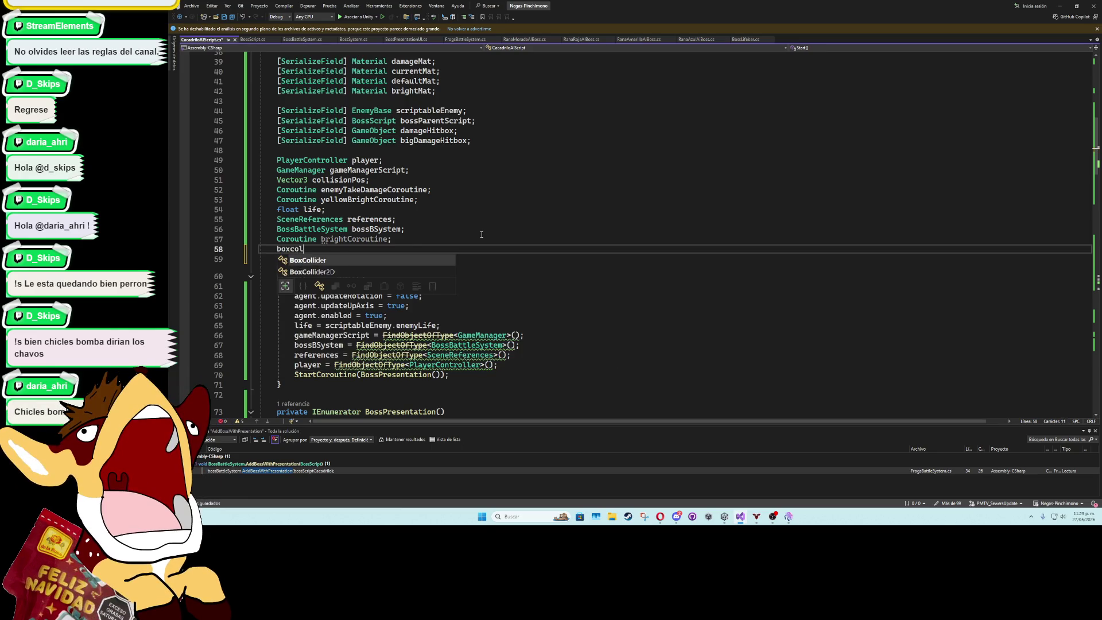
pyautogui.press('BackSpace')
pyautogui.press('BackSpace')
pyautogui.press('BackSpace')
pyautogui.write('mai')
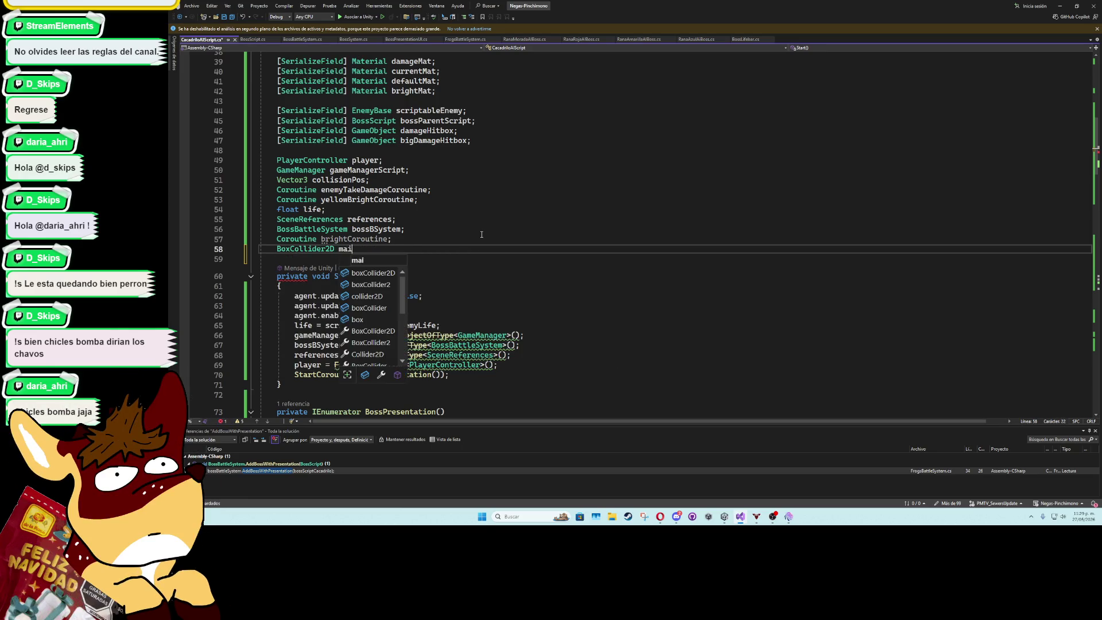
pyautogui.write('nHitbox;')
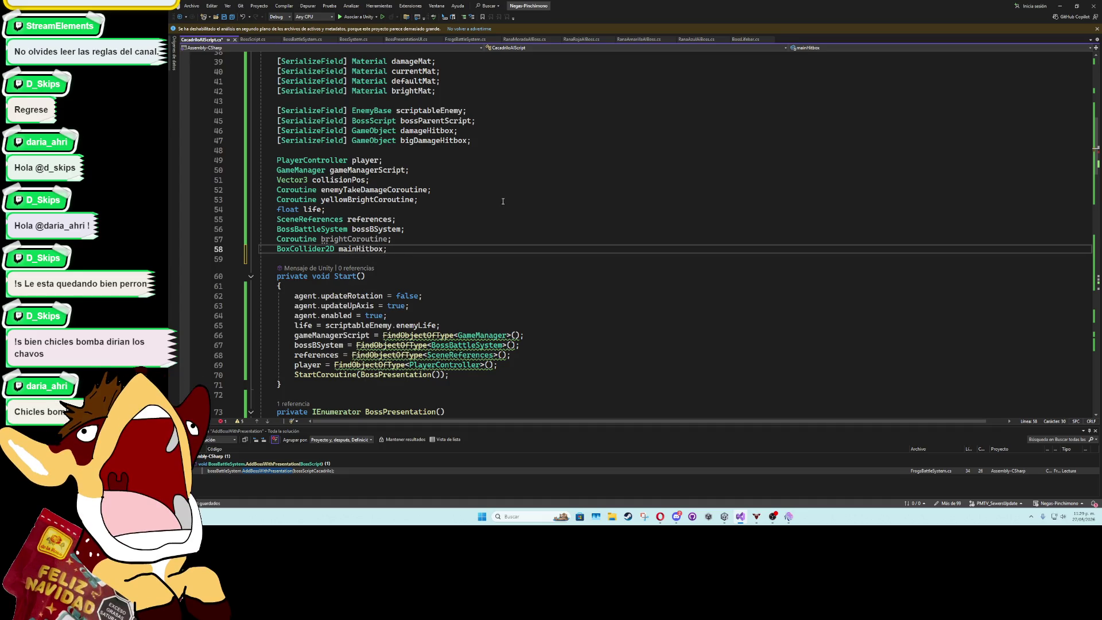
# Add mainHitbox = GetComponent<BoxCollider2D>(); at the top of Start()
pyautogui.click(427, 286)
pyautogui.press('Return')
pyautogui.write('maing')
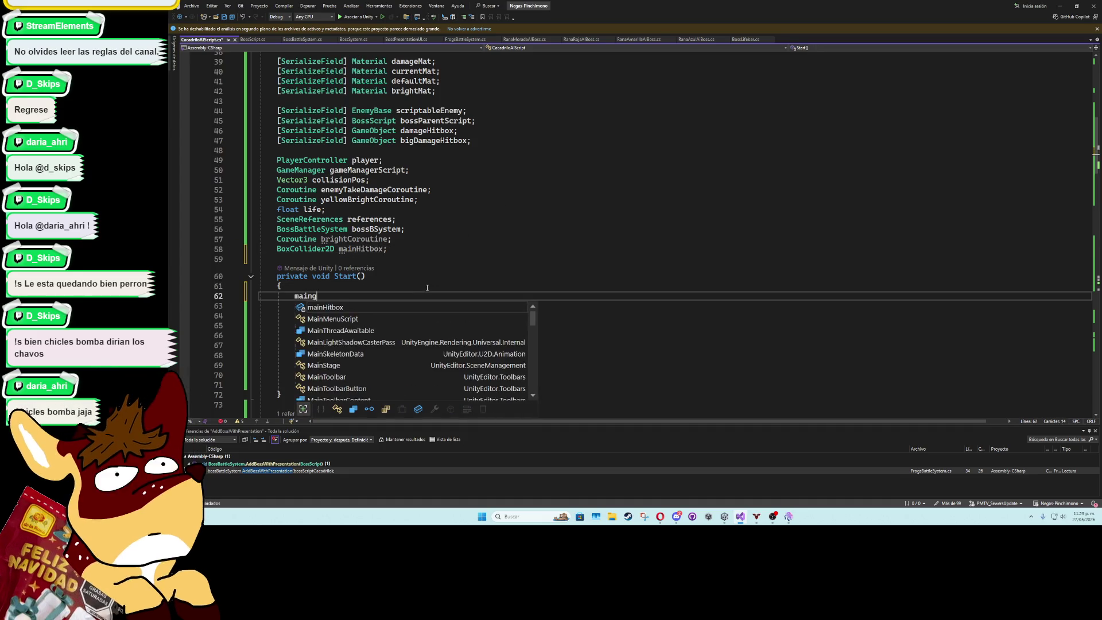
pyautogui.press('BackSpace')
pyautogui.press('Tab')
pyautogui.write('= GetComponentz<')
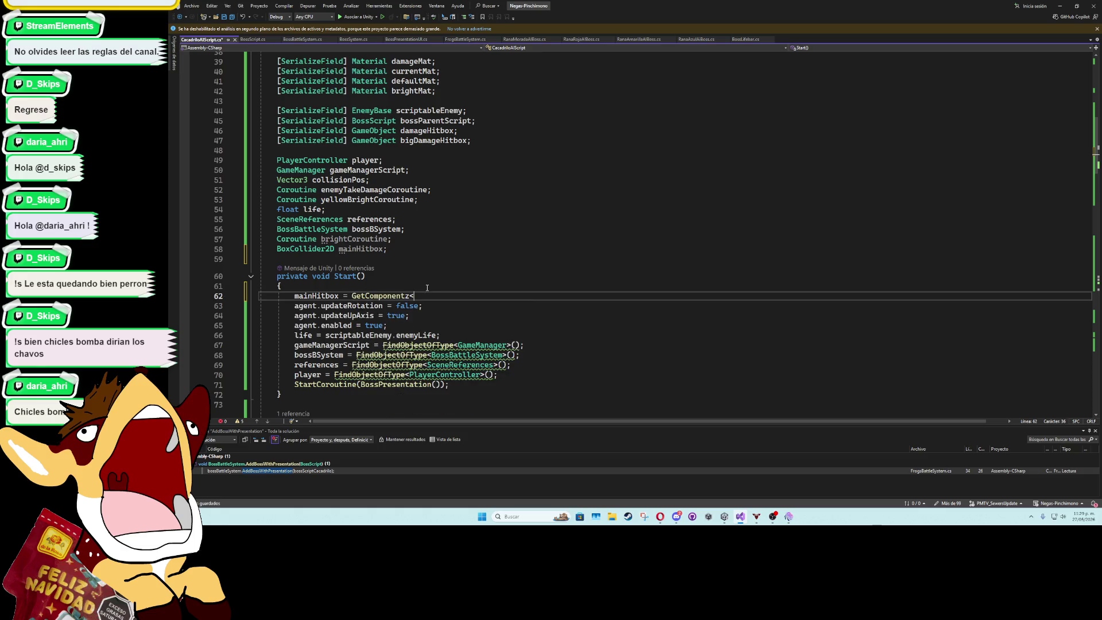
pyautogui.press('BackSpace')
pyautogui.write('<BoxCollider2D>();')
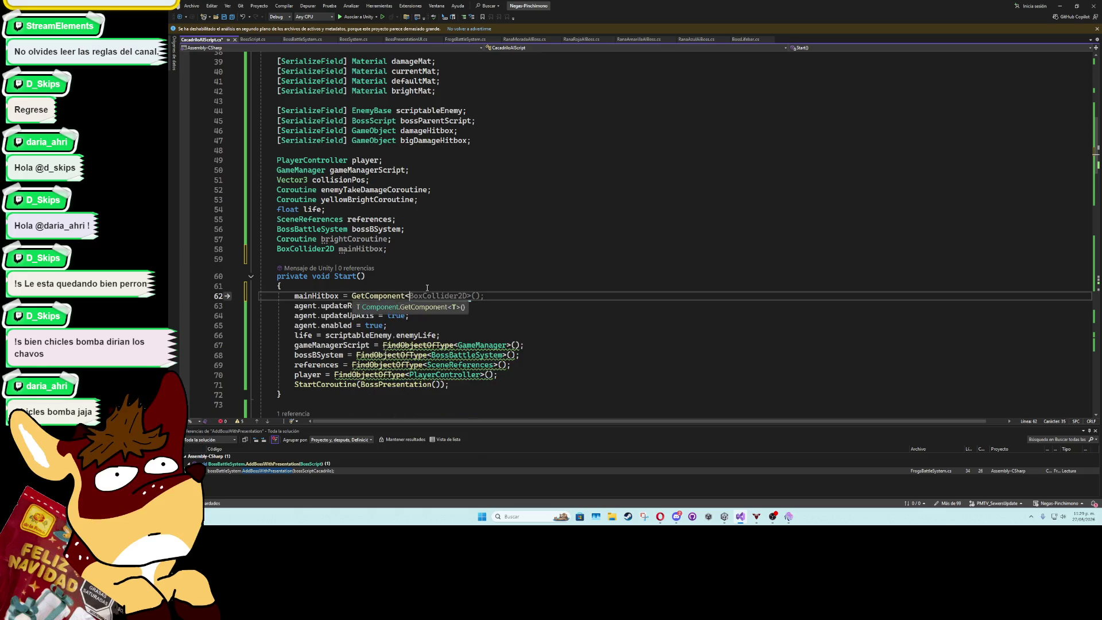
pyautogui.doubleClick(316, 295)
pyautogui.hotkey('ctrl', 'c')
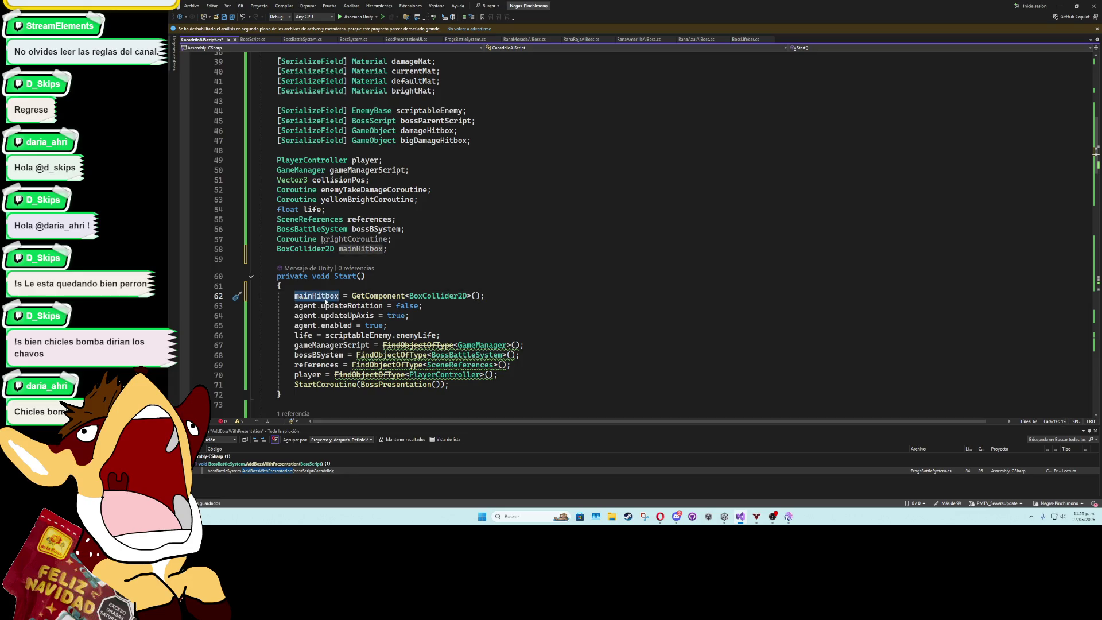
pyautogui.scroll(-7, 415, 235)
pyautogui.click(426, 225)
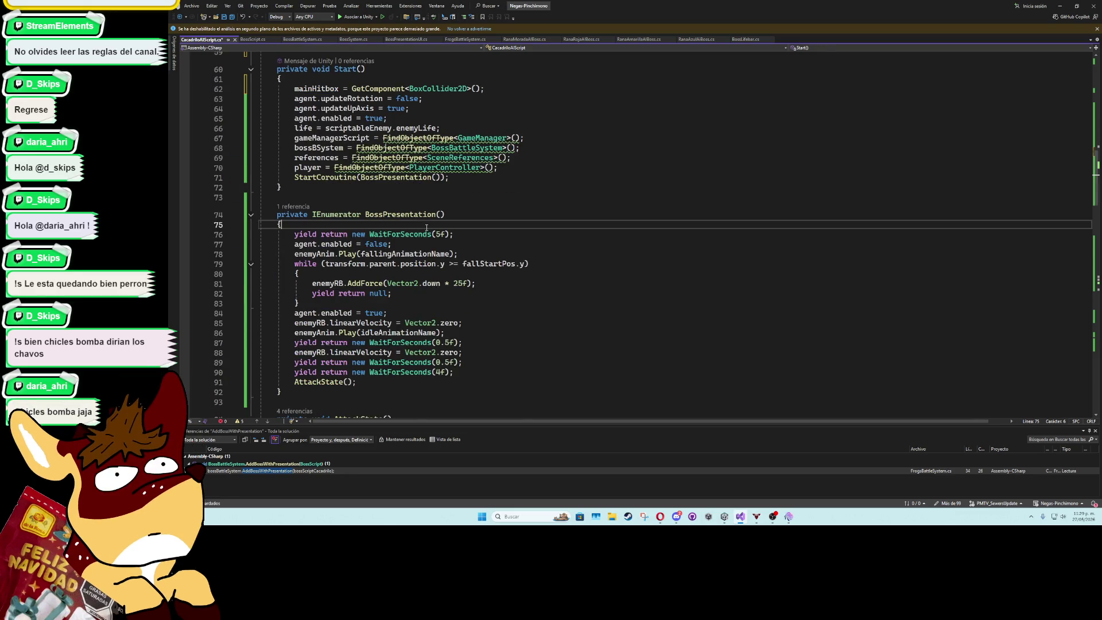
# Add mainHitbox.enabled = false; at the top of BossPresentation
pyautogui.press('Return')
pyautogui.hotkey('ctrl', 'v')
pyautogui.write('.enabled = false;')
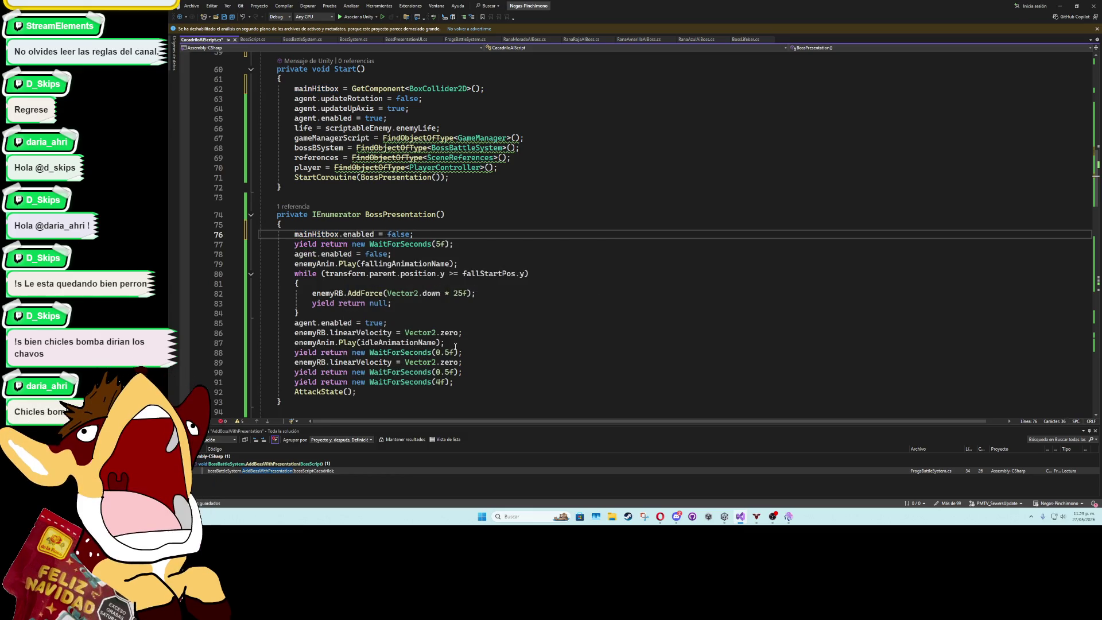
# Change the final WaitForSeconds(4f) to 2f and add mainHitbox.enabled = true; after it
pyautogui.click(437, 383)
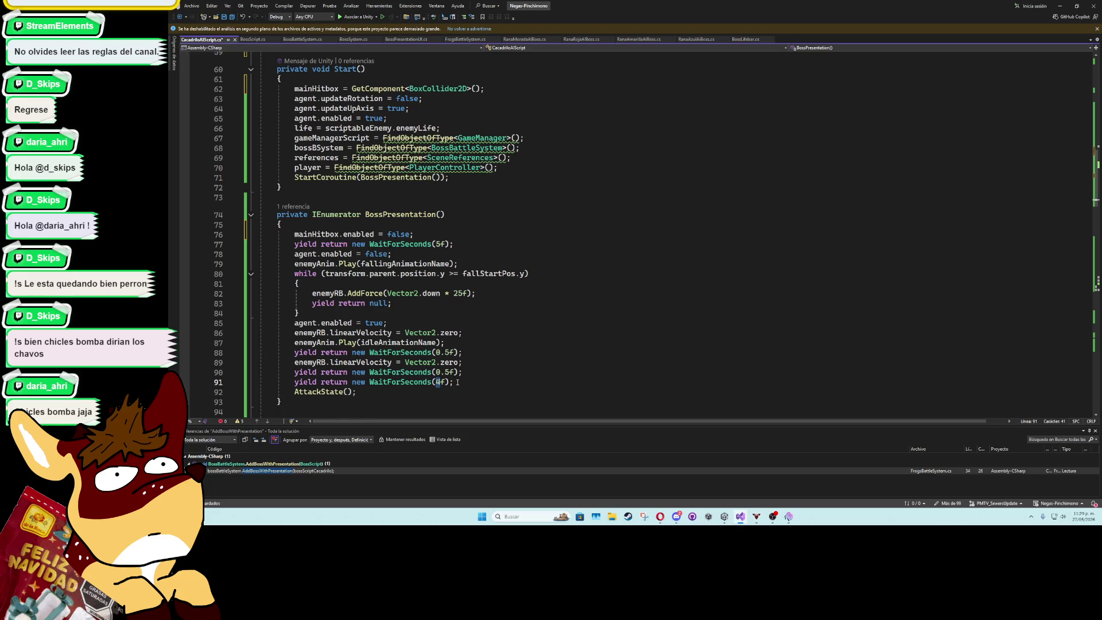
pyautogui.press('Delete')
pyautogui.write('2')
pyautogui.press('End')
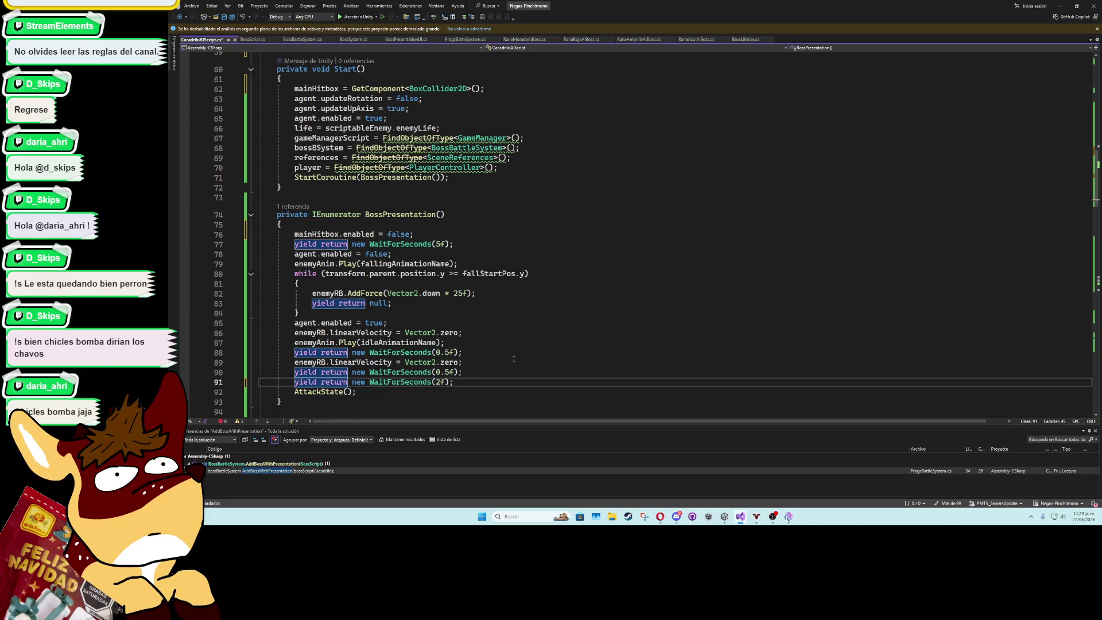
pyautogui.press('Return')
pyautogui.write('mainHitbox.e')
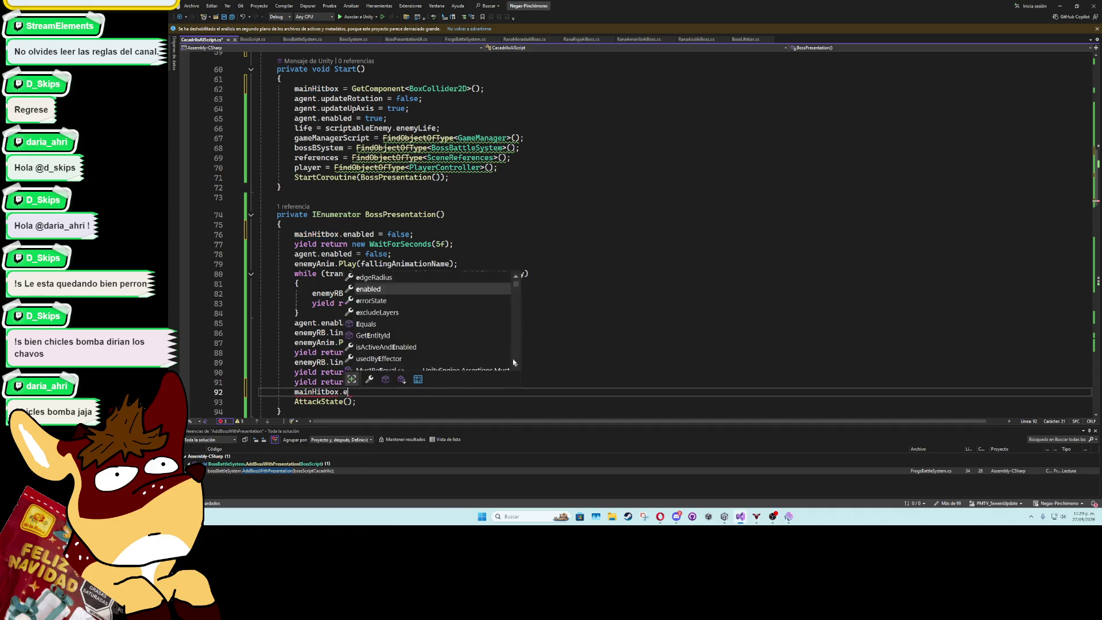
pyautogui.write('nabled = true;')
pyautogui.click(516, 361)
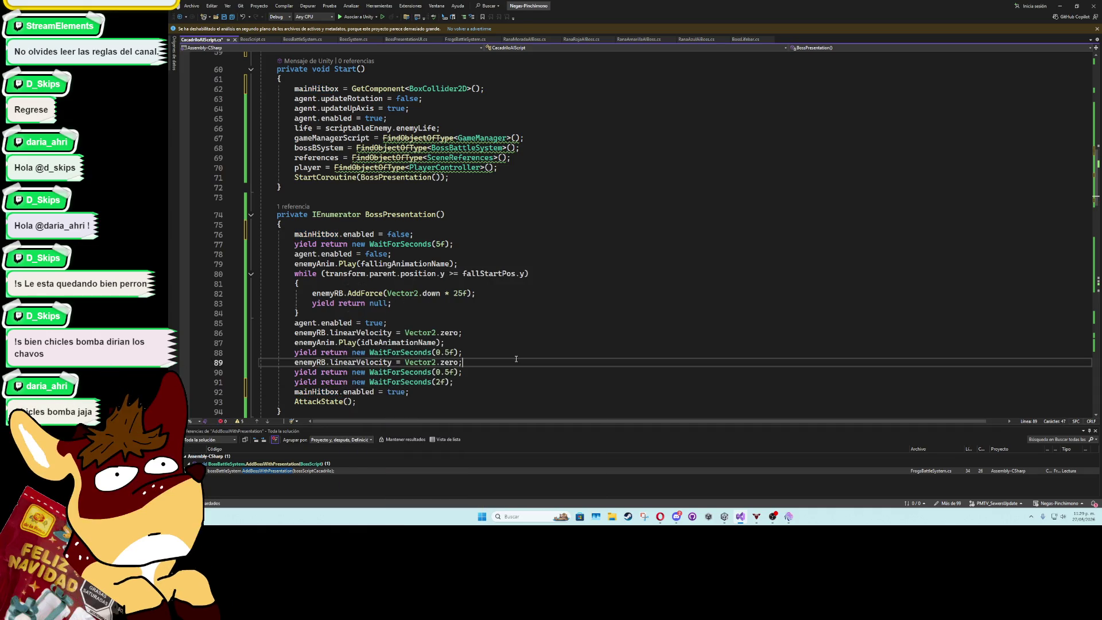
pyautogui.click(1058, 7)
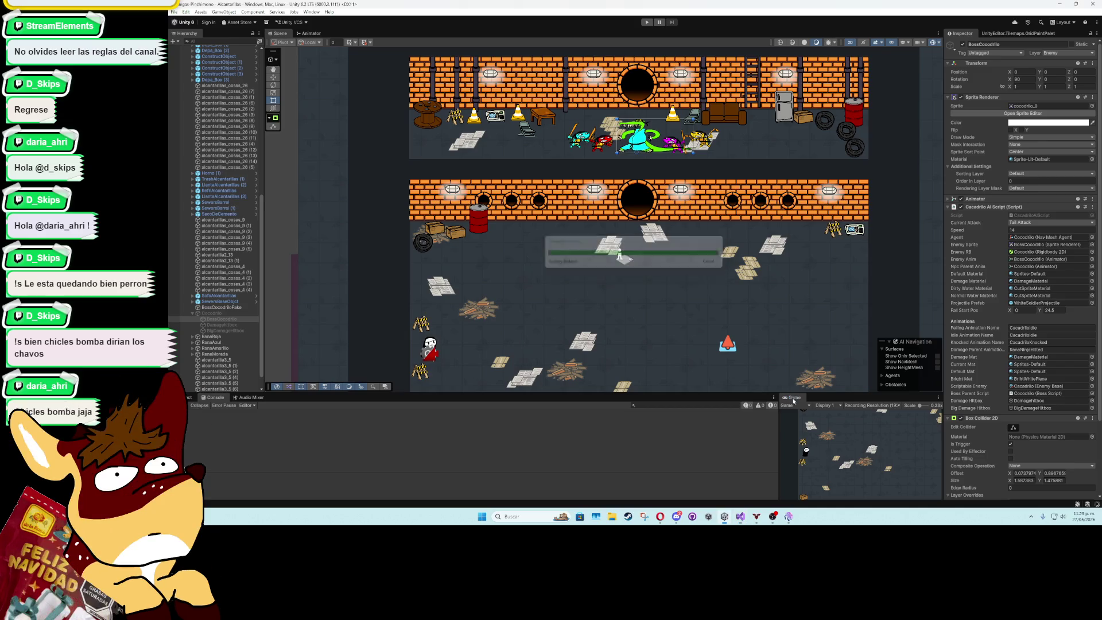
# Playtest the crocodile boss entrance in a maximized Game view, then stop and return to Visual Studio
pyautogui.click(647, 22)
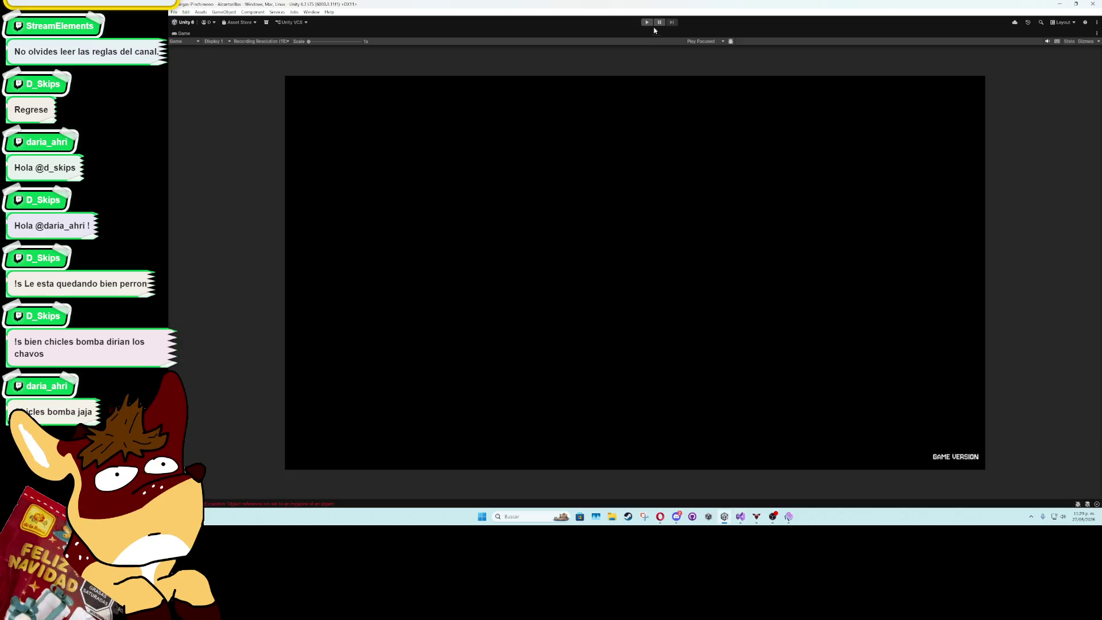
pyautogui.click(647, 22)
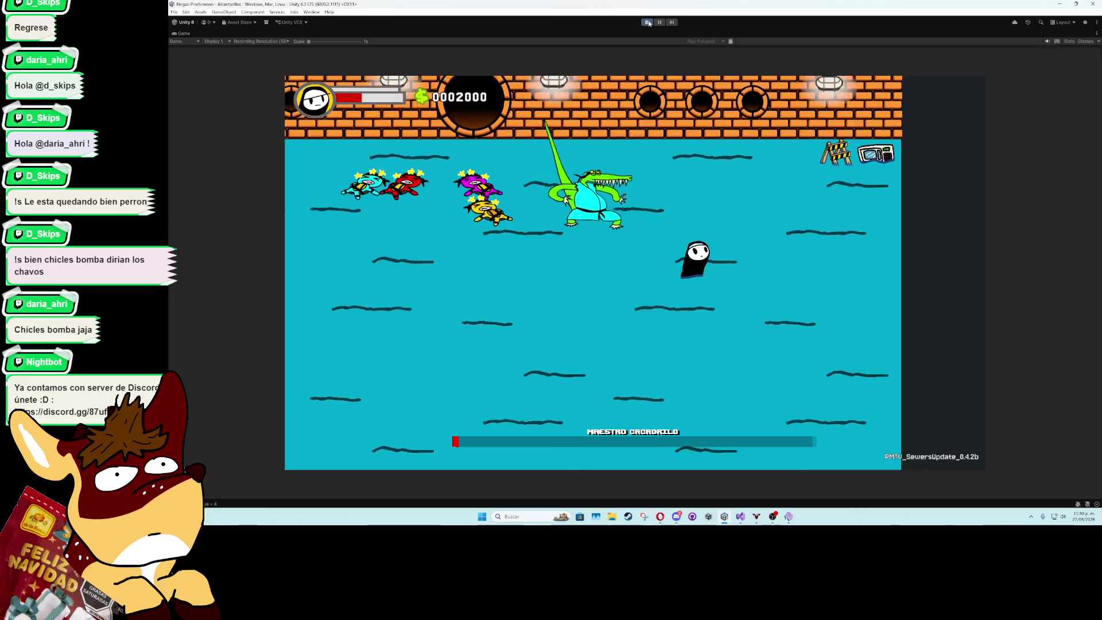
pyautogui.click(648, 23)
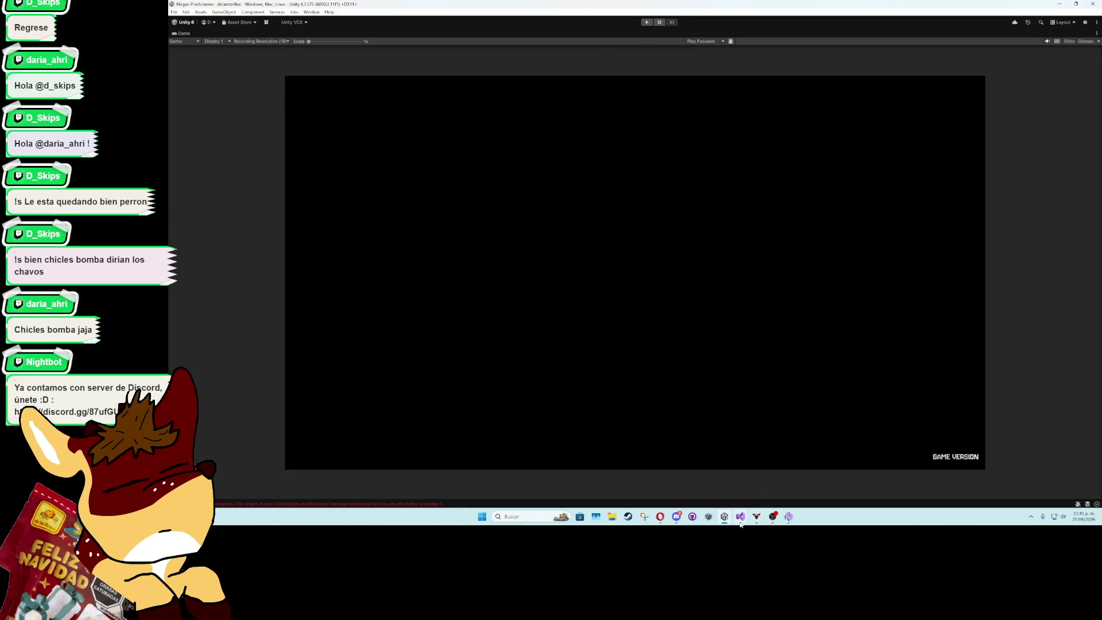
pyautogui.click(740, 520)
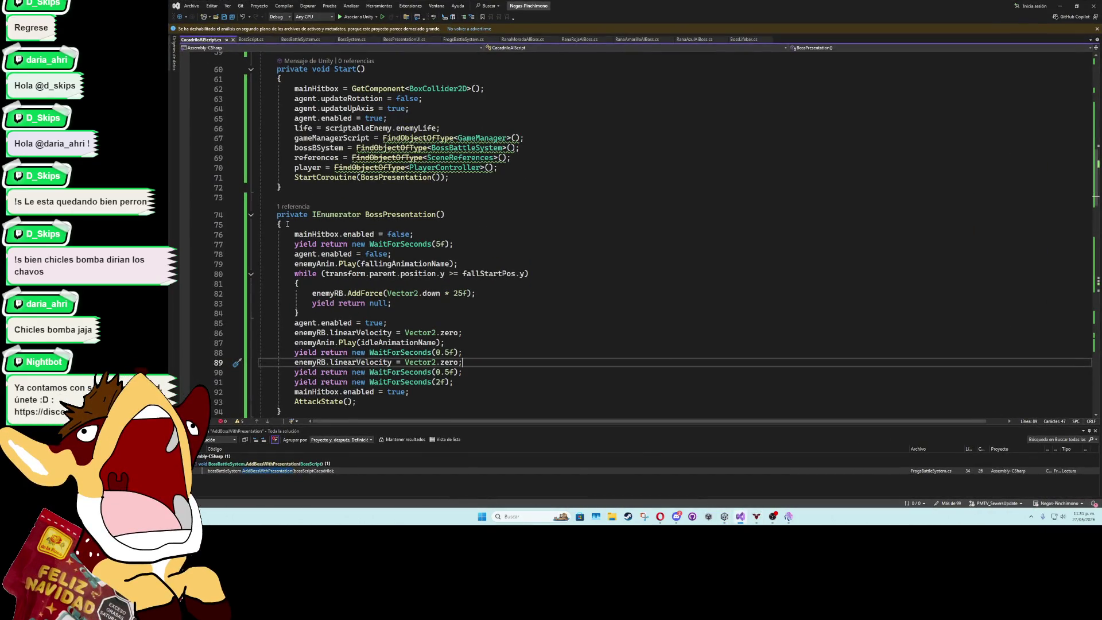
# Collapse BossPresentation and jump to the expanded BiteAttackCoroutine body
pyautogui.click(250, 215)
pyautogui.click(391, 198)
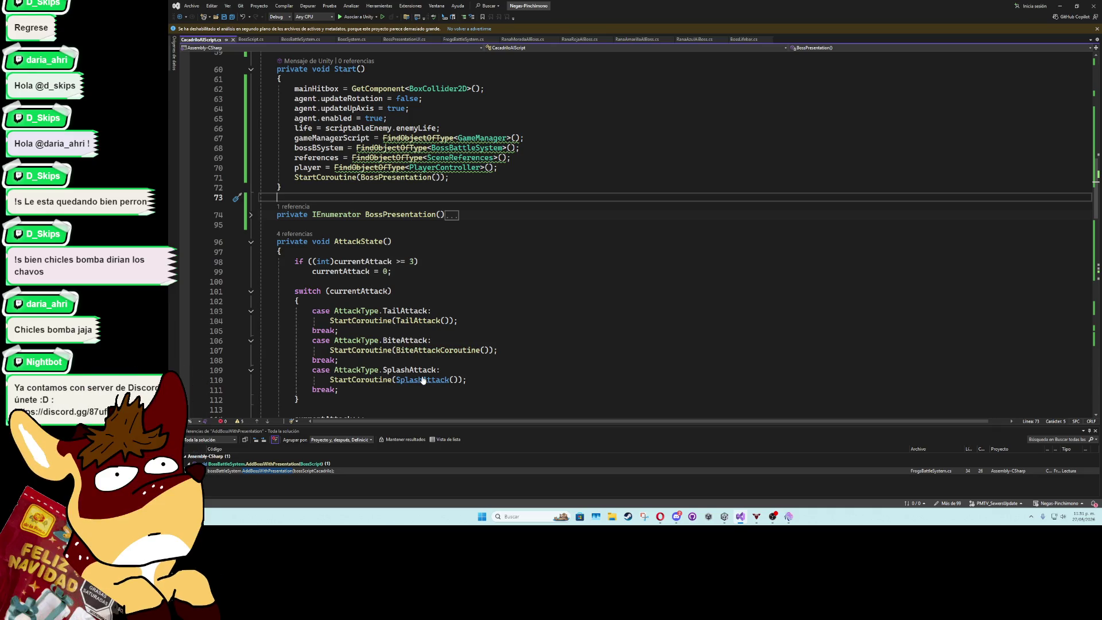
pyautogui.keyDown('ctrl'); pyautogui.click(427, 351); pyautogui.keyUp('ctrl')
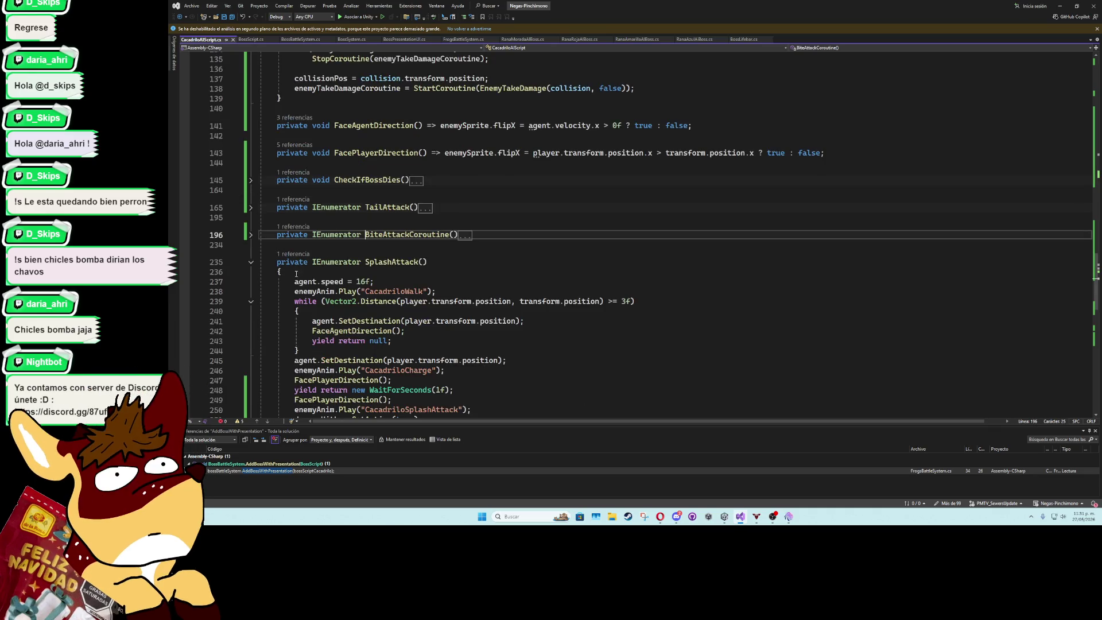
pyautogui.click(251, 235)
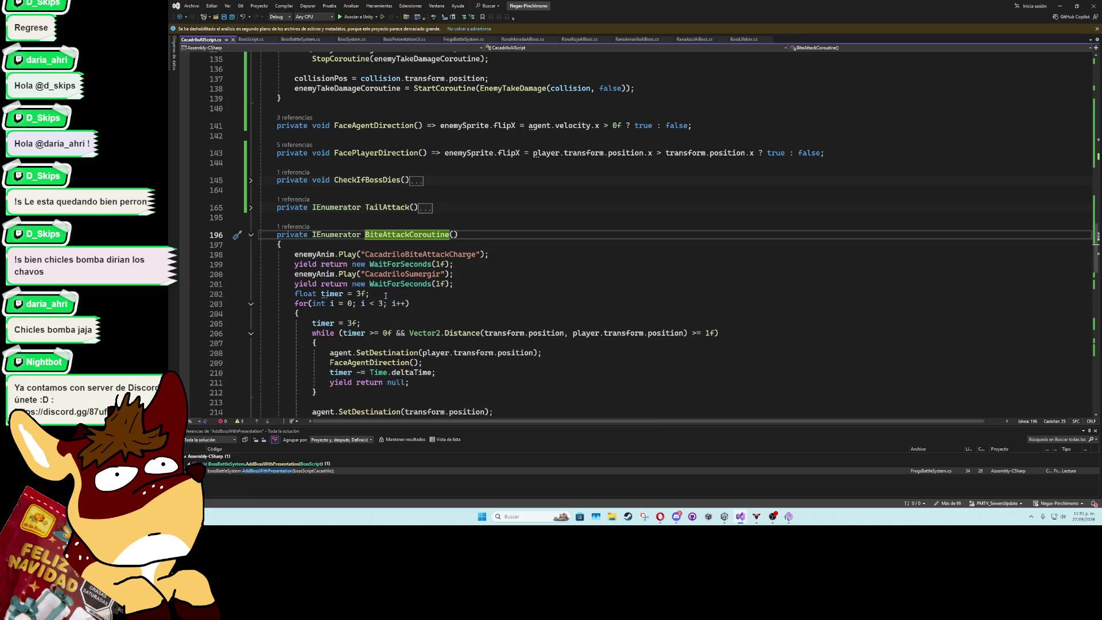
pyautogui.scroll(-4, 386, 295)
pyautogui.scroll(1, 399, 164)
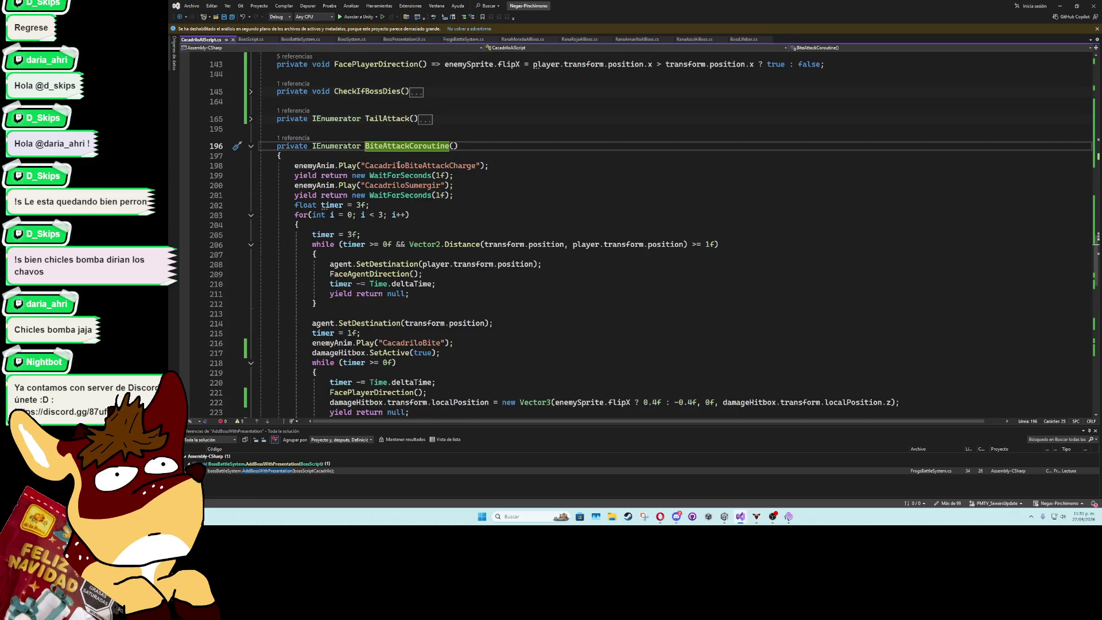
pyautogui.click(401, 159)
# Insert agent.speed = 8f; and an agent.angularSpeed line at the top of BiteAttackCoroutine
pyautogui.press('Return')
pyautogui.write('agen')
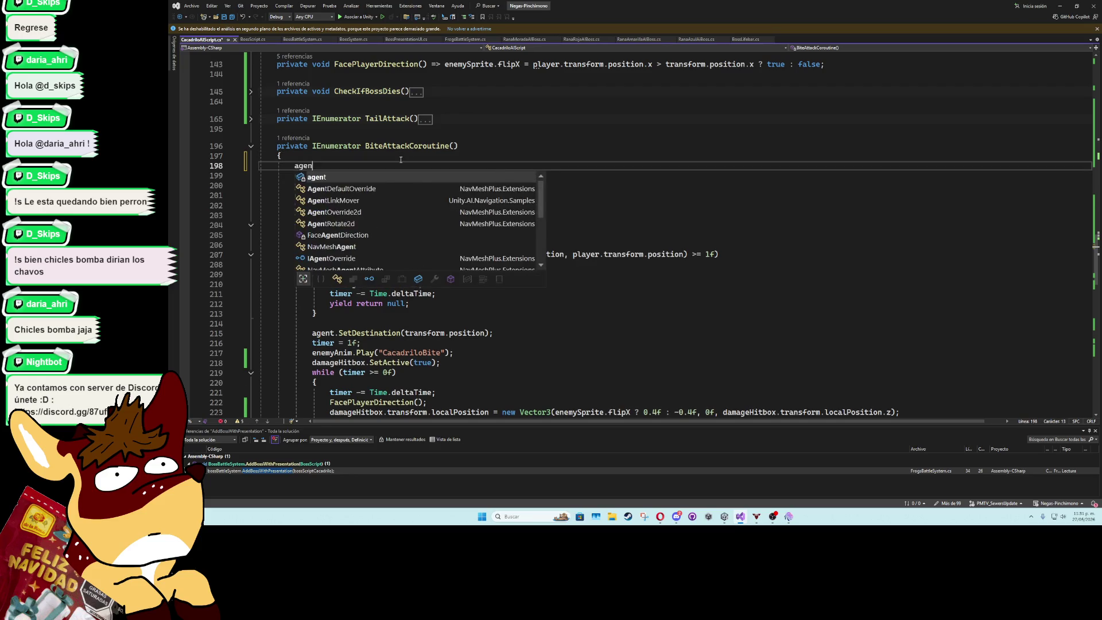
pyautogui.write('t.speed = 7')
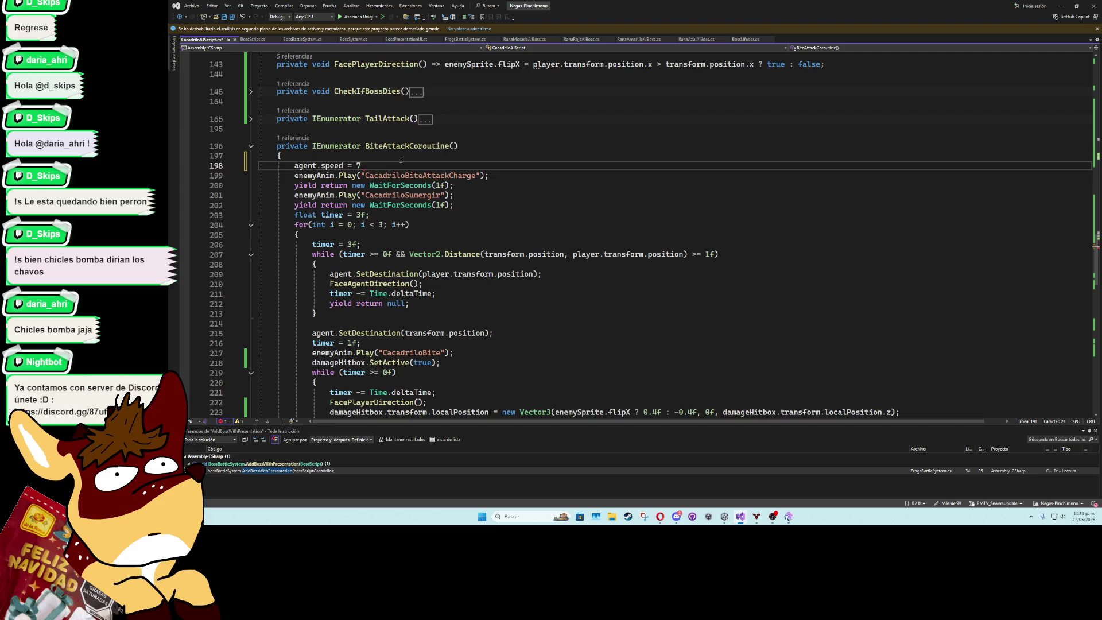
pyautogui.hotkey('ctrl', 'space')
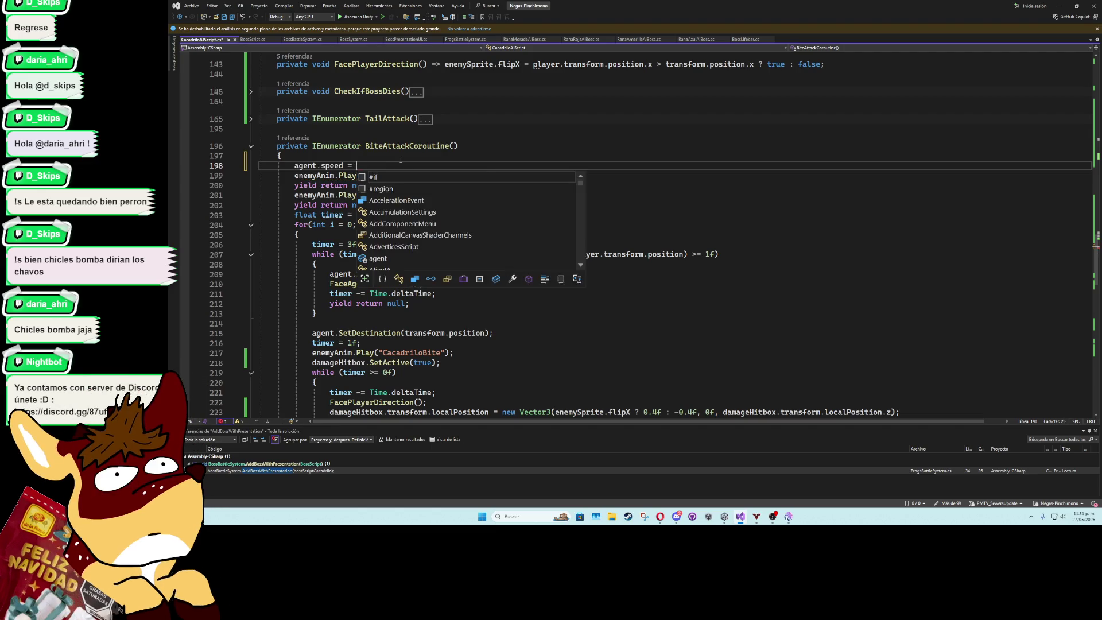
pyautogui.write('8f')
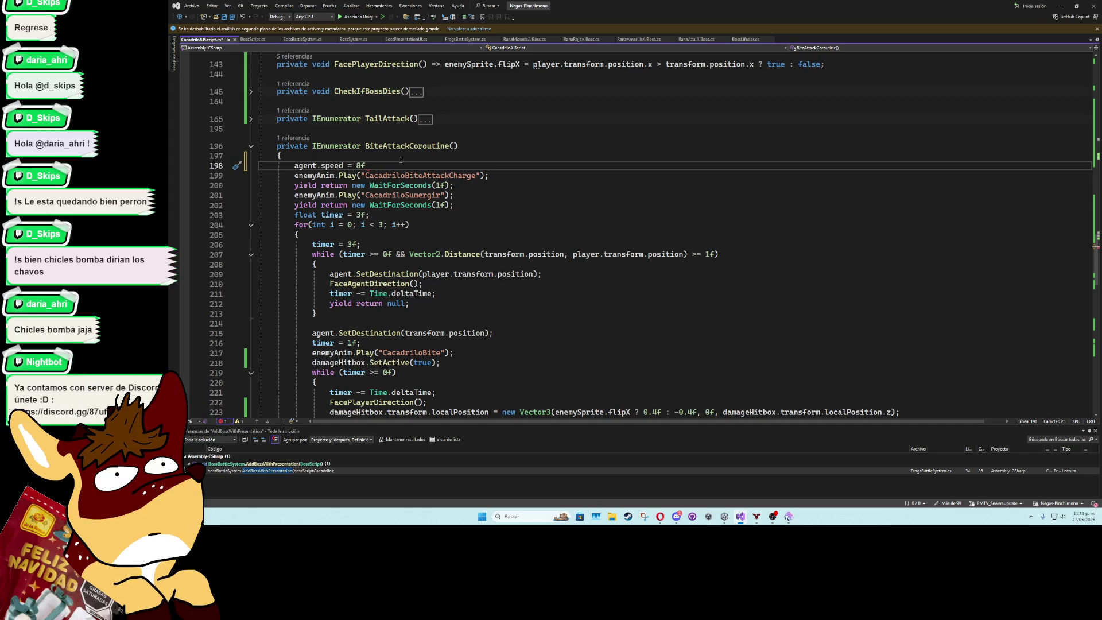
pyautogui.write(';')
pyautogui.press('Return')
pyautogui.write('a')
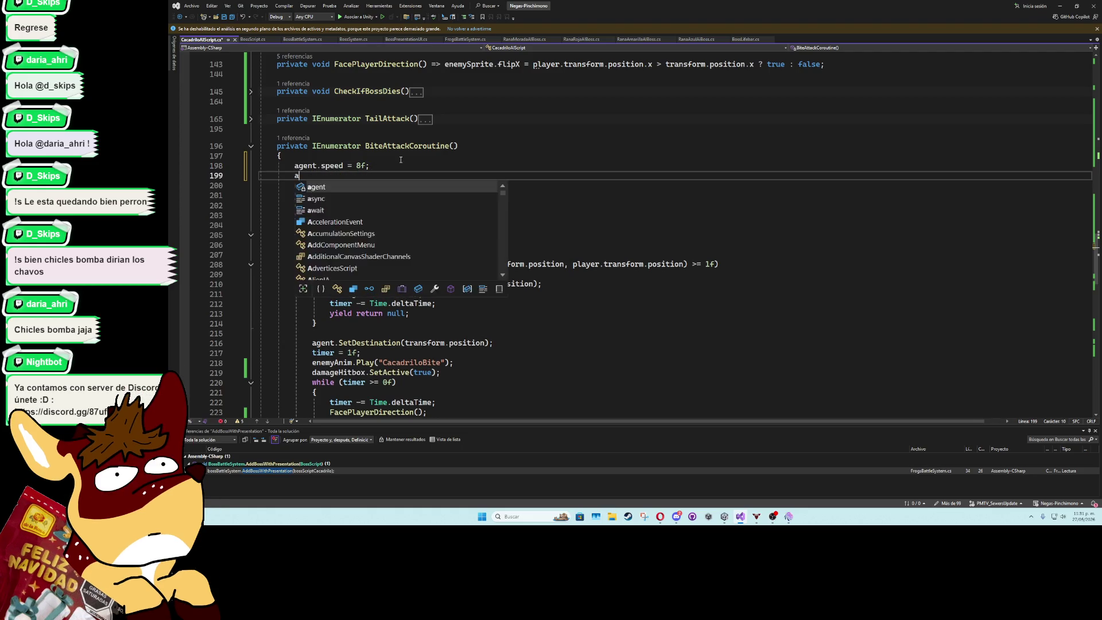
pyautogui.write('gent.angularSpeed = 8f;')
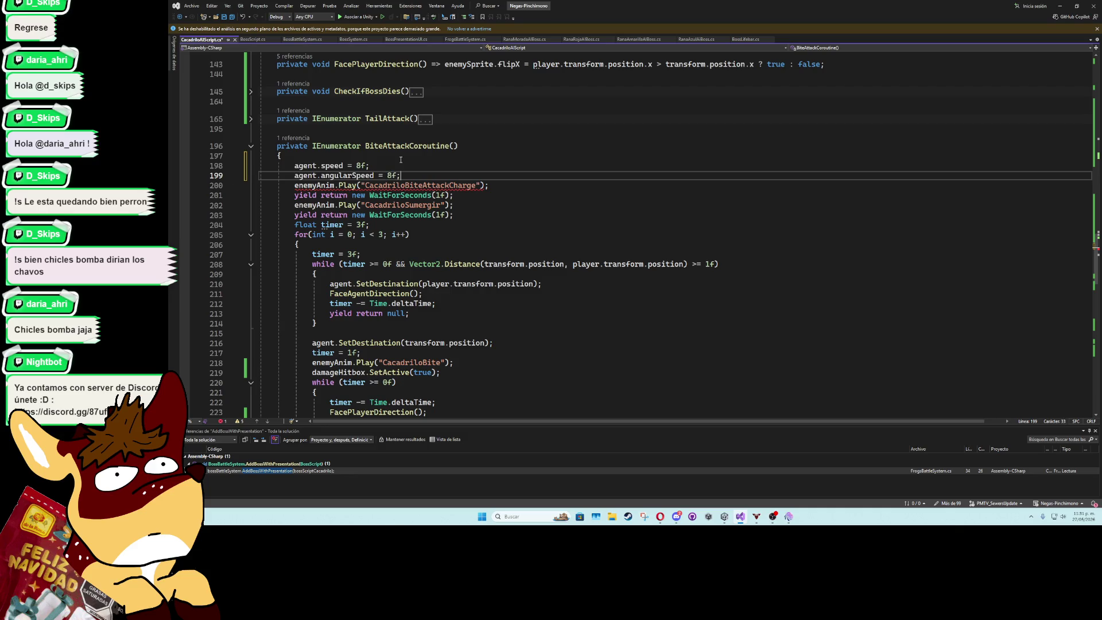
pyautogui.moveTo(400, 175); pyautogui.dragTo(295, 165)
pyautogui.hotkey('ctrl', 'c')
pyautogui.scroll(-20, 395, 267)
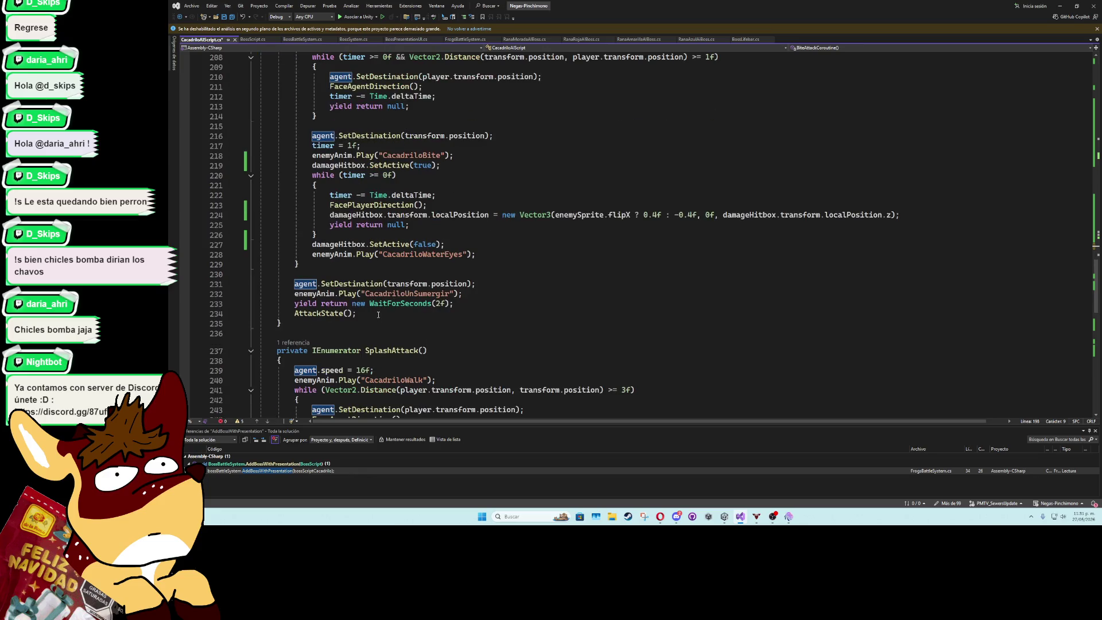
# Paste the agent speed lines after BiteAttackCoroutine's final wait, set angularSpeed to 50f, and save
pyautogui.click(473, 303)
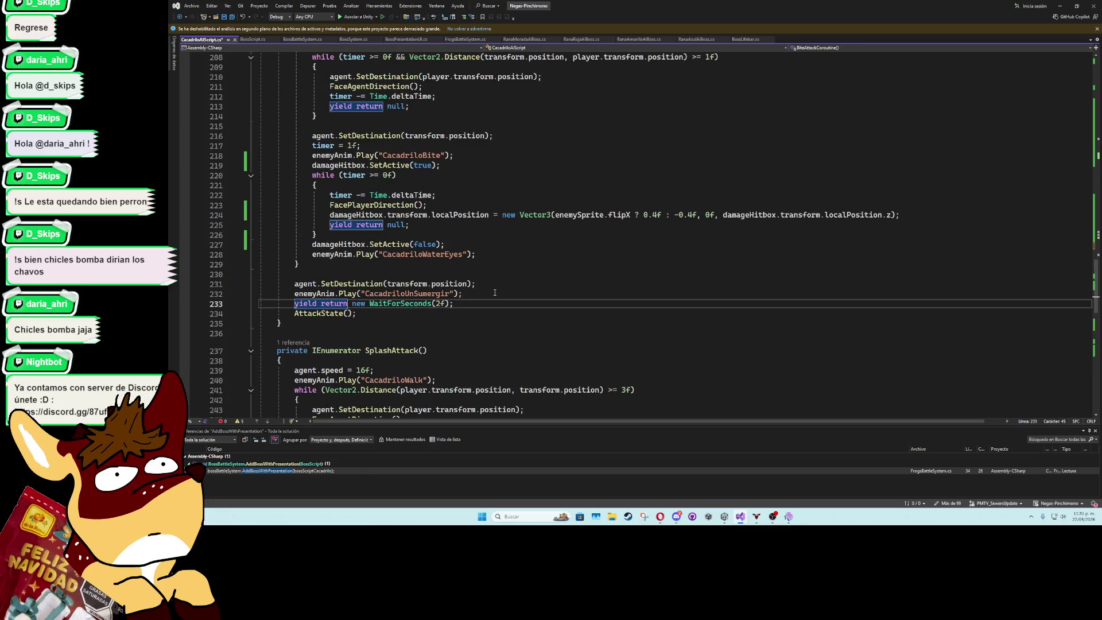
pyautogui.press('Return')
pyautogui.hotkey('ctrl', 'v')
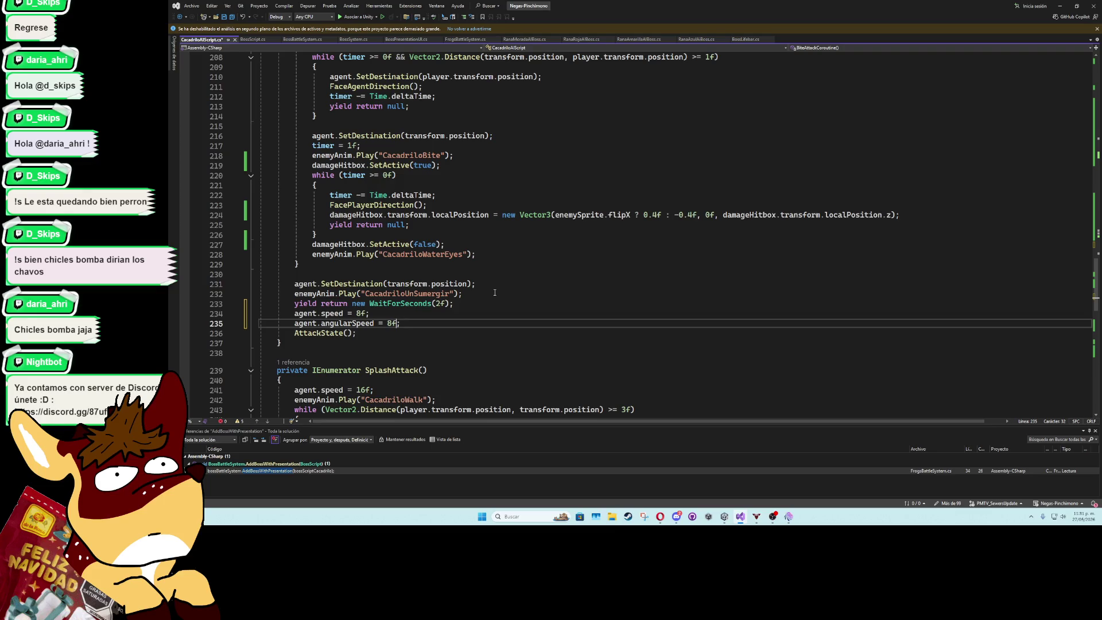
pyautogui.press('Up')
pyautogui.press('BackSpace')
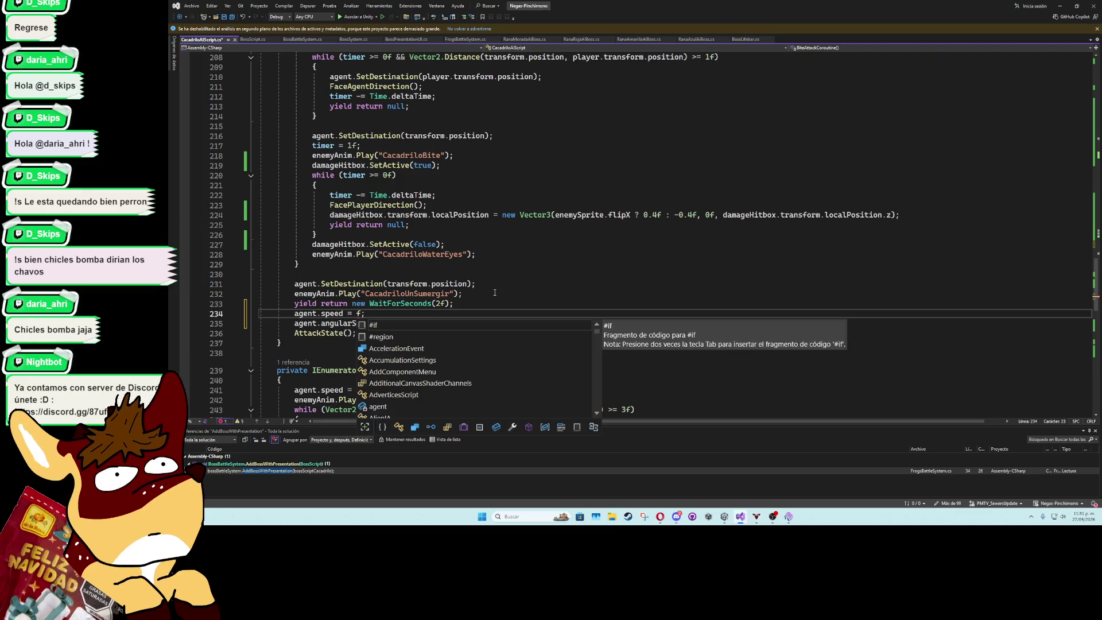
pyautogui.write('16')
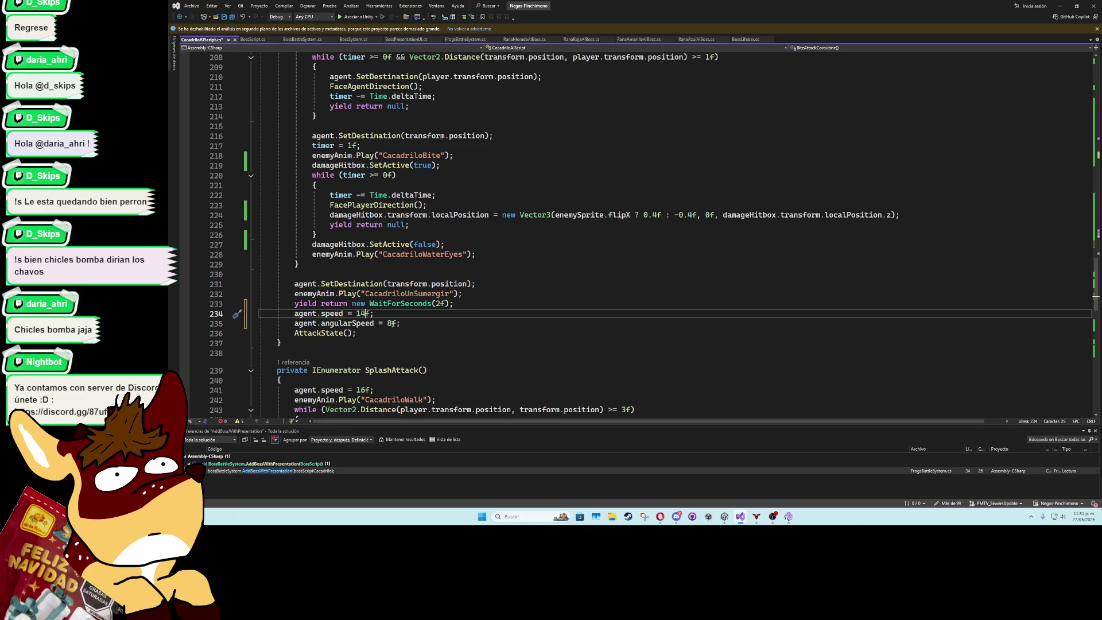
pyautogui.click(392, 323)
pyautogui.press('BackSpace')
pyautogui.write('50')
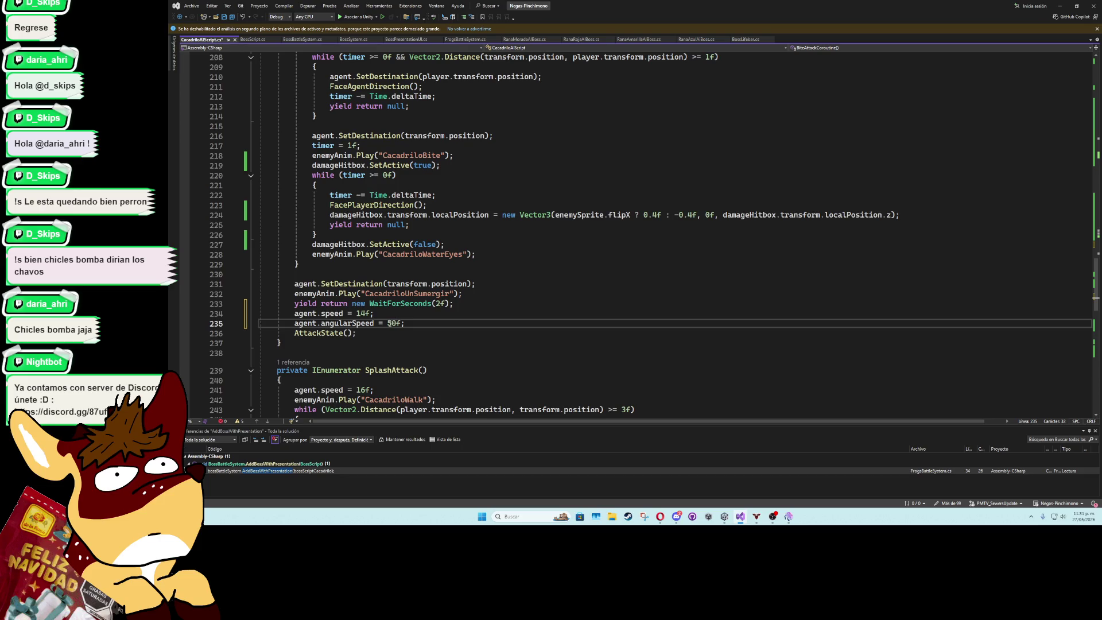
pyautogui.click(459, 310)
pyautogui.hotkey('ctrl', 's')
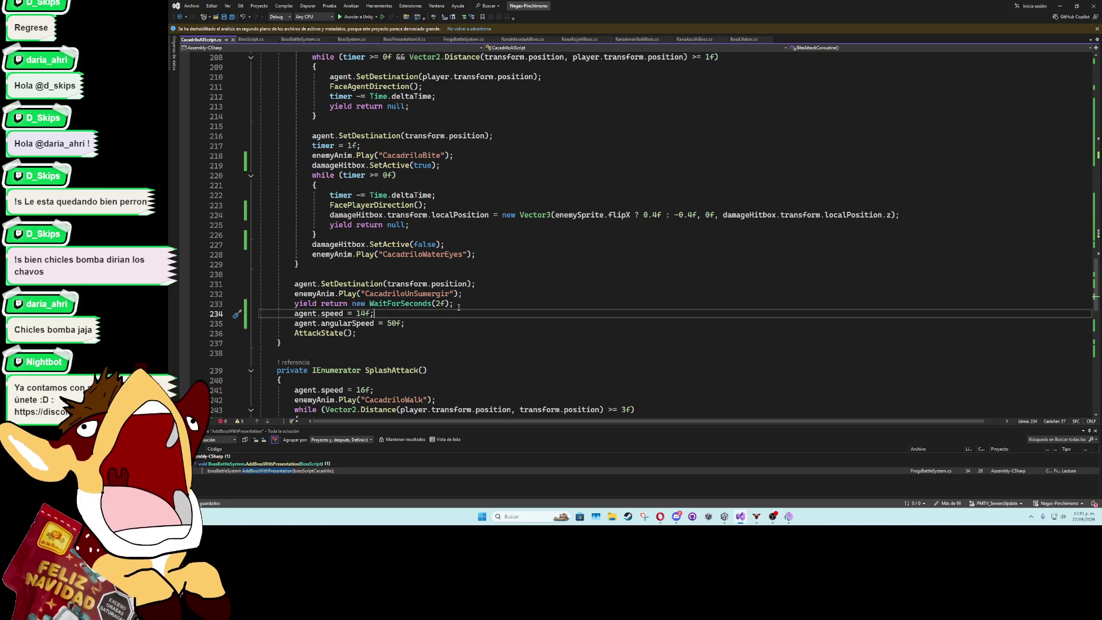
# Collapse the TailAttack and SplashAttack method outlines, then minimize Visual Studio
pyautogui.scroll(-5, 545, 285)
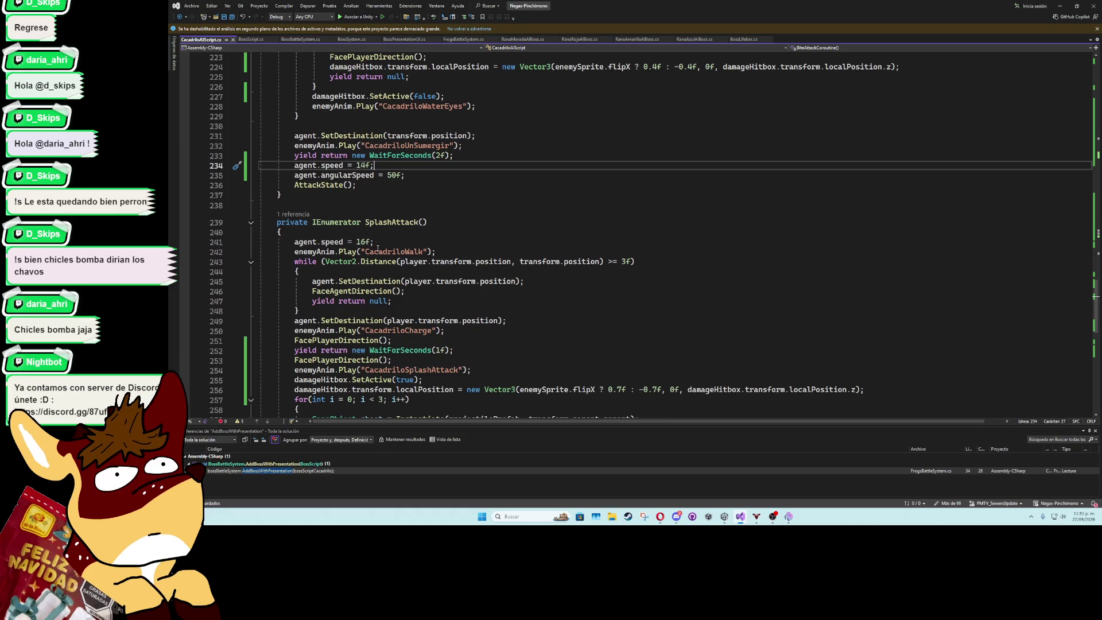
pyautogui.scroll(6, 378, 248)
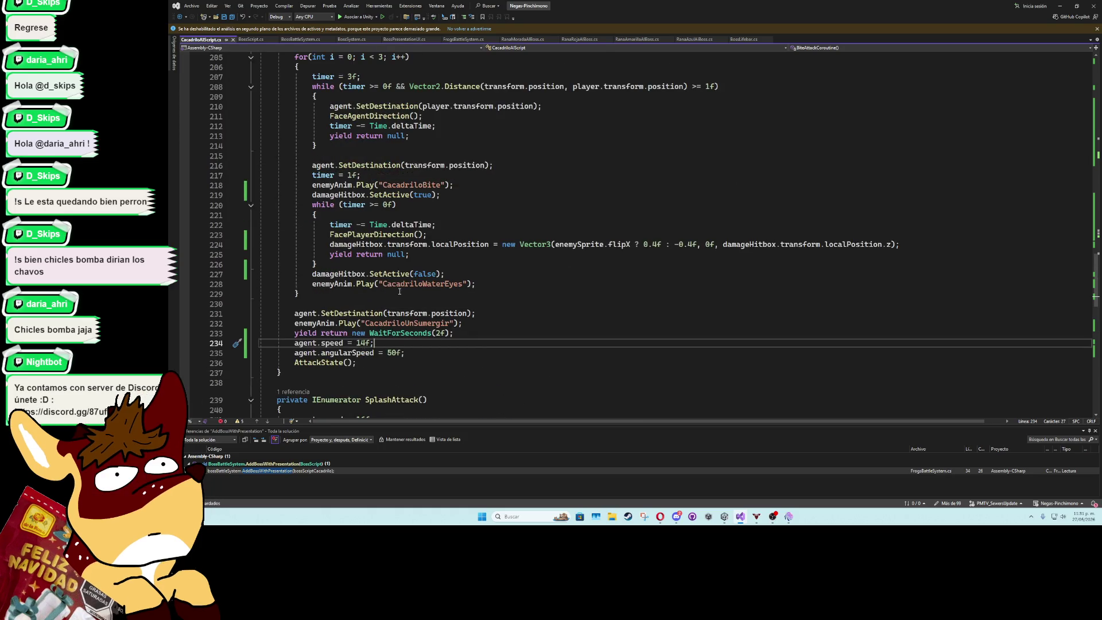
pyautogui.scroll(8, 399, 292)
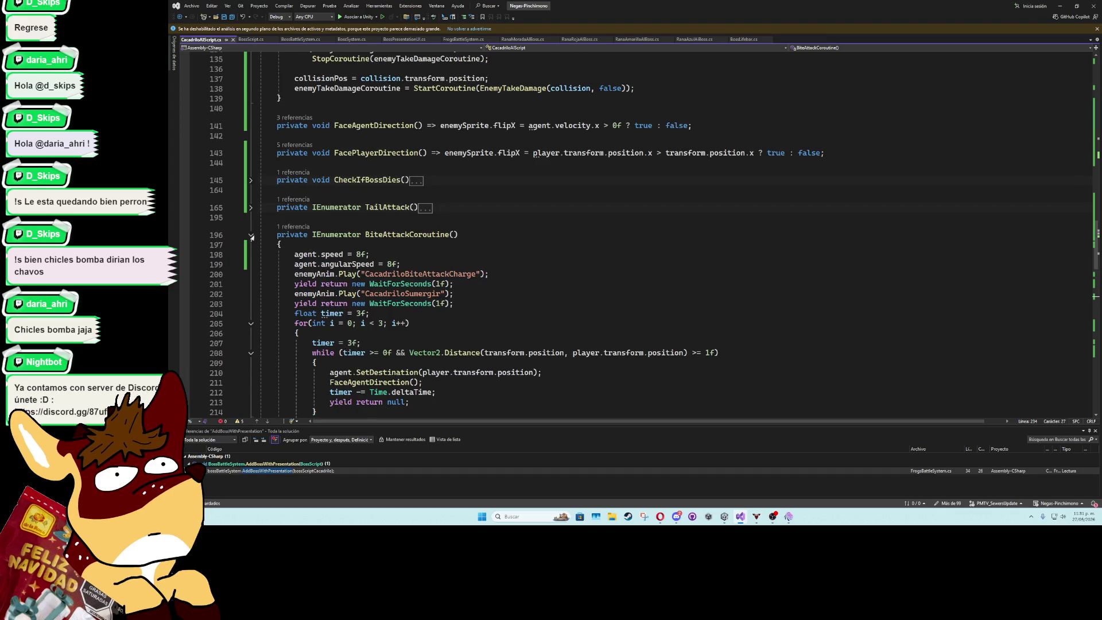
pyautogui.click(251, 208)
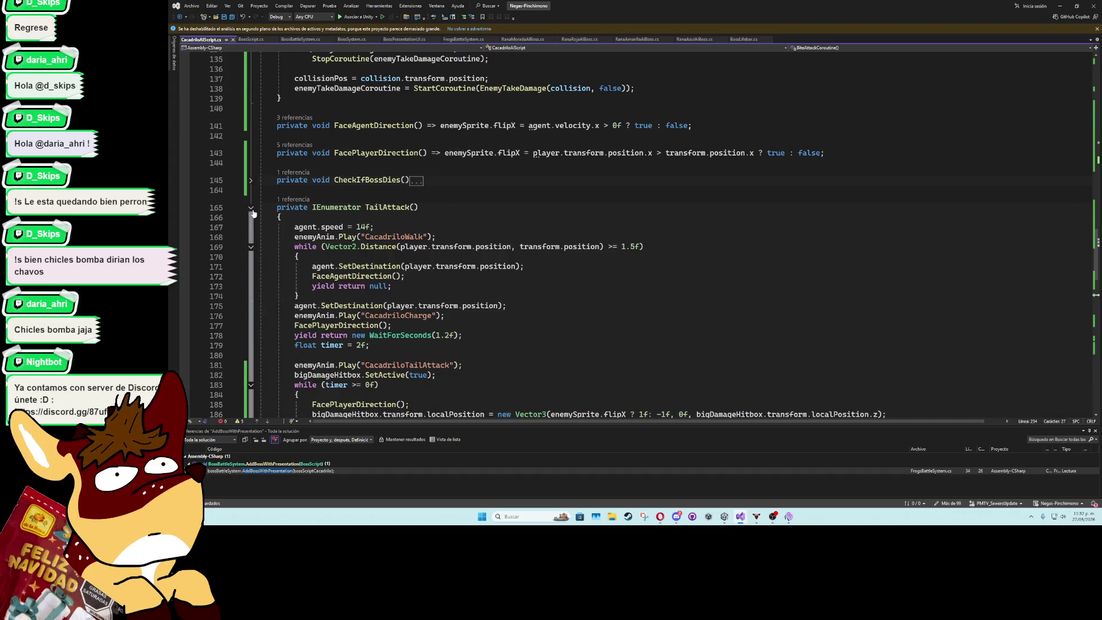
pyautogui.click(251, 208)
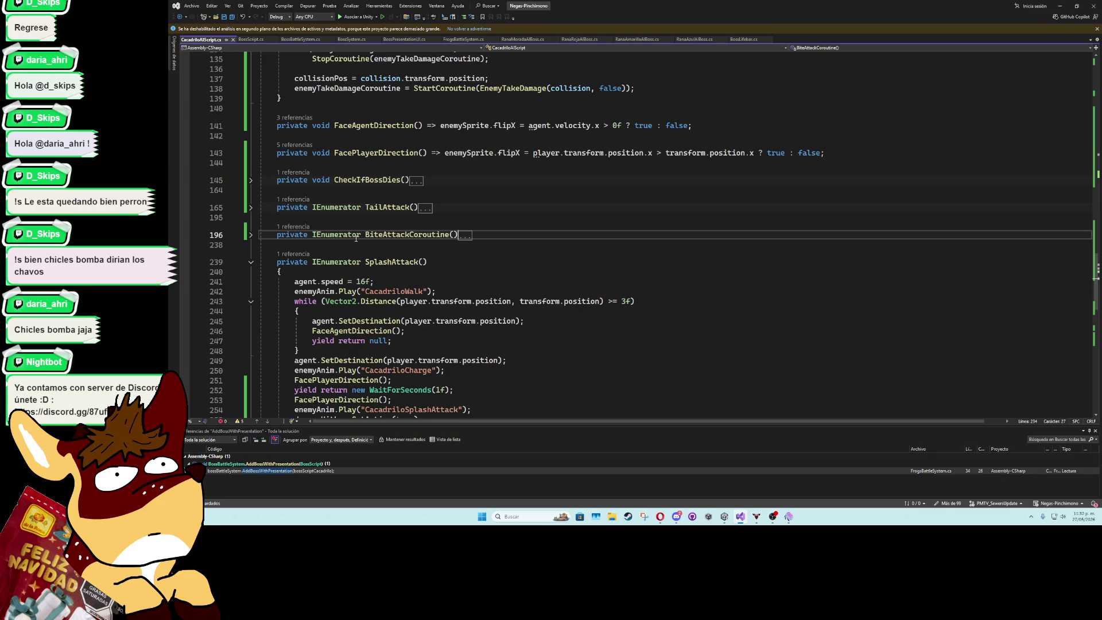
pyautogui.click(251, 264)
pyautogui.click(332, 247)
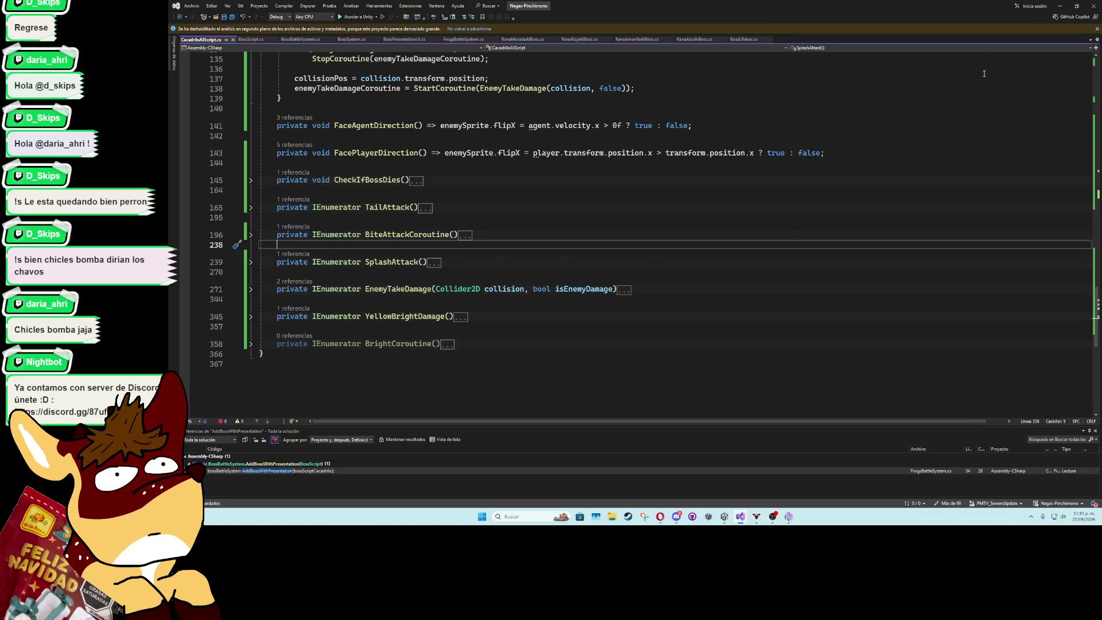
pyautogui.click(1066, 5)
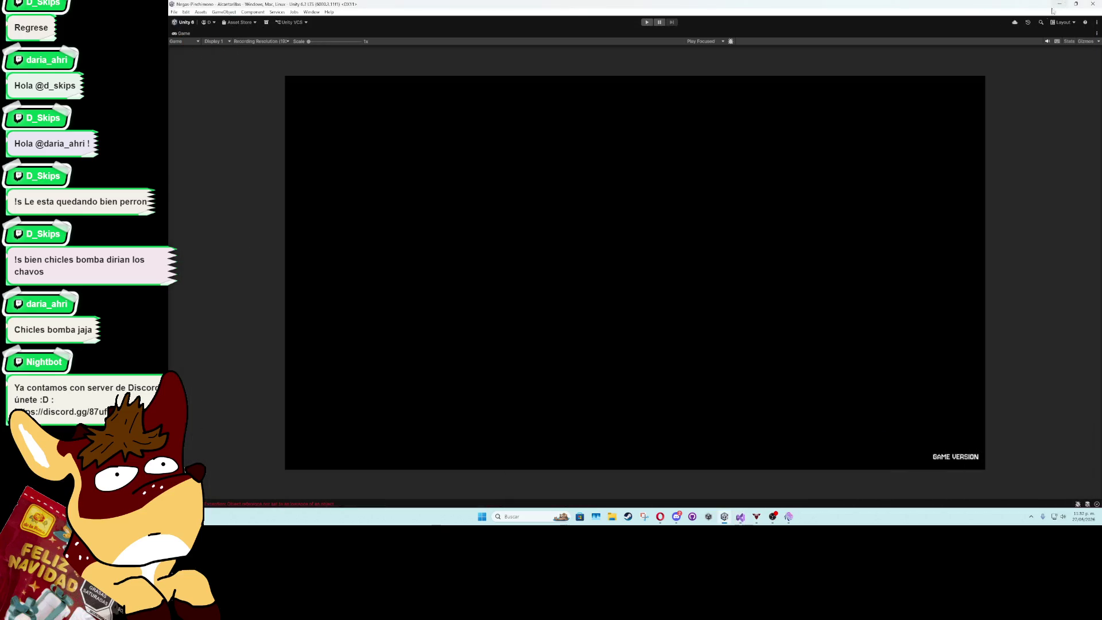
# Playtest the crocodile boss's bite attack in Play mode, then stop and return to the AI script
pyautogui.click(648, 22)
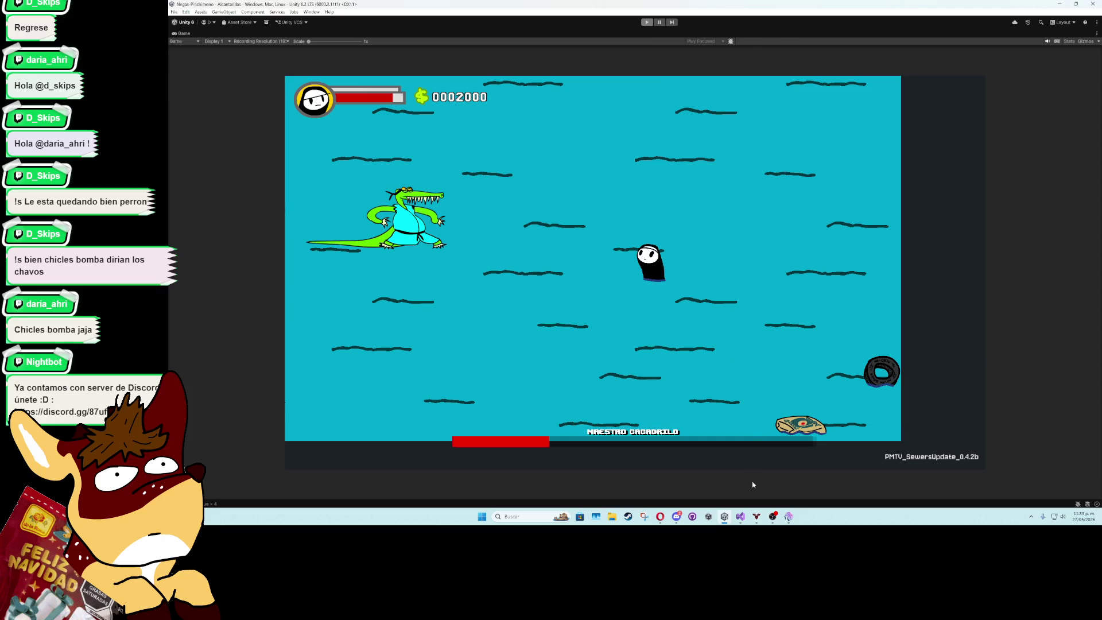
pyautogui.hotkey('ctrl', 'p')
pyautogui.click(740, 516)
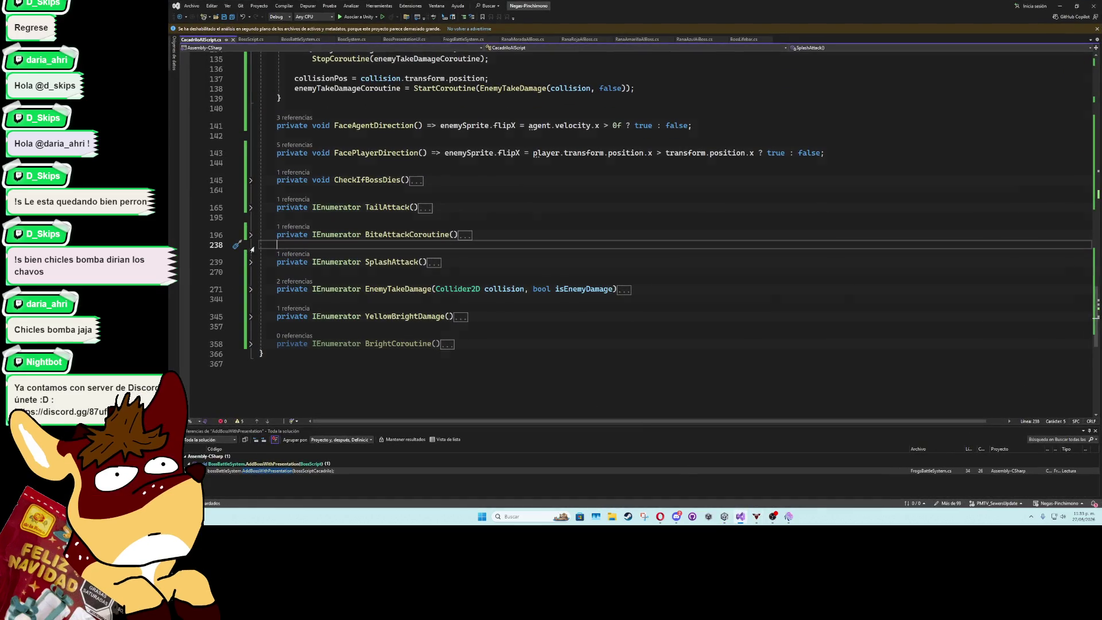
# Expand BiteAttackCoroutine and change agent.speed to 9f and angularSpeed to 12f
pyautogui.click(251, 235)
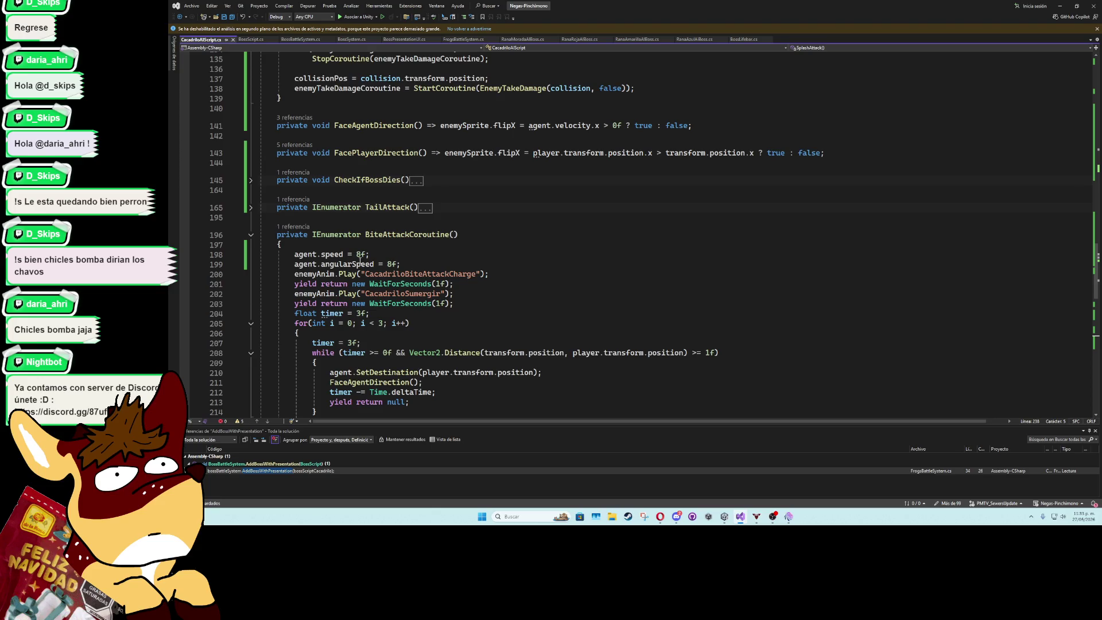
pyautogui.click(357, 254)
pyautogui.press('Delete')
pyautogui.write('9')
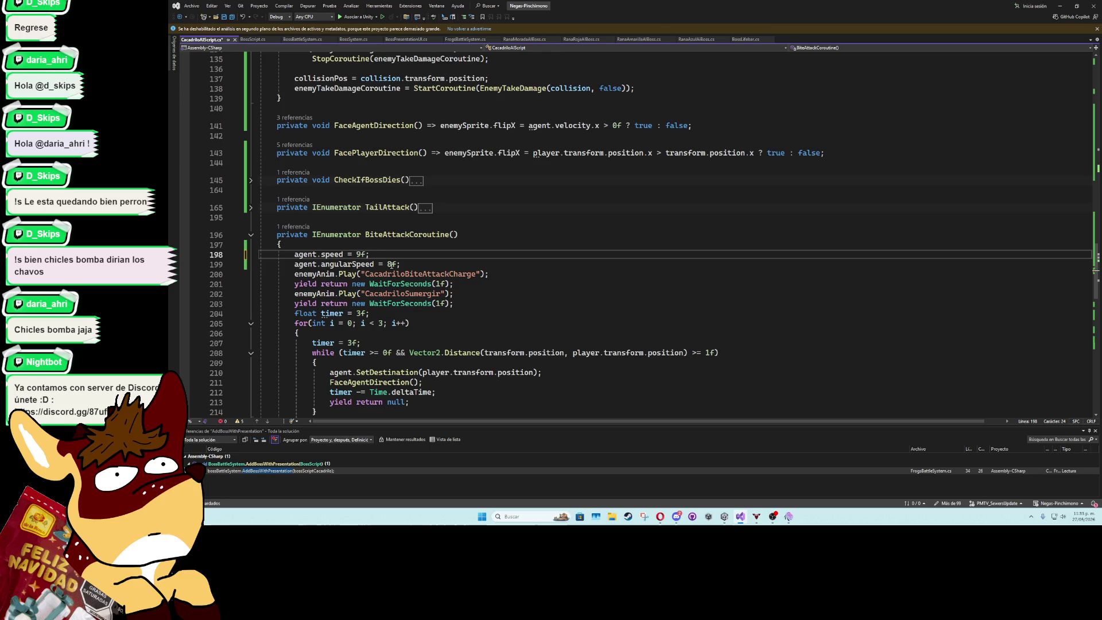
pyautogui.click(388, 265)
pyautogui.press('Delete')
pyautogui.write('12')
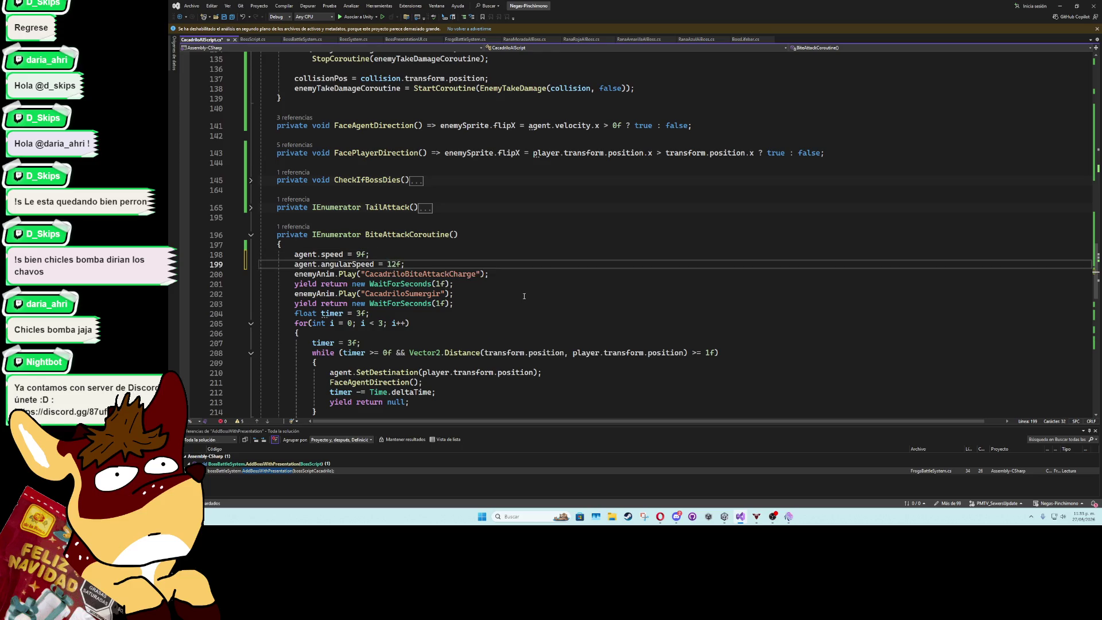
# Lower the bite attack's chase distance threshold from 1f to 0.8f
pyautogui.scroll(-3, 524, 296)
pyautogui.click(710, 264)
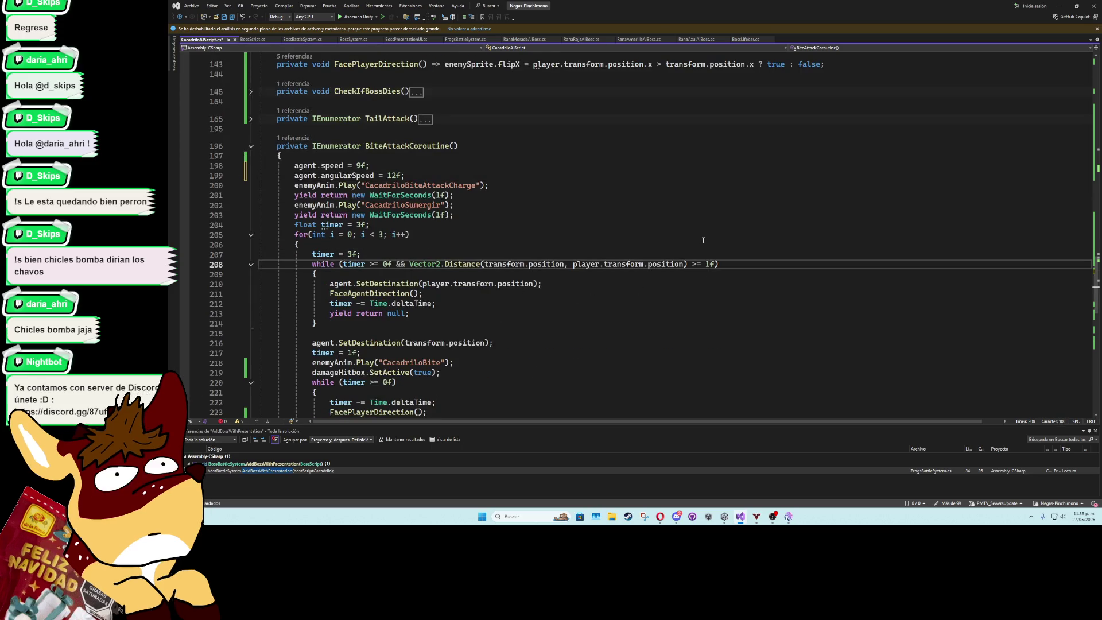
pyautogui.press('BackSpace')
pyautogui.write('0.8')
pyautogui.click(703, 250)
pyautogui.scroll(-4, 450, 314)
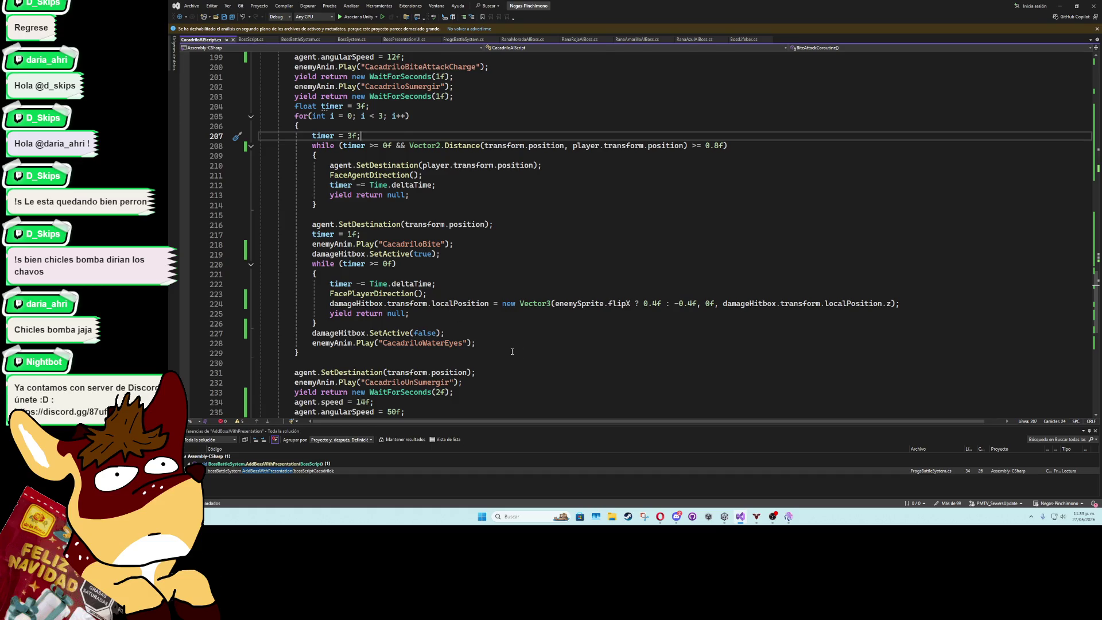
pyautogui.scroll(-3, 512, 351)
pyautogui.scroll(20, 336, 279)
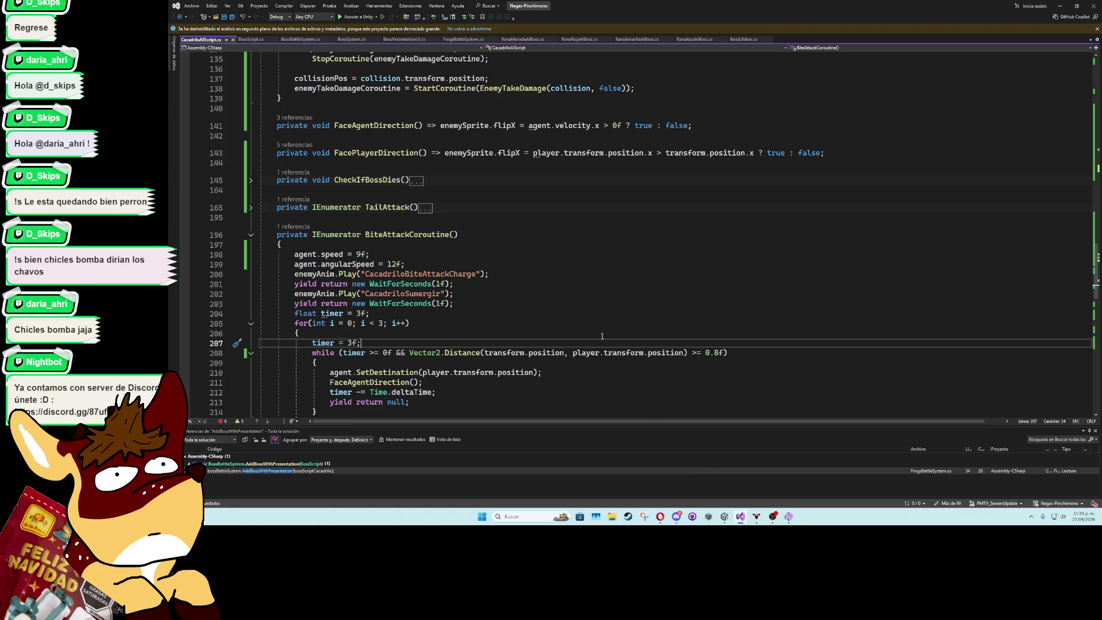
pyautogui.click(602, 313)
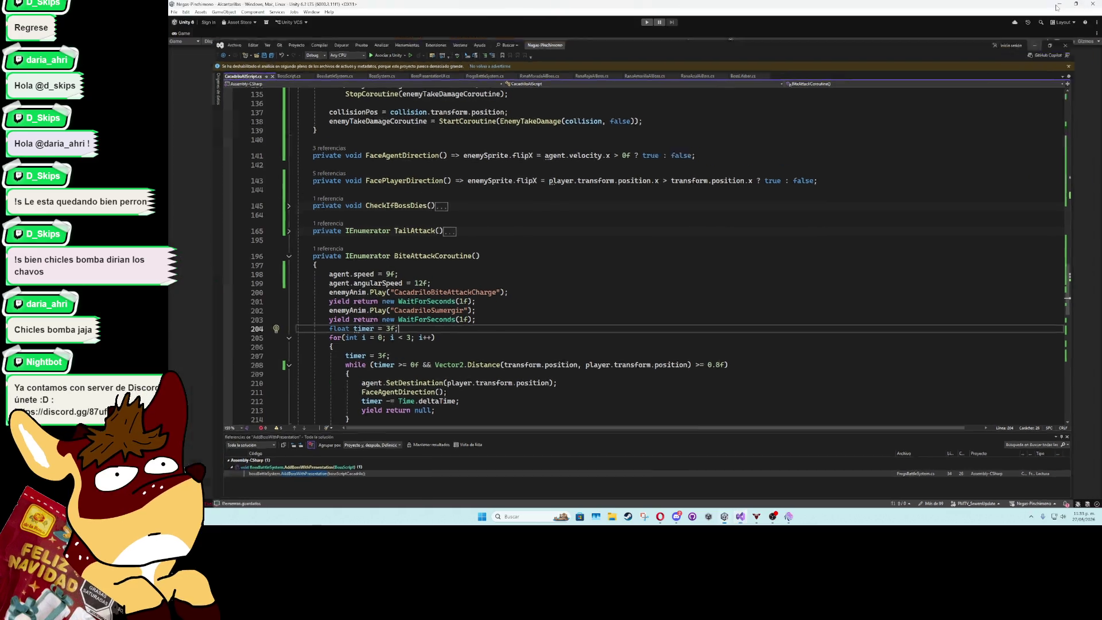
# Back in Unity, activate the Cocodrilo object and deactivate BossCocodriloFake
pyautogui.hotkey('alt', 'Tab')
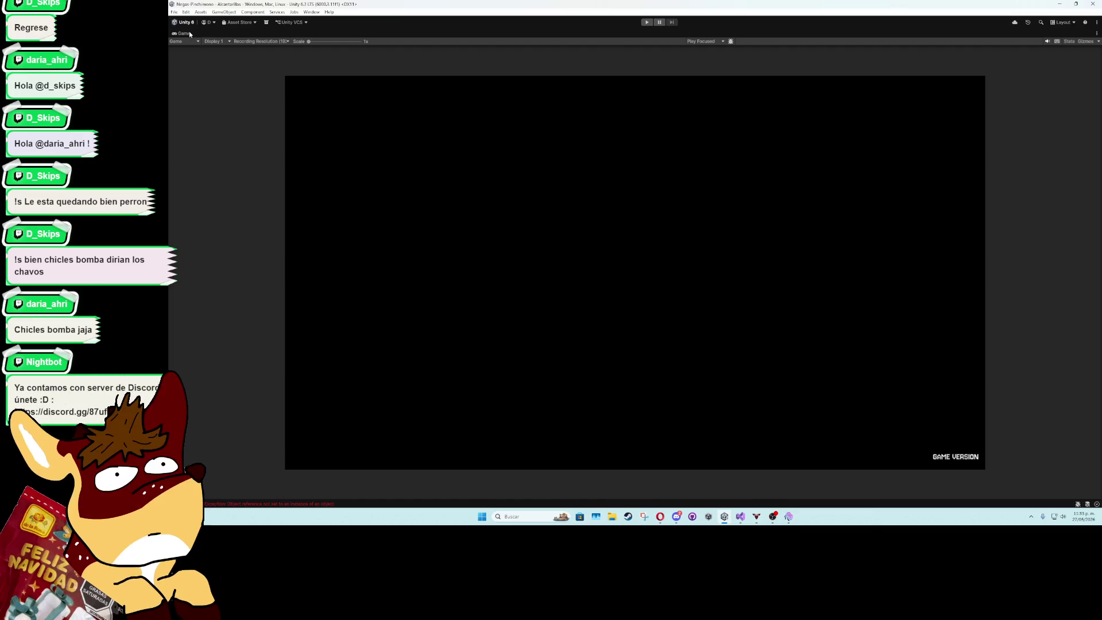
pyautogui.doubleClick(192, 35)
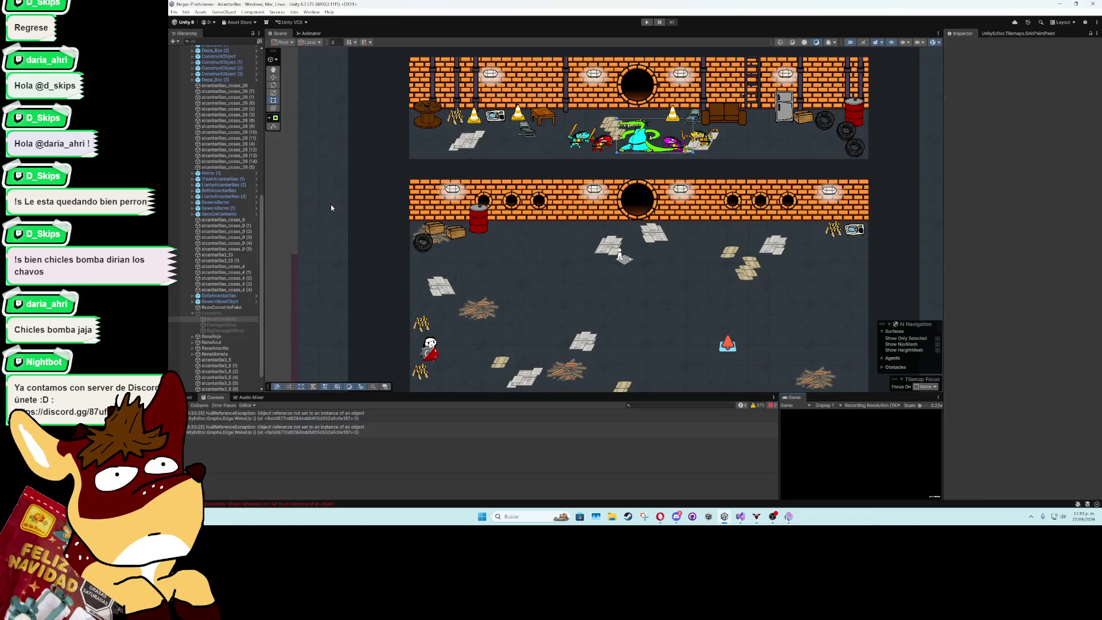
pyautogui.click(211, 313)
pyautogui.click(962, 44)
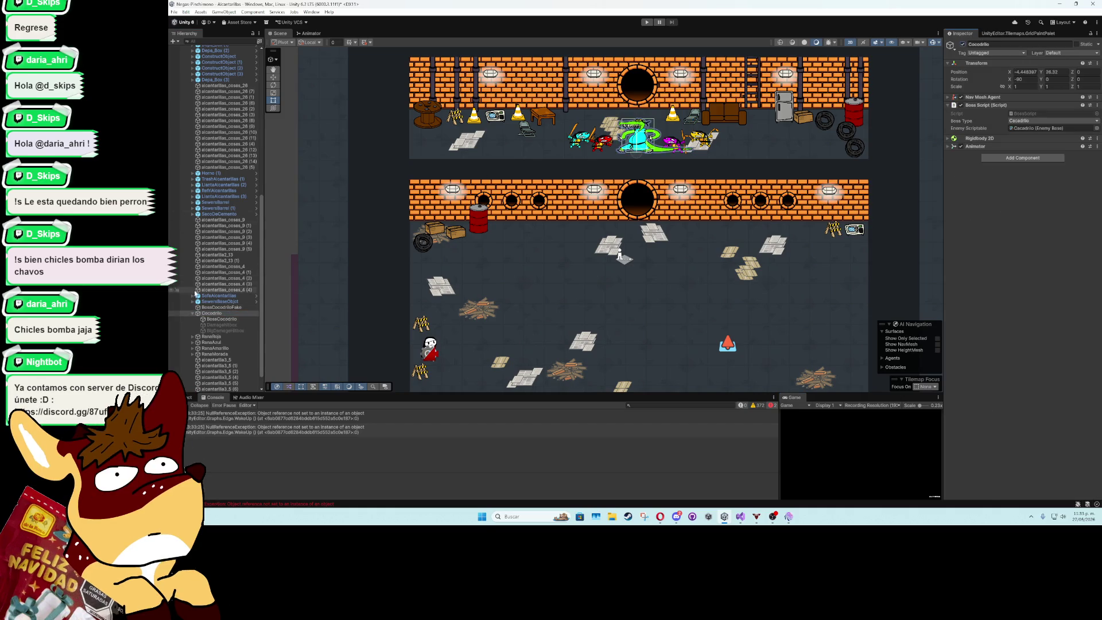
pyautogui.click(221, 307)
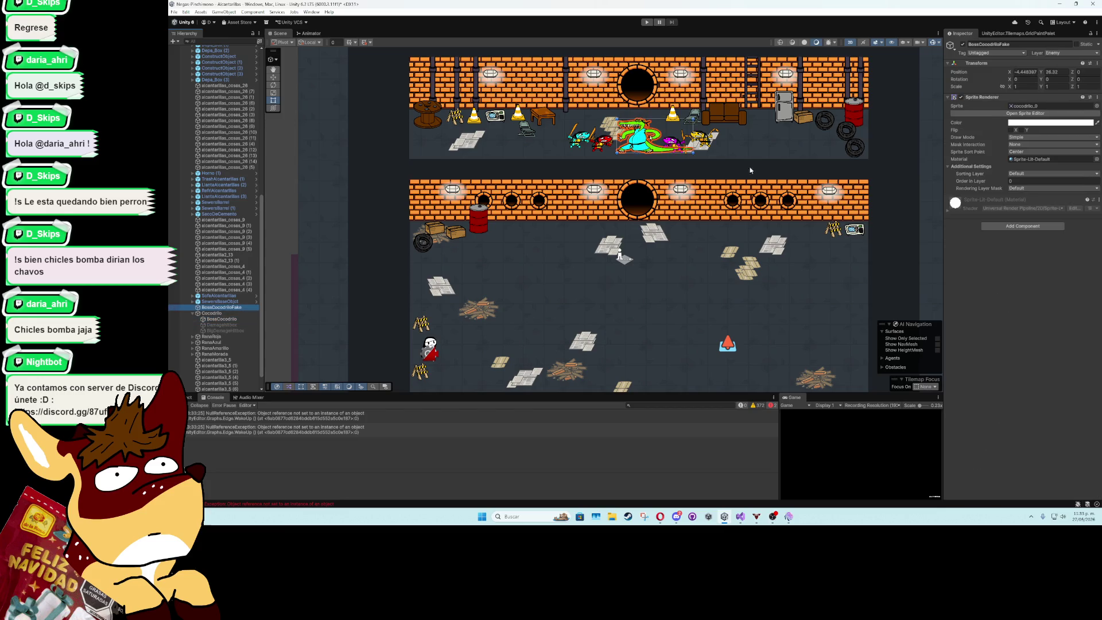
pyautogui.click(962, 44)
# Select and frame BossCocodrilo, then open the Animation window for it
pyautogui.click(222, 319)
pyautogui.press('f')
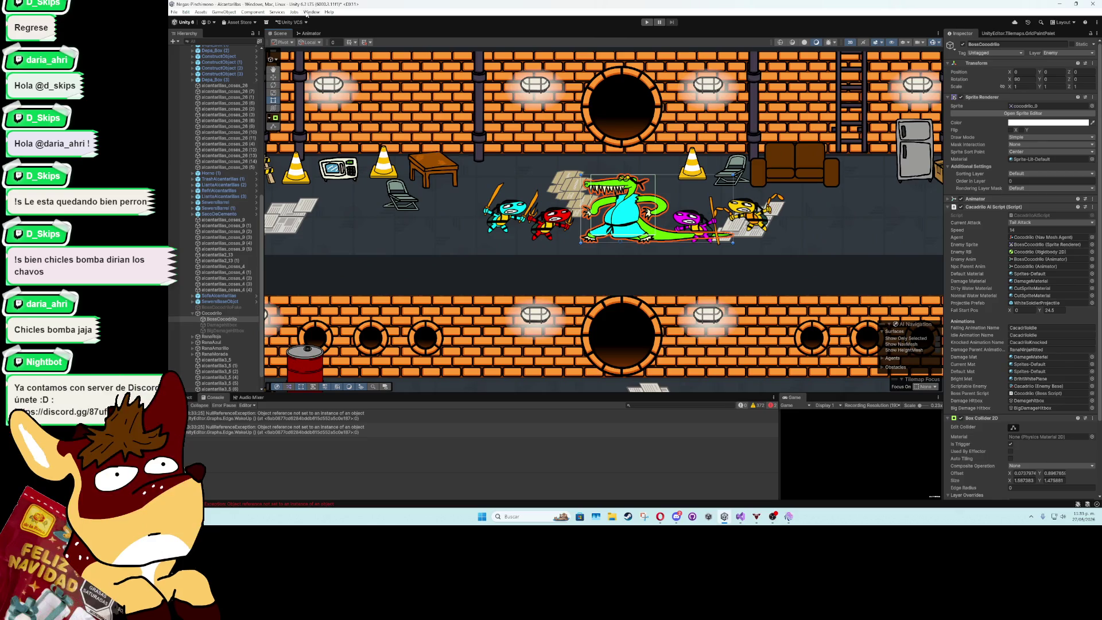
pyautogui.click(311, 12)
pyautogui.moveTo(363, 102)
pyautogui.click(431, 99)
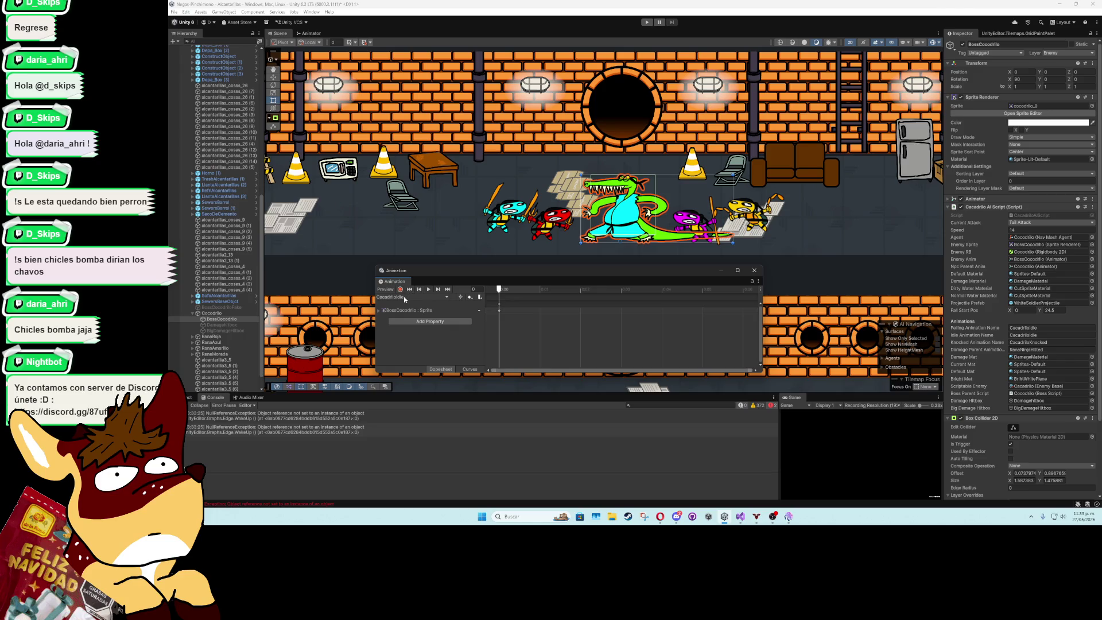
# Ping the boss's cocodrilo_0 sprite in Art/Sprites/Levels/Alcantarilla and collapse the expanded sprite sheets
pyautogui.click(1054, 109)
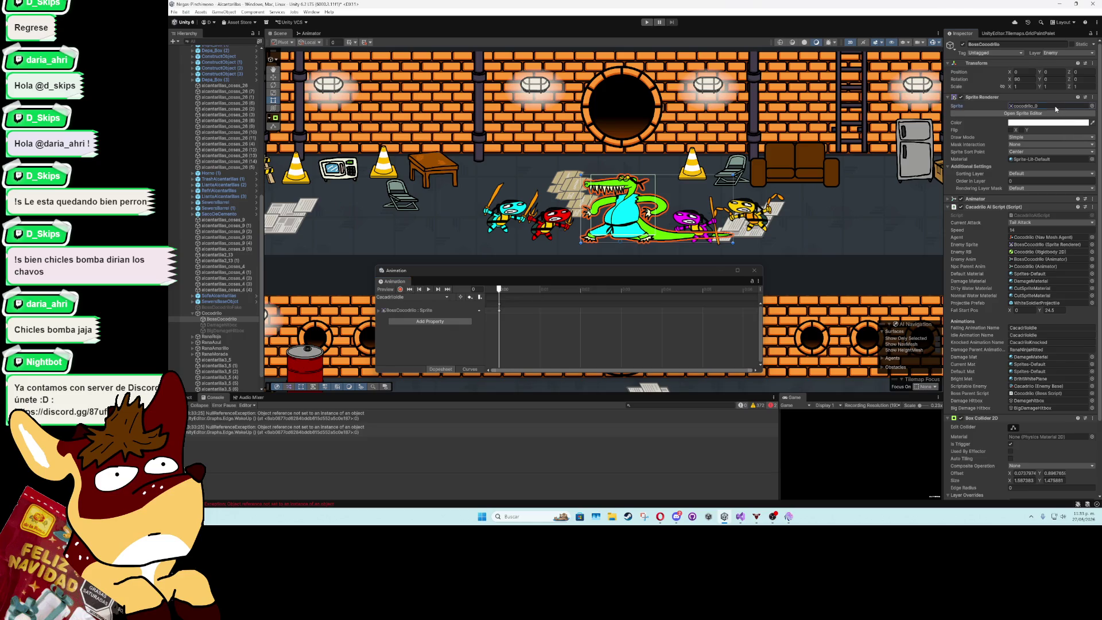
pyautogui.click(187, 397)
pyautogui.scroll(1, 522, 450)
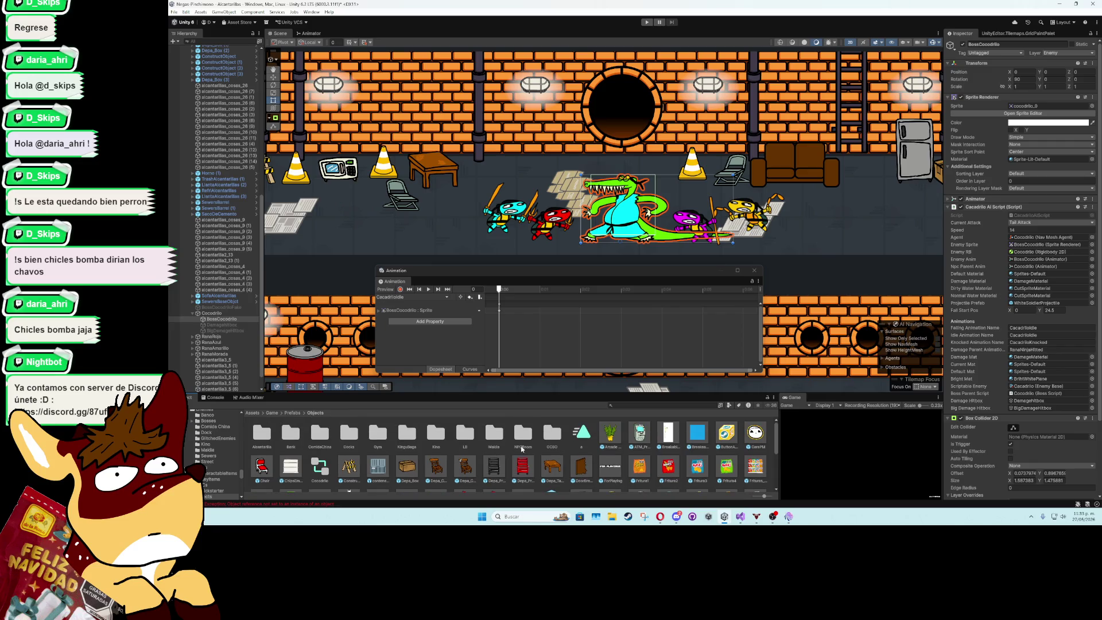
pyautogui.click(1050, 105)
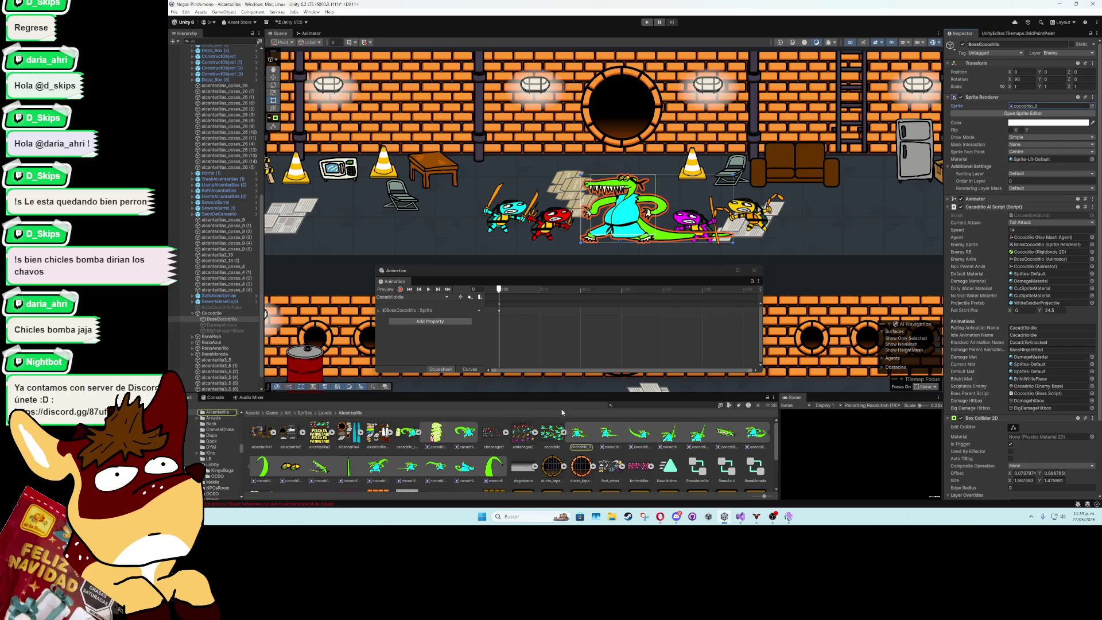
pyautogui.click(564, 433)
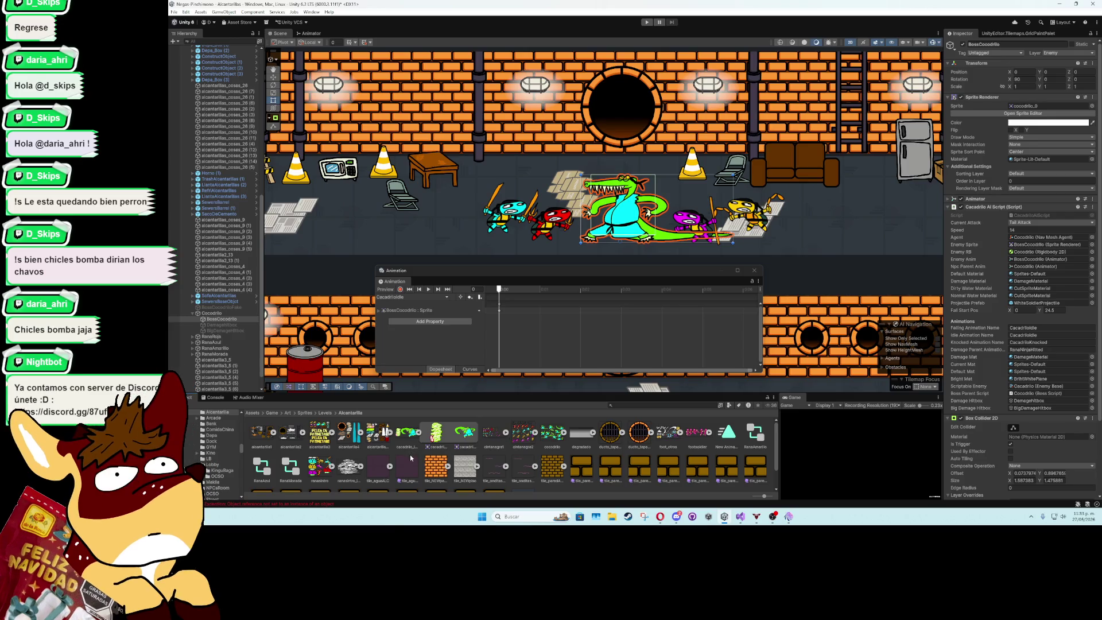
pyautogui.click(612, 516)
pyautogui.hotkey('ctrl', 'w')
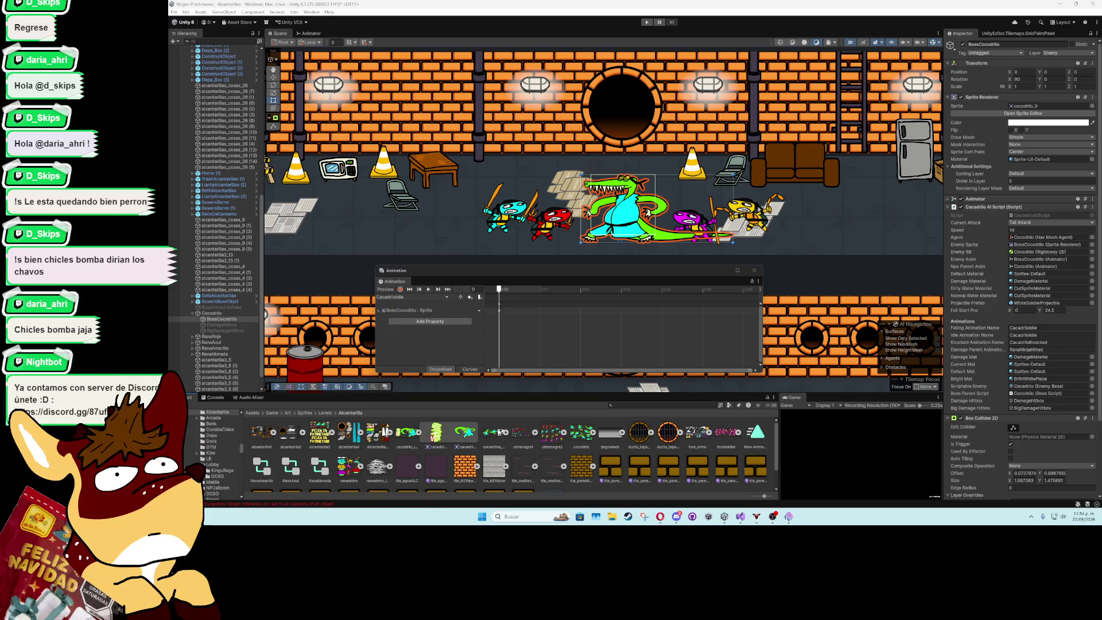
pyautogui.click(419, 432)
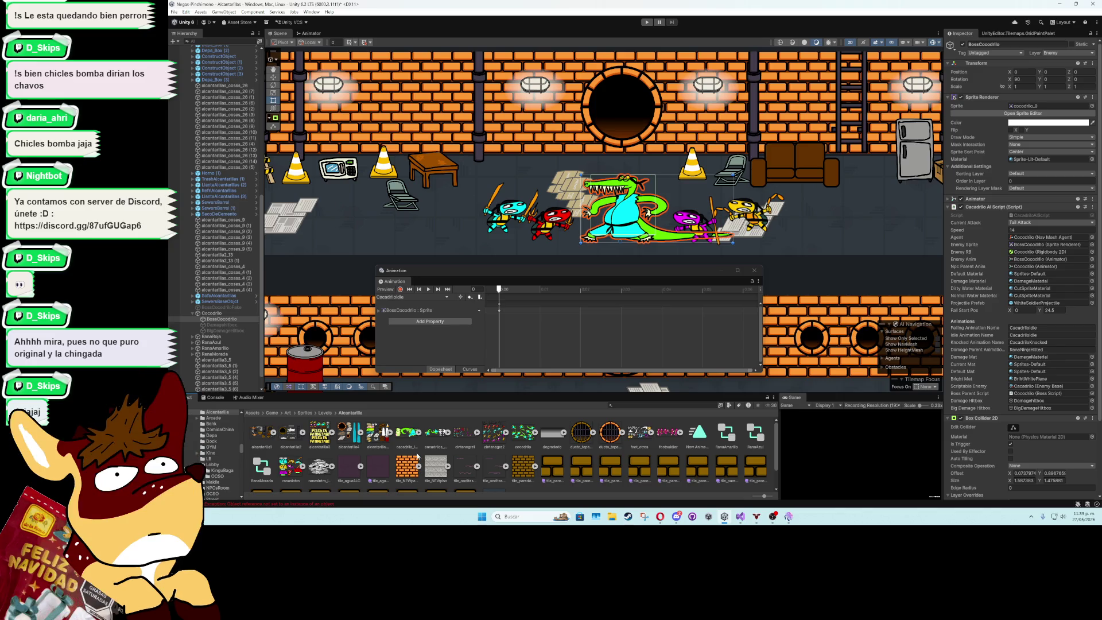
pyautogui.click(446, 297)
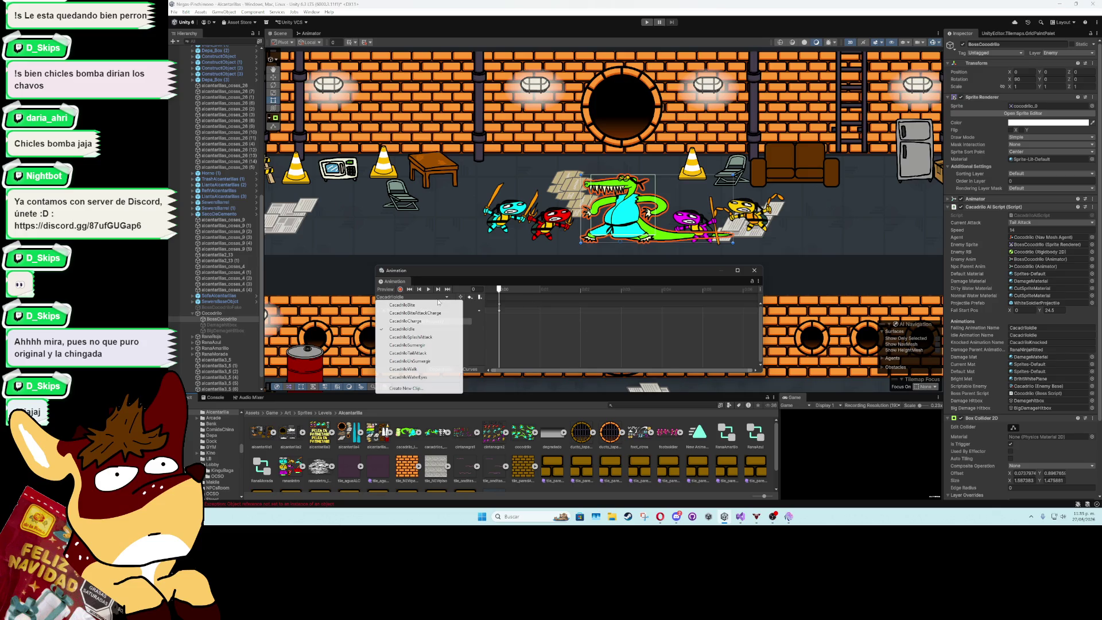
# Switch to the CacadriloSumergir clip and open its cacadrilos_extra sheet in the Sprite Editor
pyautogui.click(433, 344)
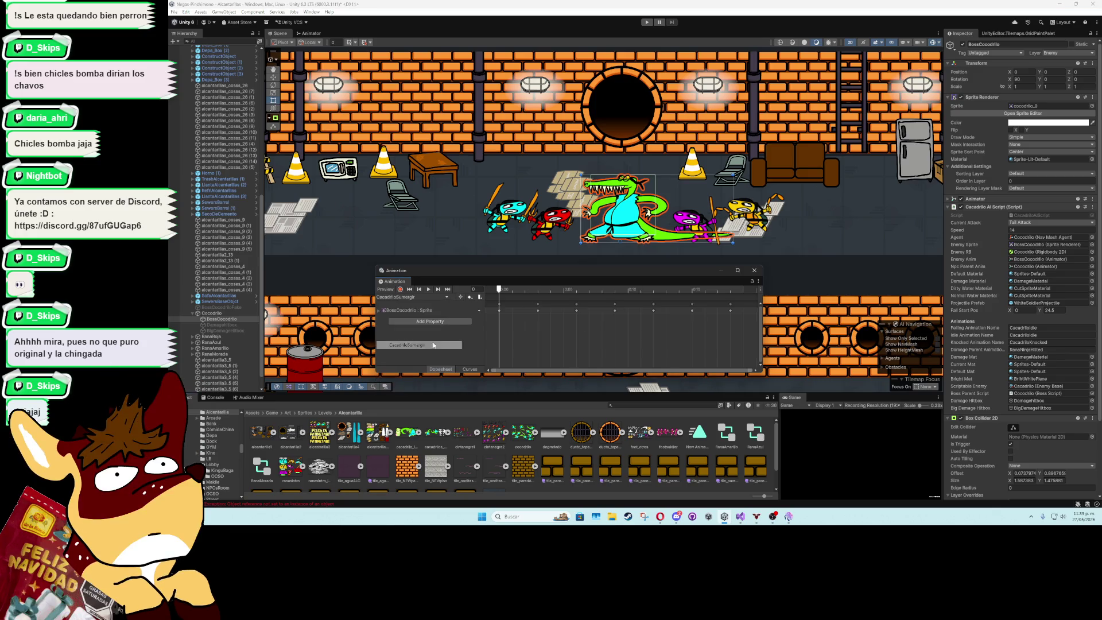
pyautogui.moveTo(499, 290)
pyautogui.mouseDown()
pyautogui.moveTo(575, 290)
pyautogui.moveTo(515, 293)
pyautogui.mouseUp()
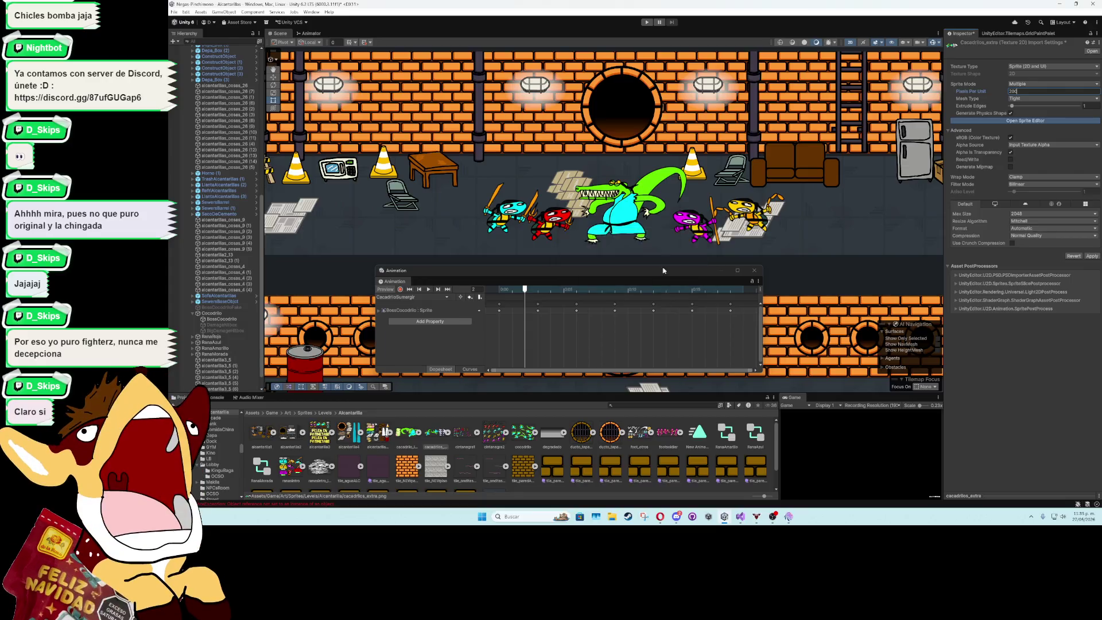
pyautogui.doubleClick(638, 292)
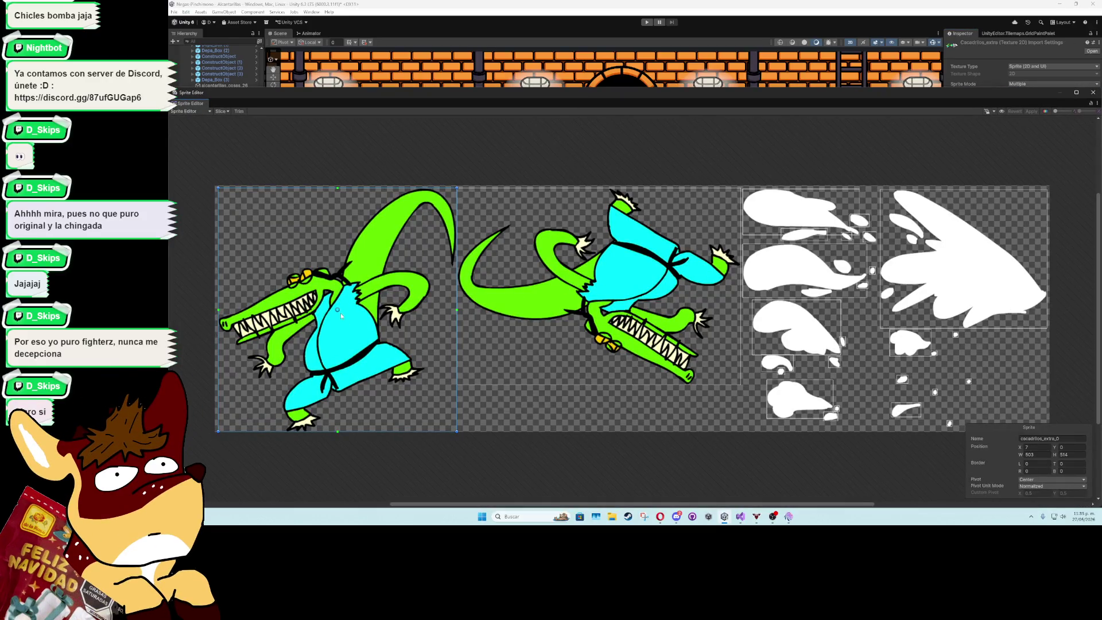
# Give both crocodile pose sprites a Custom pivot and drag each pivot lower
pyautogui.click(1027, 481)
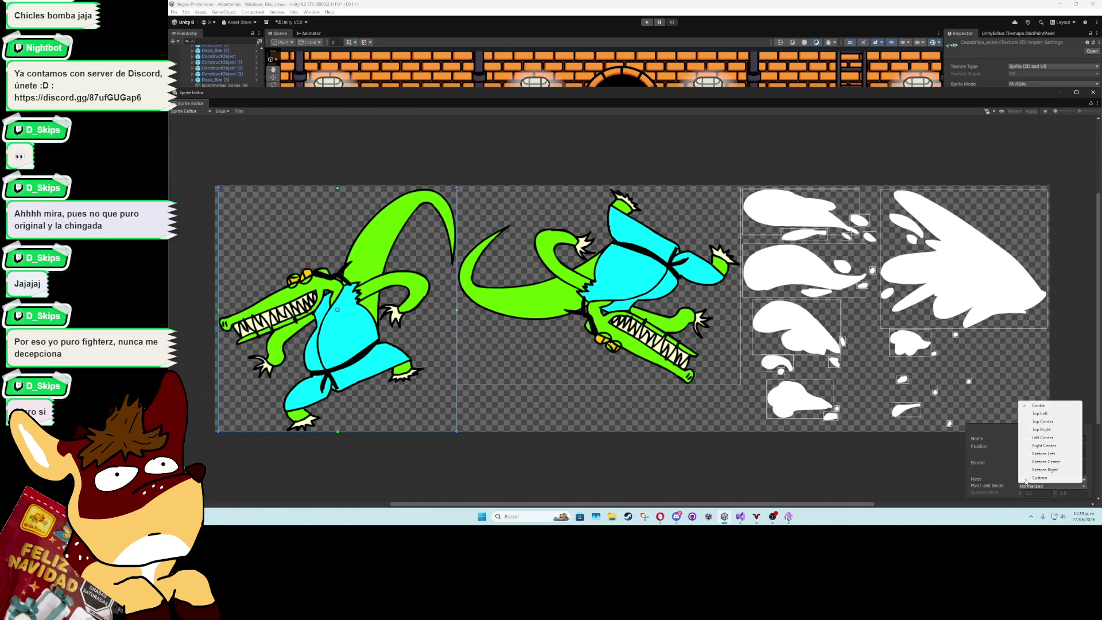
pyautogui.click(1036, 480)
pyautogui.moveTo(1055, 493); pyautogui.dragTo(1049, 495)
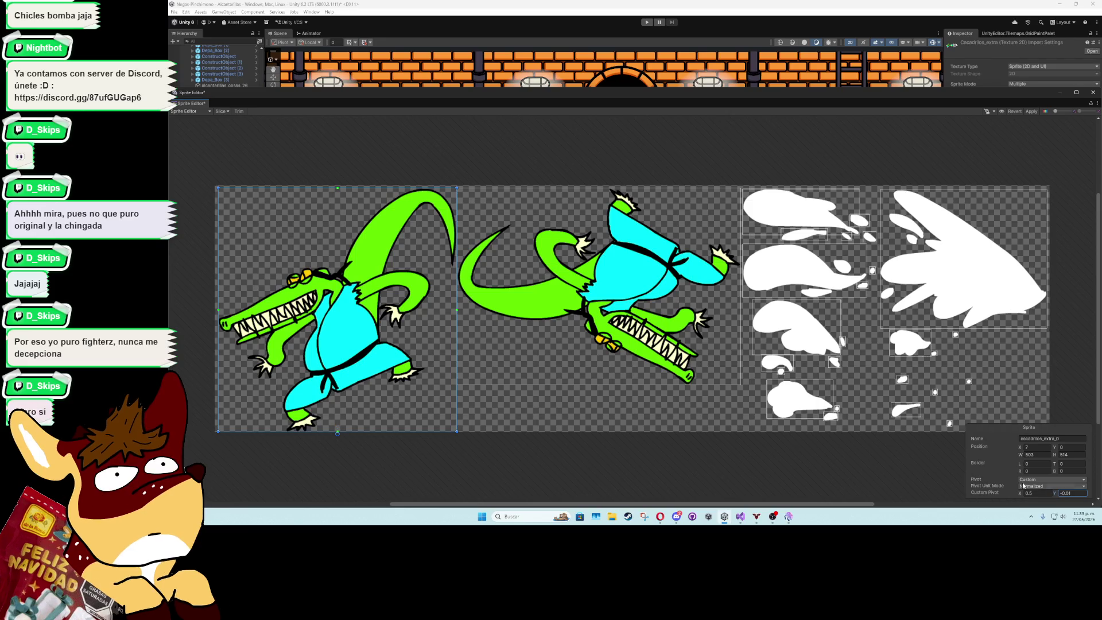
pyautogui.click(638, 338)
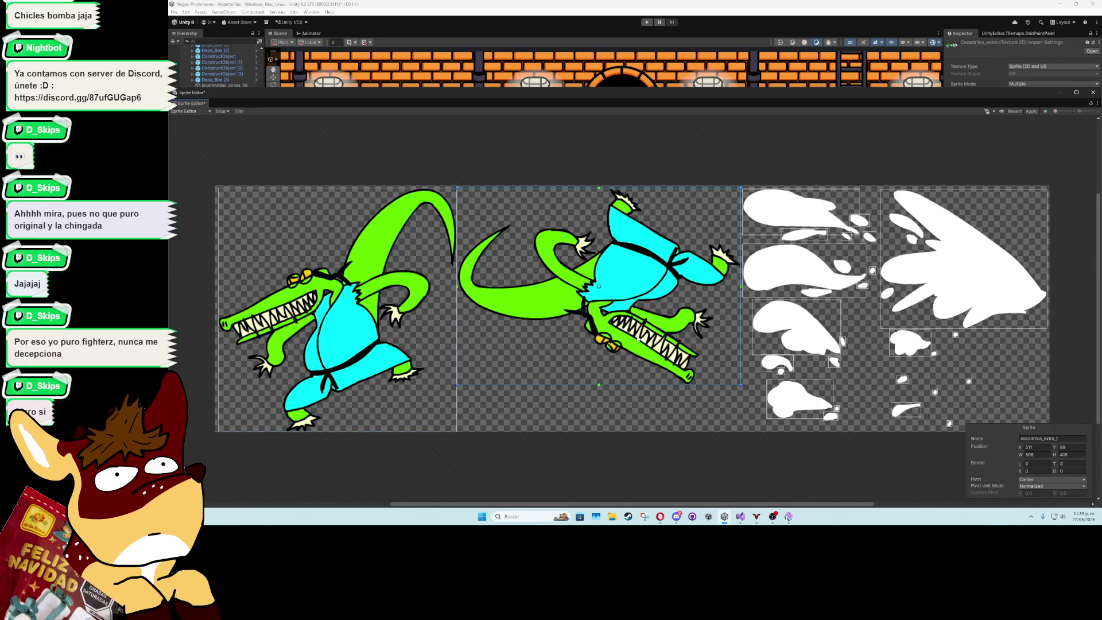
pyautogui.click(1062, 480)
pyautogui.click(1062, 479)
pyautogui.moveTo(1055, 494); pyautogui.dragTo(1049, 494)
pyautogui.click(811, 238)
pyautogui.click(810, 239)
pyautogui.click(852, 246)
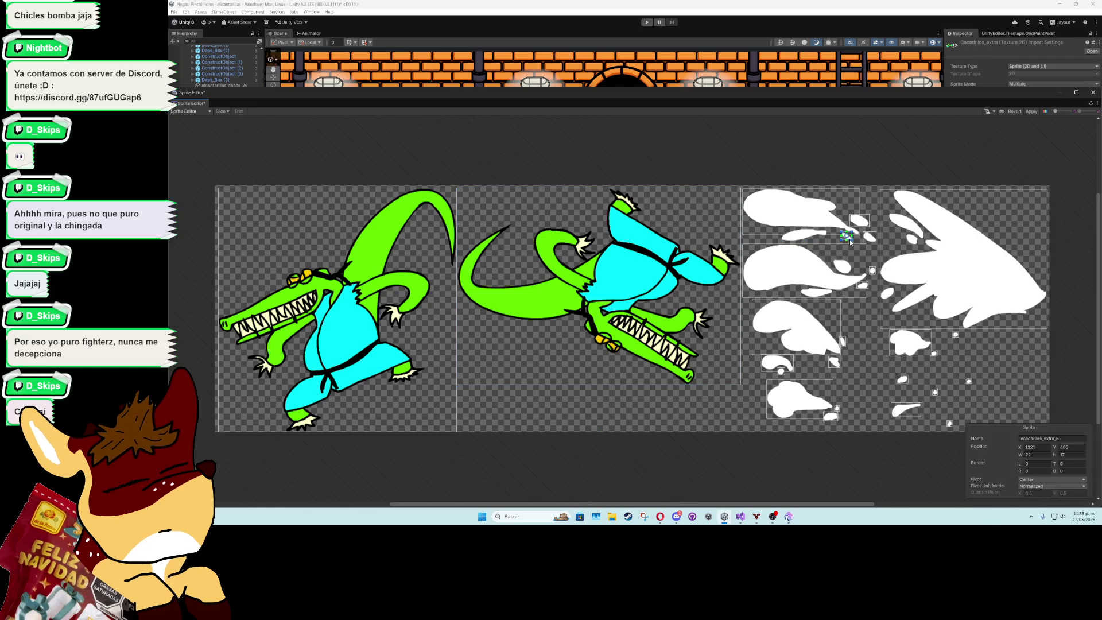
# Enlarge the four white cloud slices to include their droplets
pyautogui.click(860, 220)
pyautogui.click(869, 236)
pyautogui.click(859, 234)
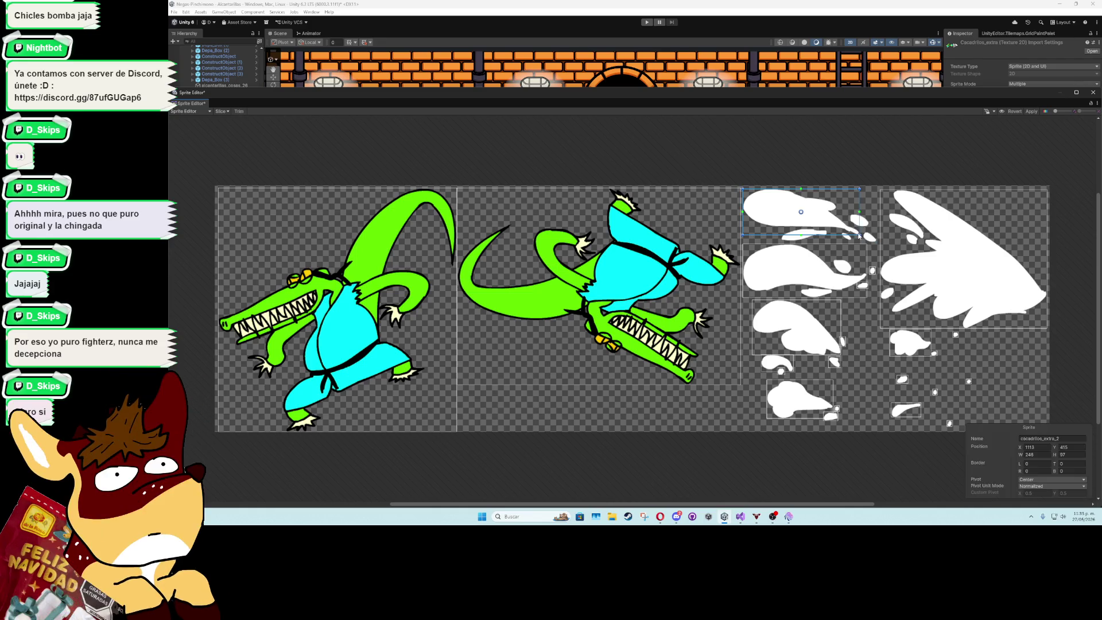
pyautogui.moveTo(859, 234); pyautogui.dragTo(877, 243)
pyautogui.click(864, 275)
pyautogui.click(862, 289)
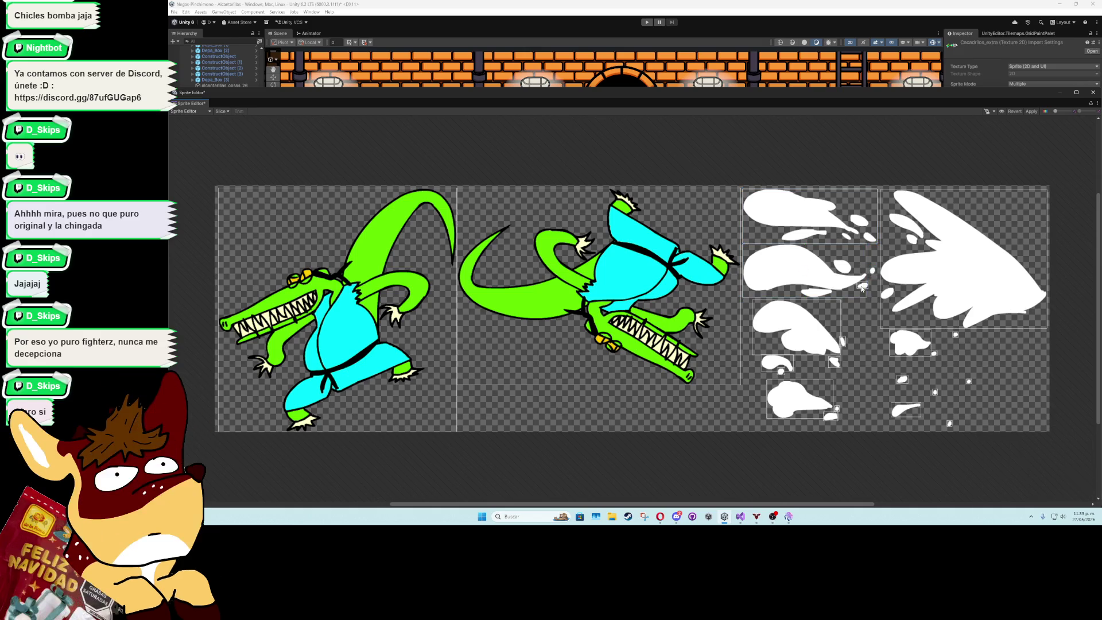
pyautogui.click(862, 297)
pyautogui.moveTo(865, 296); pyautogui.dragTo(876, 299)
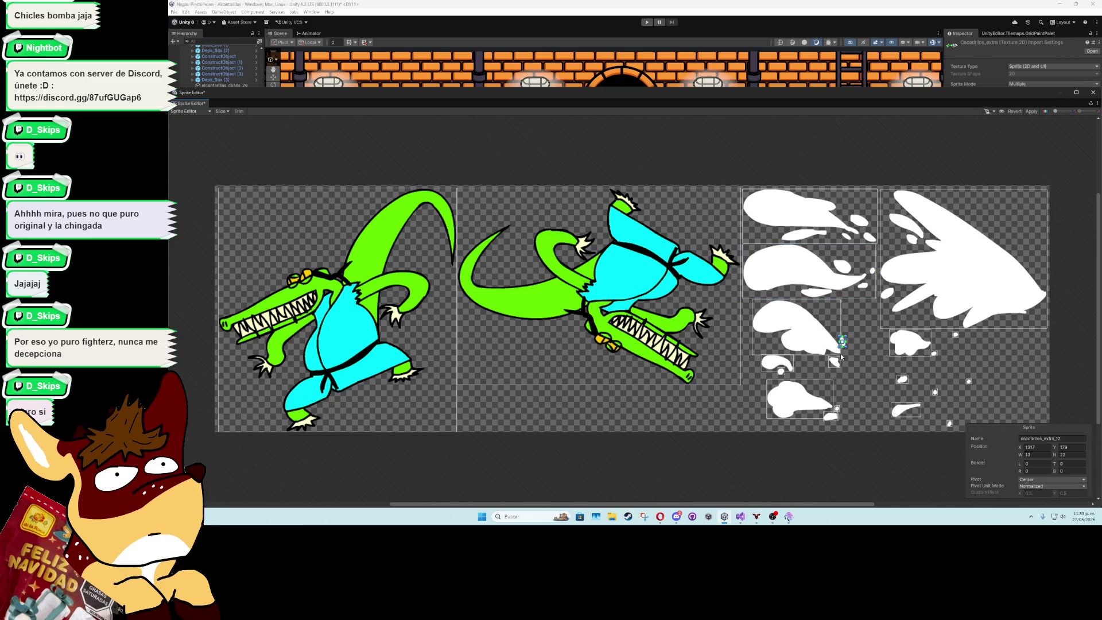
pyautogui.click(780, 371)
pyautogui.click(825, 354)
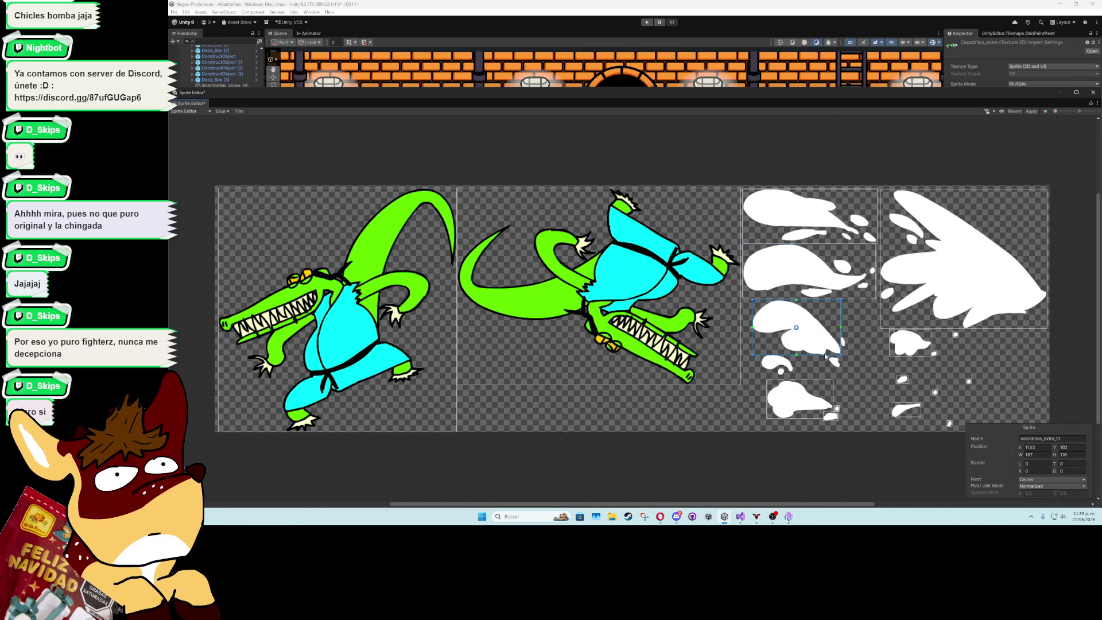
pyautogui.moveTo(832, 355)
pyautogui.mouseDown()
pyautogui.moveTo(833, 374)
pyautogui.moveTo(847, 365)
pyautogui.mouseUp()
pyautogui.click(819, 406)
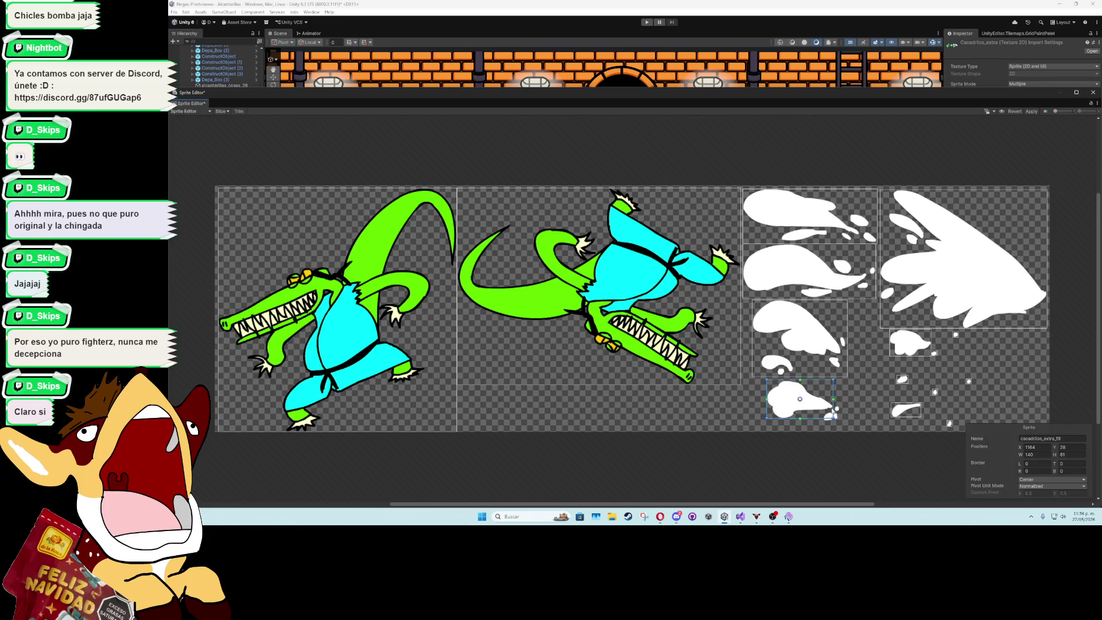
pyautogui.moveTo(833, 419); pyautogui.dragTo(840, 422)
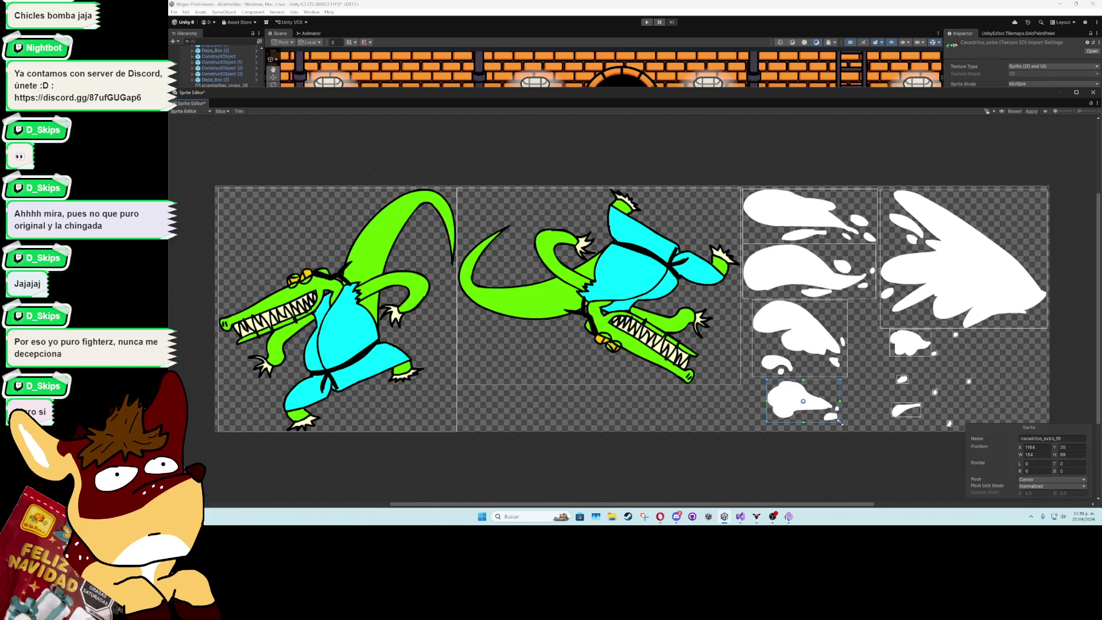
# Delete two stray droplet slices and draw one slice around the small white splashes
pyautogui.click(972, 380)
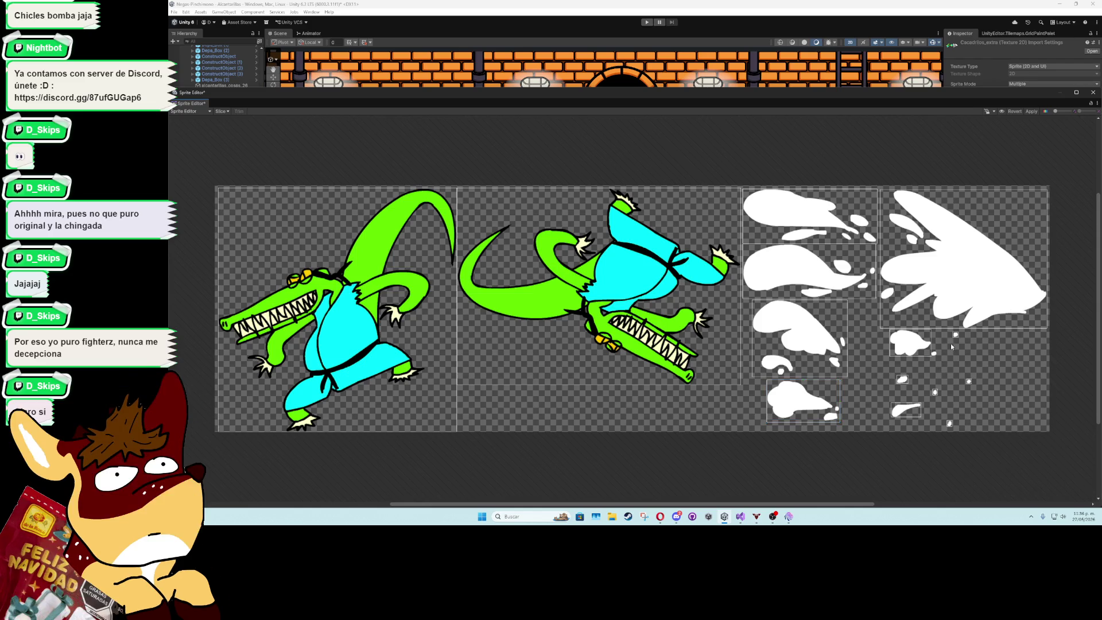
pyautogui.click(970, 381)
pyautogui.click(940, 392)
pyautogui.click(936, 391)
pyautogui.click(904, 383)
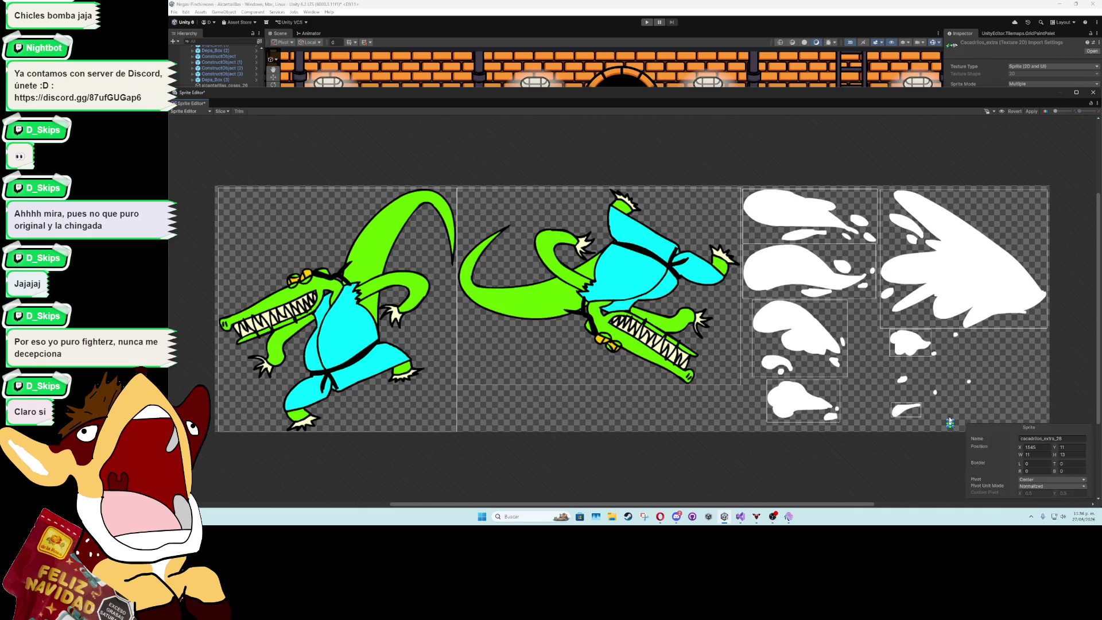
pyautogui.click(925, 351)
pyautogui.press('Delete')
pyautogui.click(906, 409)
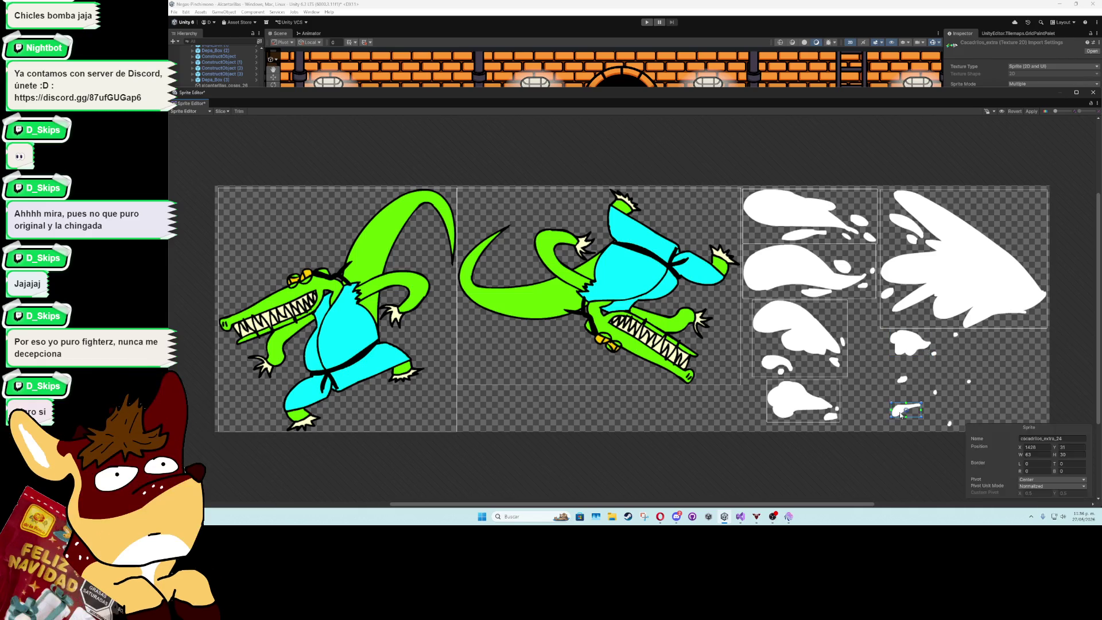
pyautogui.press('Delete')
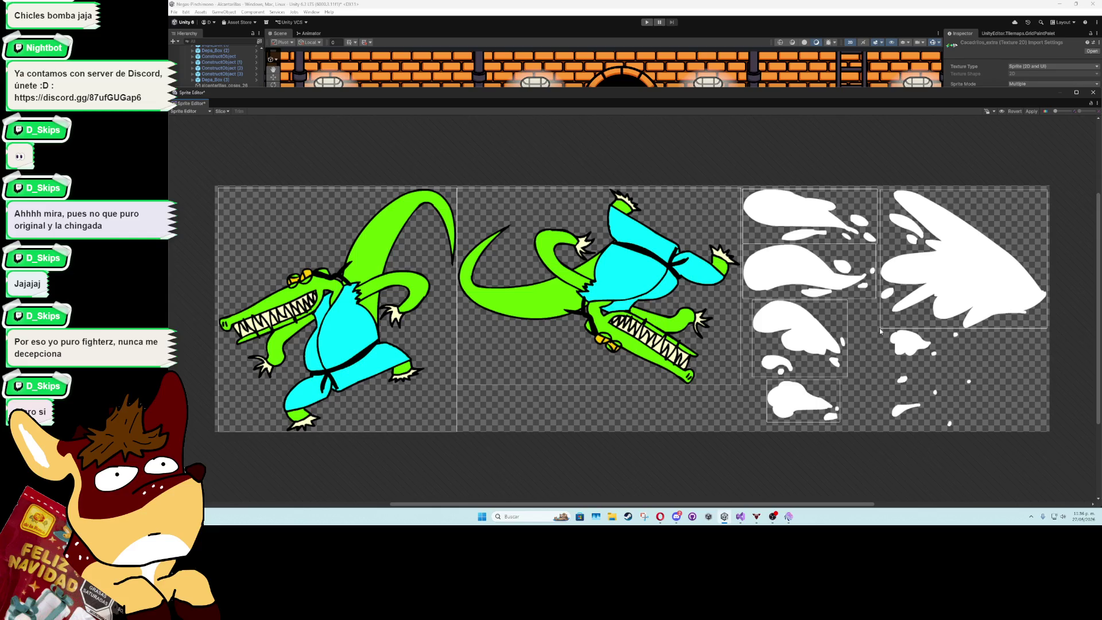
pyautogui.moveTo(880, 329)
pyautogui.mouseDown()
pyautogui.moveTo(966, 401)
pyautogui.moveTo(975, 429)
pyautogui.mouseUp()
# Move the pivots of the large splash and small-splashes slices to the right
pyautogui.click(967, 273)
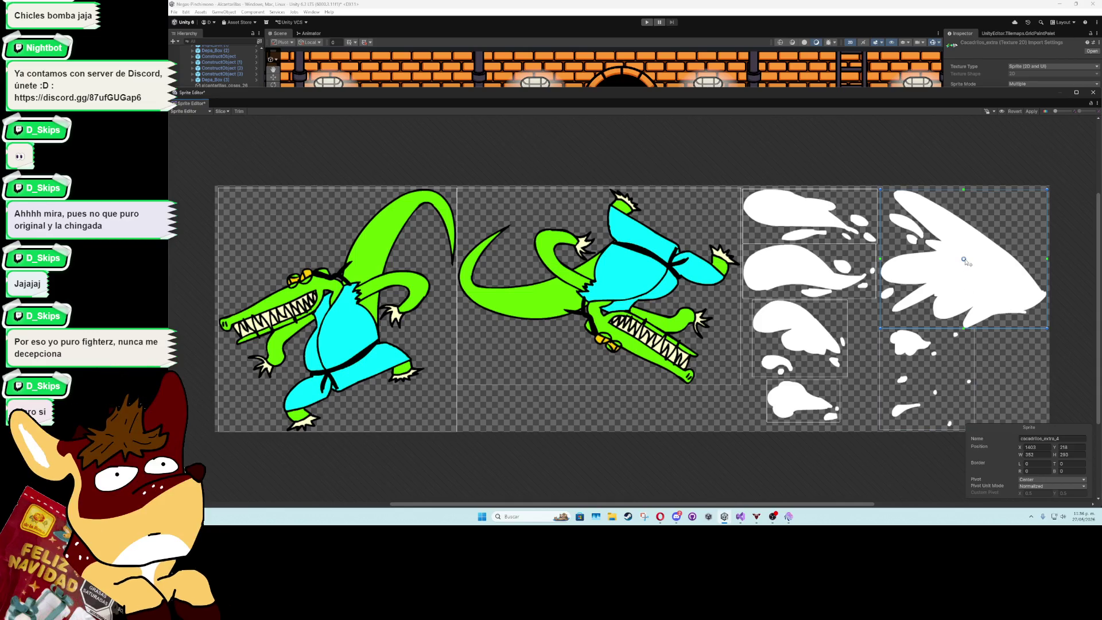
pyautogui.moveTo(964, 259); pyautogui.dragTo(994, 266)
pyautogui.click(960, 377)
pyautogui.moveTo(932, 378); pyautogui.dragTo(952, 381)
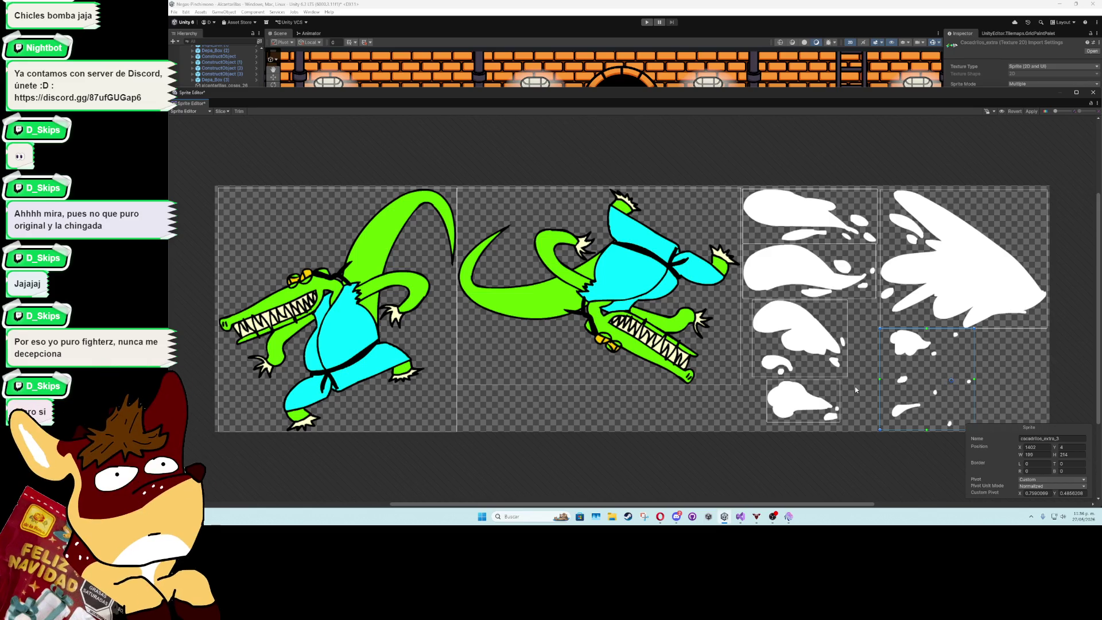
# Replace the bottom cloud slice by stretching the third over both lower clouds, pivot shifted right
pyautogui.click(821, 396)
pyautogui.press('Delete')
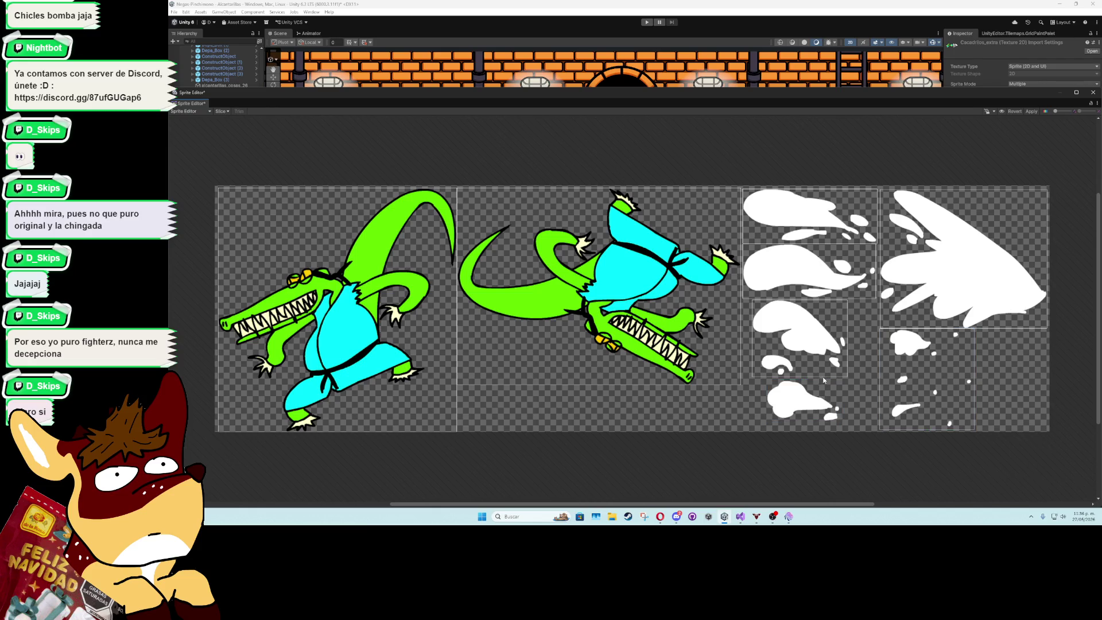
pyautogui.moveTo(824, 372); pyautogui.dragTo(825, 423)
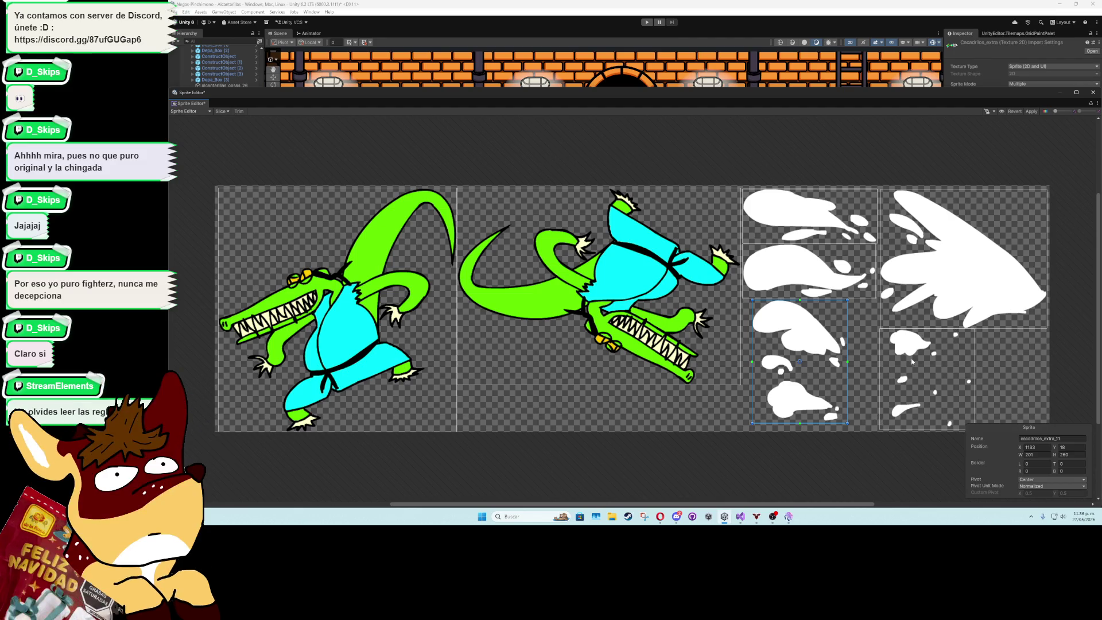
pyautogui.click(932, 373)
pyautogui.click(804, 357)
pyautogui.moveTo(801, 363); pyautogui.dragTo(811, 366)
# Apply the slice and pivot changes and close the Sprite Editor
pyautogui.click(985, 266)
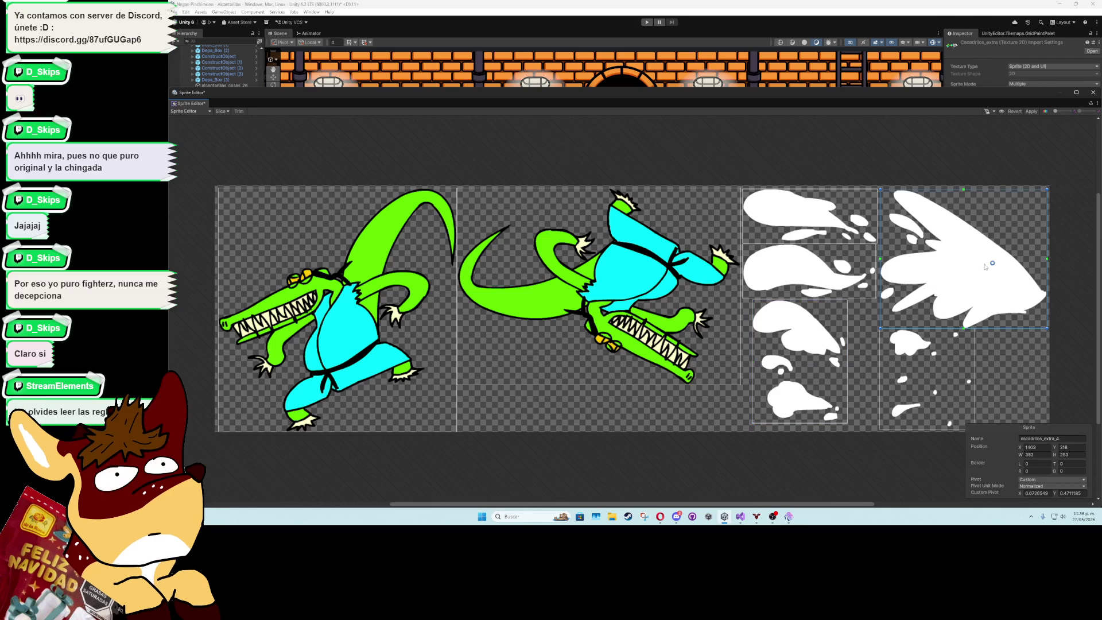
pyautogui.click(1030, 112)
pyautogui.click(1092, 93)
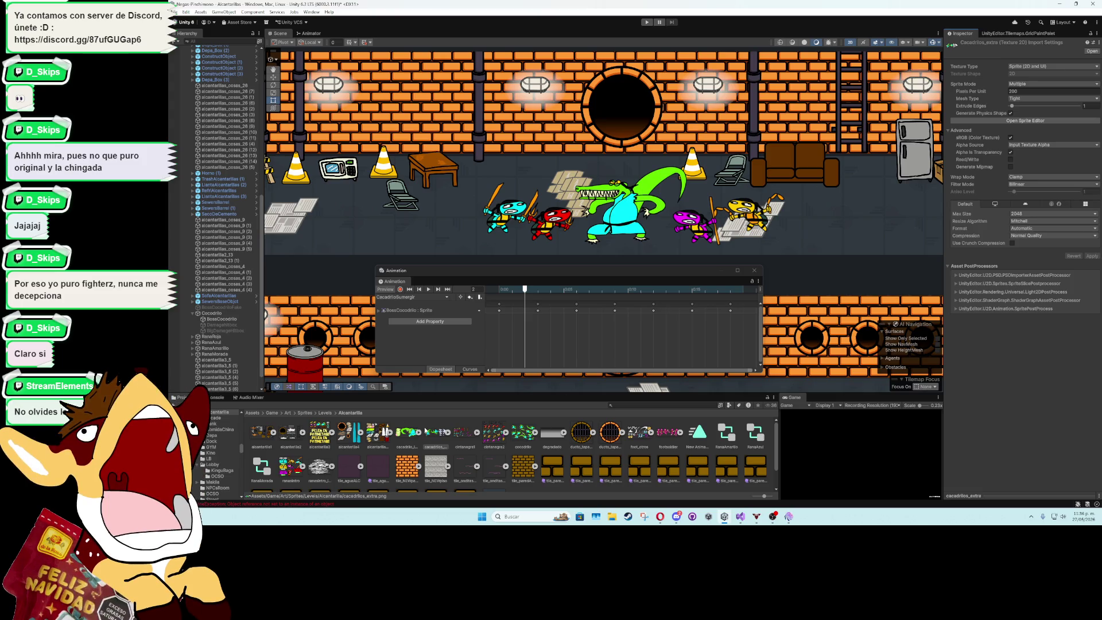
# Select the submerge keyframes from 0:05 onward and drag them later on the timeline
pyautogui.moveTo(509, 289)
pyautogui.mouseDown()
pyautogui.moveTo(542, 293)
pyautogui.moveTo(522, 293)
pyautogui.mouseUp()
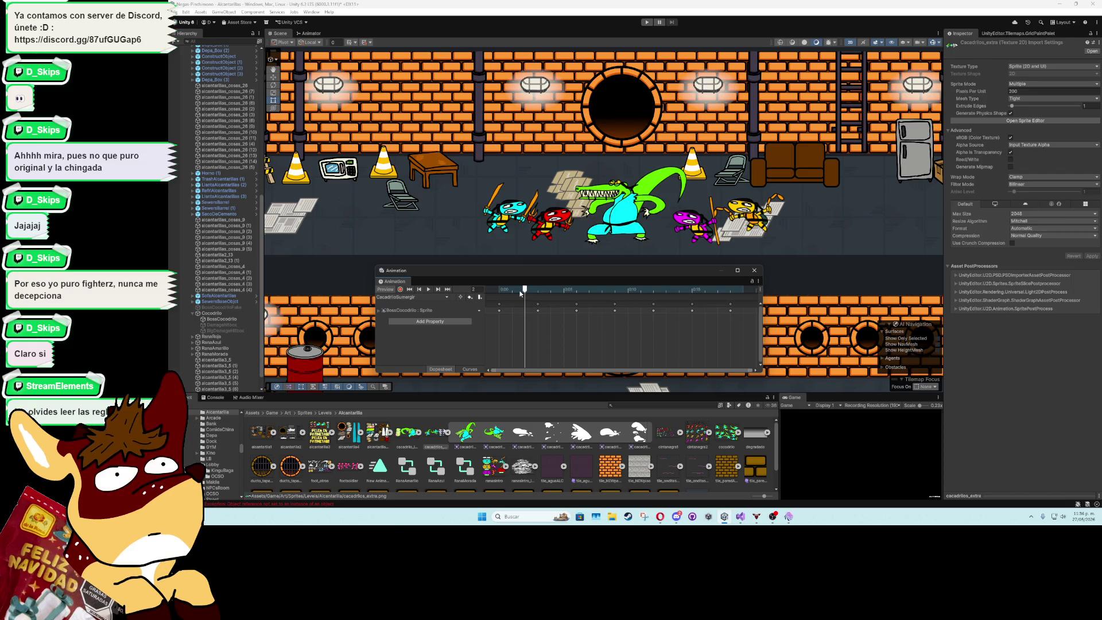
pyautogui.moveTo(730, 326)
pyautogui.mouseDown()
pyautogui.moveTo(666, 307)
pyautogui.moveTo(535, 300)
pyautogui.moveTo(583, 310)
pyautogui.mouseUp()
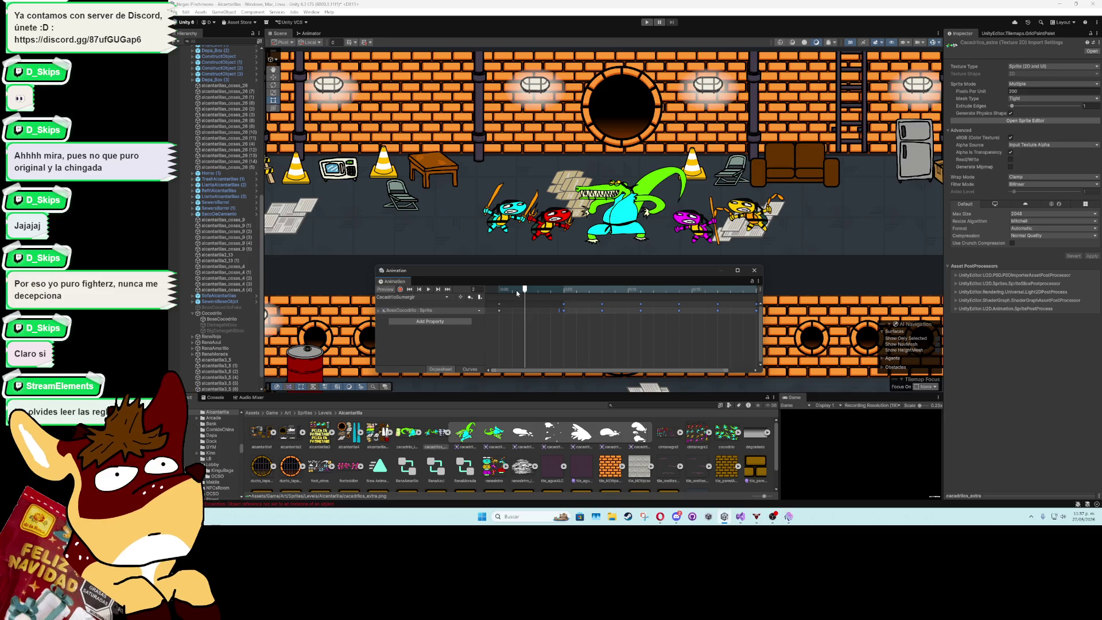
pyautogui.click(525, 310)
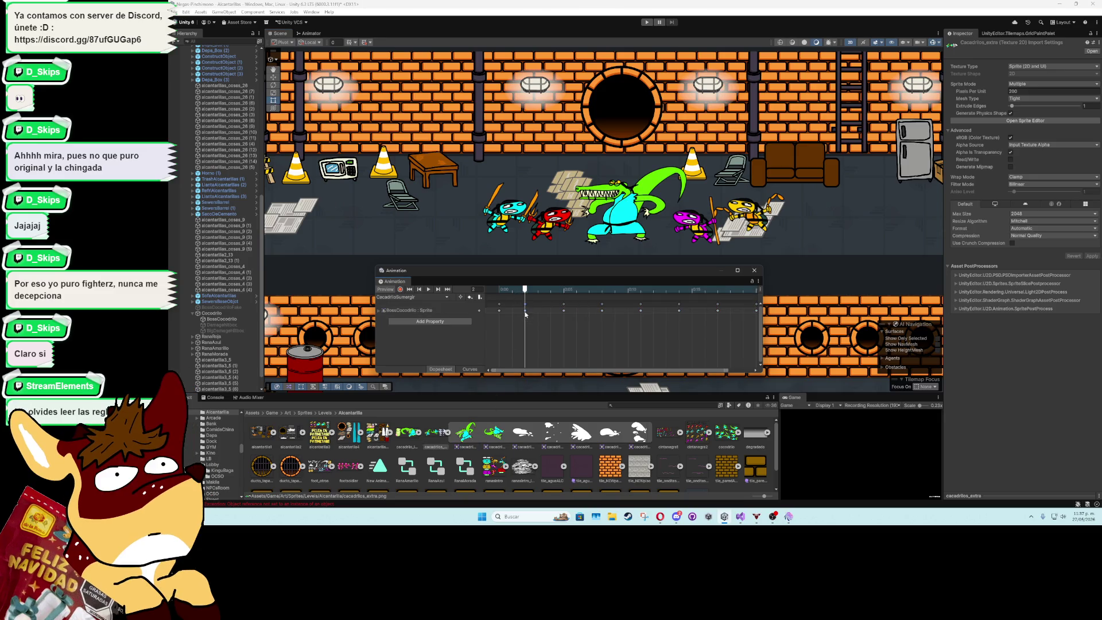
pyautogui.moveTo(558, 297)
pyautogui.mouseDown()
pyautogui.moveTo(692, 326)
pyautogui.moveTo(762, 327)
pyautogui.mouseUp()
pyautogui.moveTo(727, 368); pyautogui.dragTo(745, 369)
pyautogui.moveTo(668, 311); pyautogui.dragTo(679, 311)
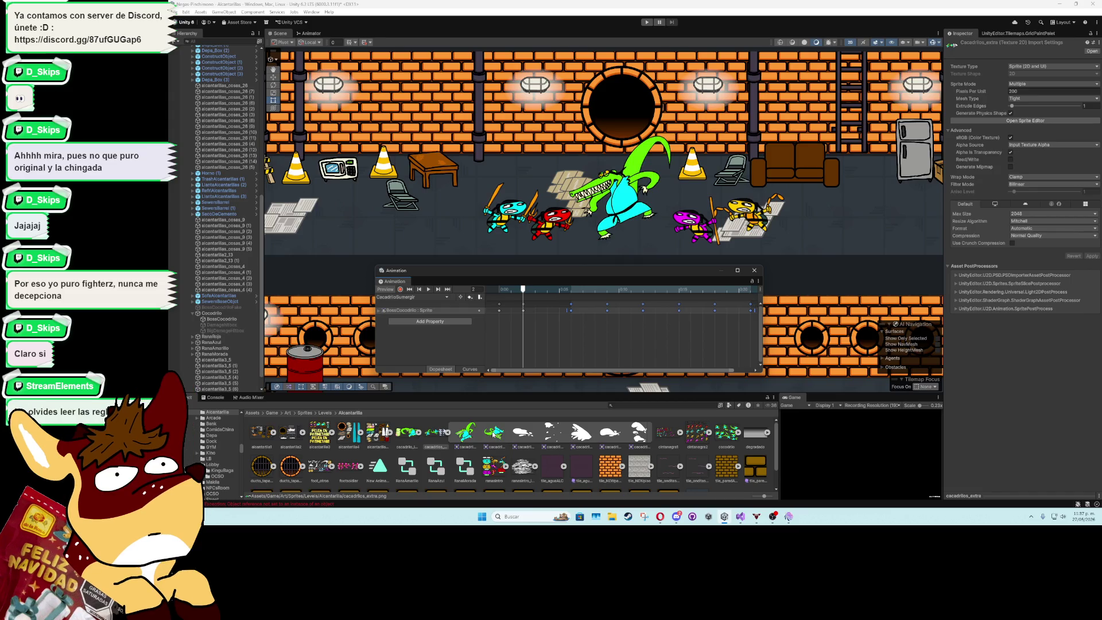
pyautogui.moveTo(493, 433)
pyautogui.mouseDown()
pyautogui.moveTo(549, 311)
pyautogui.moveTo(520, 290)
pyautogui.moveTo(596, 294)
pyautogui.moveTo(492, 300)
pyautogui.mouseUp()
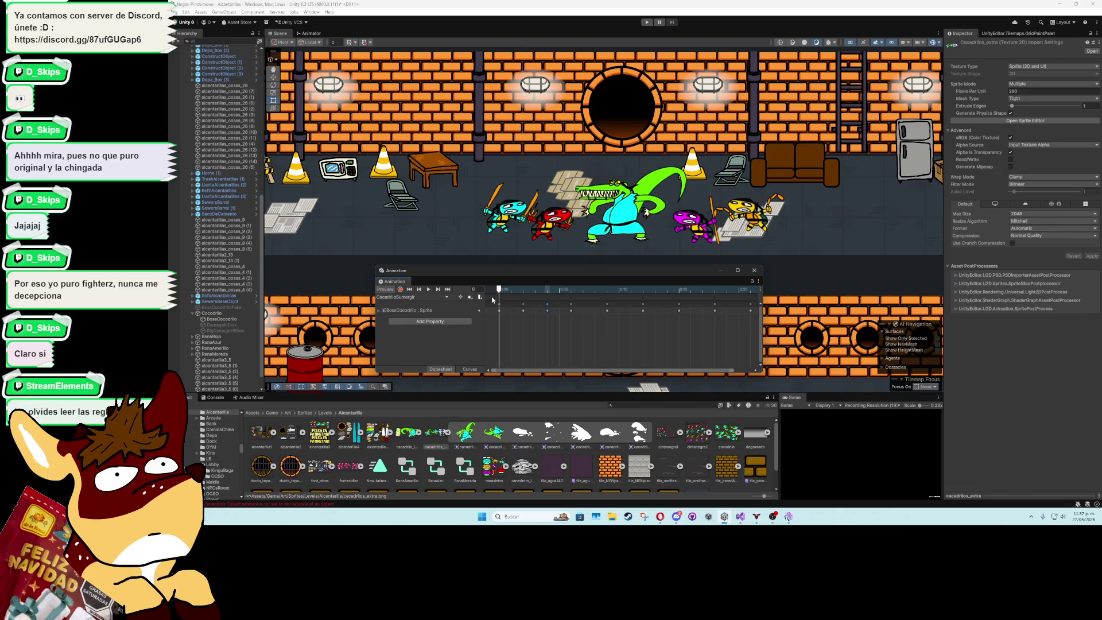
# Preview the clip, push later keyframes two frames on, move 0:04 to 0:05, and replay
pyautogui.click(429, 289)
pyautogui.click(428, 289)
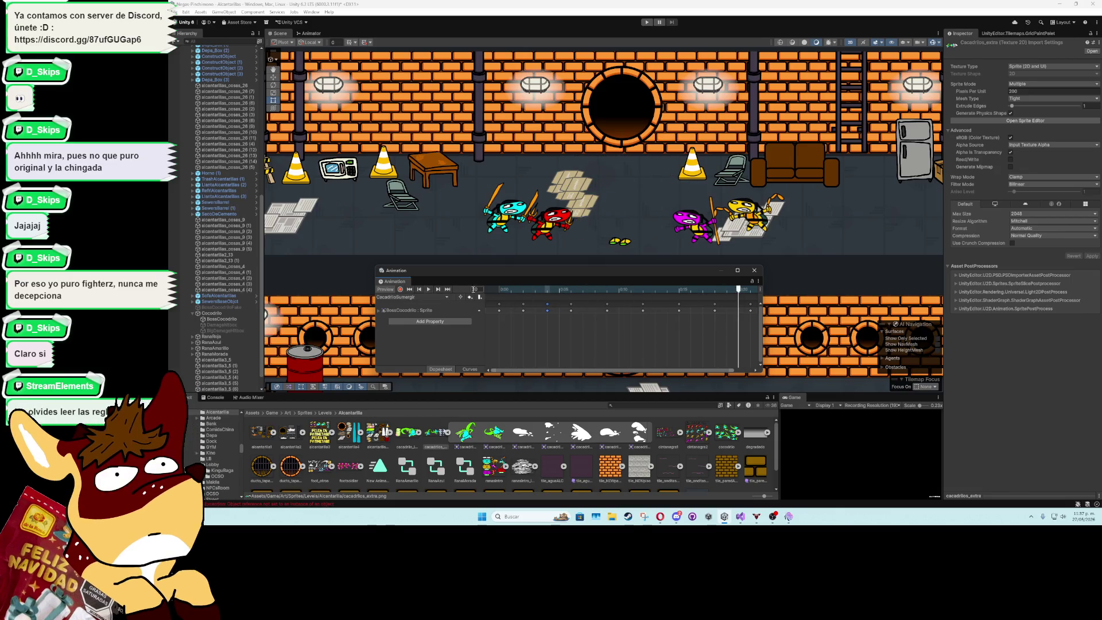
pyautogui.click(501, 290)
pyautogui.click(428, 289)
pyautogui.moveTo(542, 337)
pyautogui.mouseDown()
pyautogui.moveTo(685, 299)
pyautogui.moveTo(692, 310)
pyautogui.mouseUp()
pyautogui.moveTo(535, 311); pyautogui.dragTo(709, 313)
pyautogui.click(561, 330)
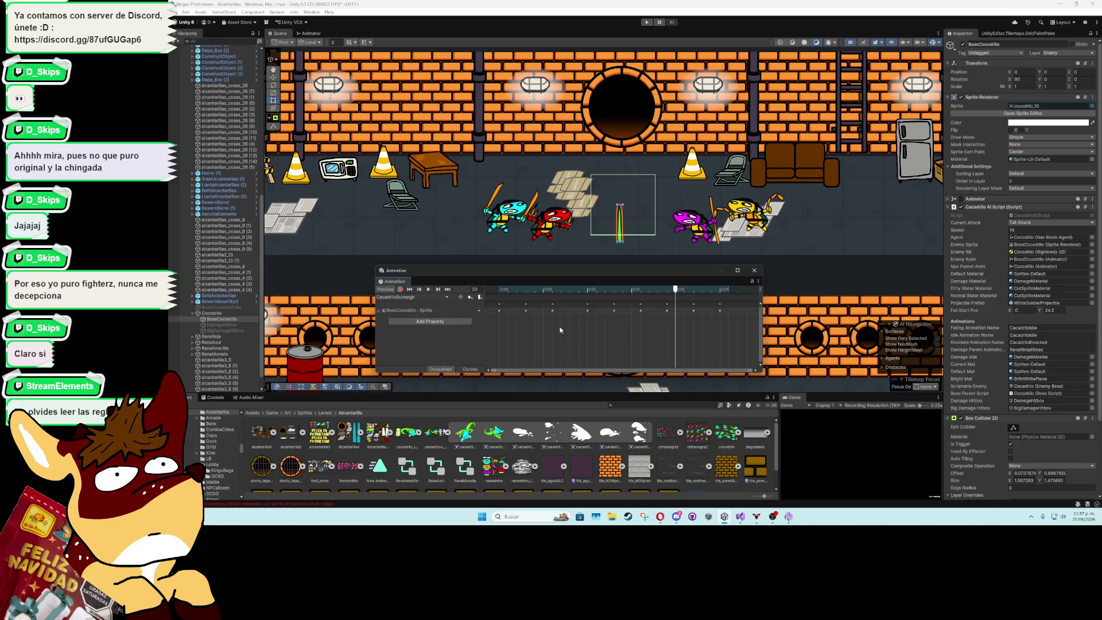
pyautogui.click(428, 289)
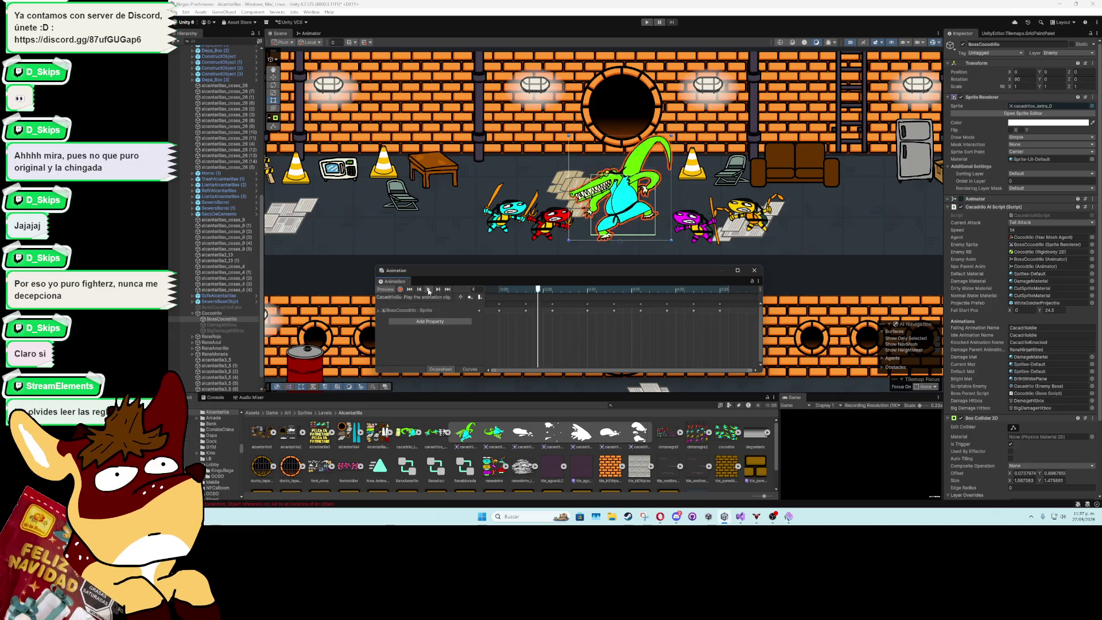
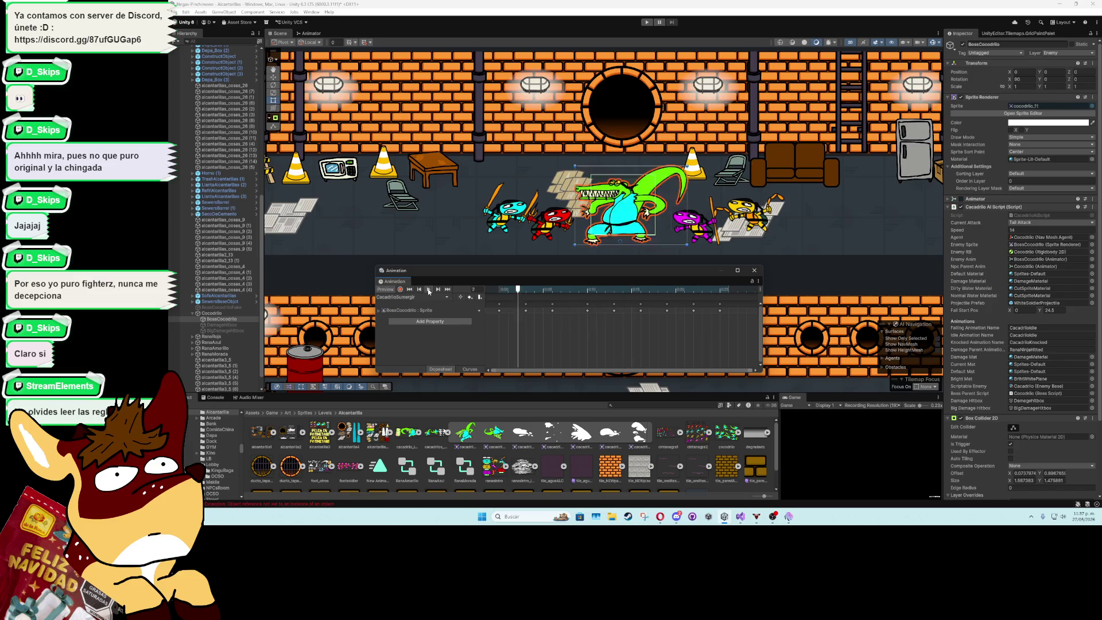
# Close the Animation window and add a 2D Square sprite as a child of Cocodrilo
pyautogui.click(754, 270)
pyautogui.click(225, 313)
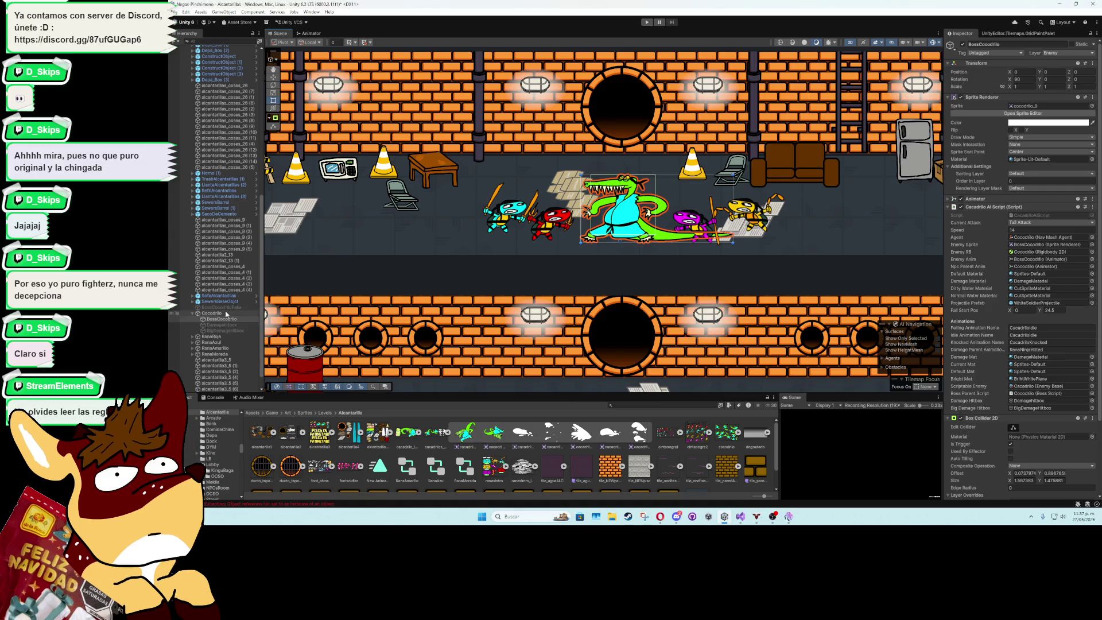
pyautogui.rightClick(225, 314)
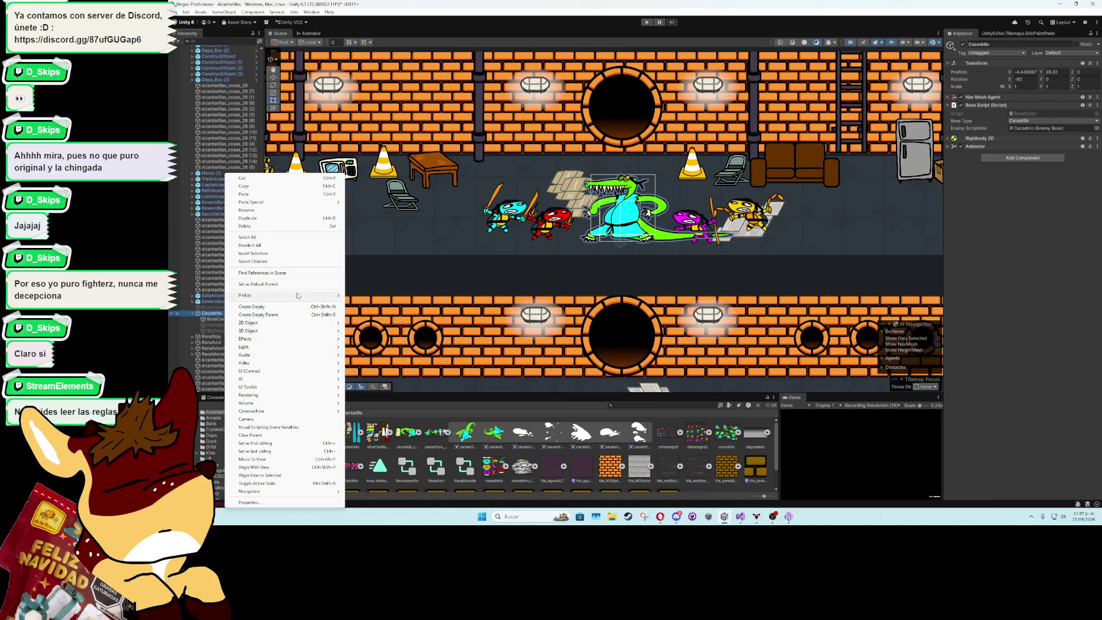
pyautogui.moveTo(316, 296)
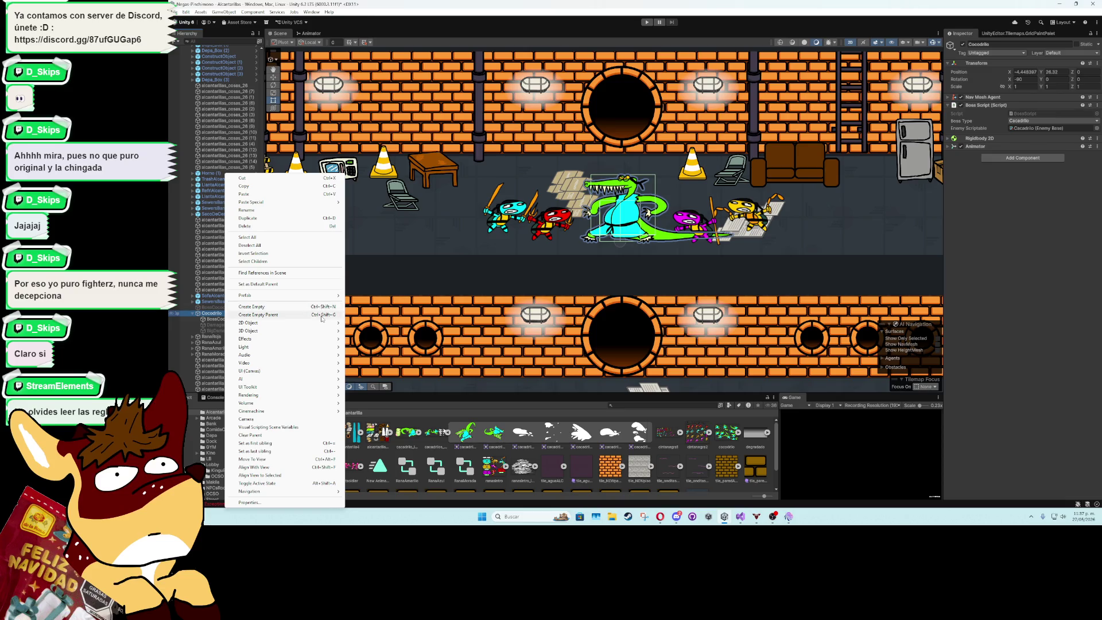
pyautogui.moveTo(323, 324)
pyautogui.moveTo(391, 323)
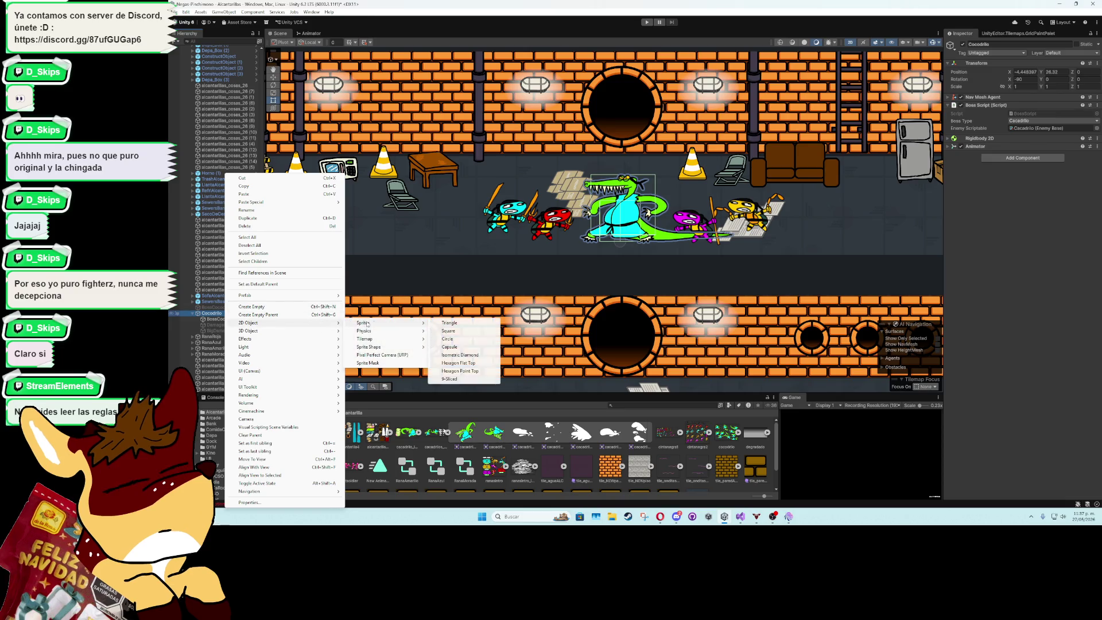
pyautogui.click(460, 332)
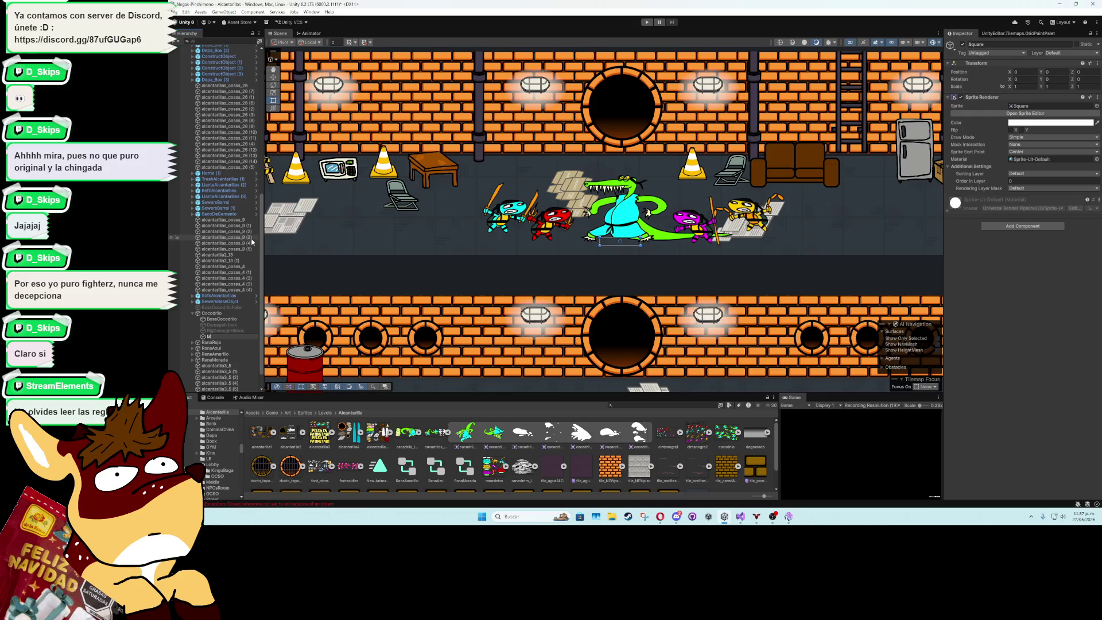
# Name the new object MainSplash and give it the alcantarilla2_14 splash sprite
pyautogui.write('ainSplash')
pyautogui.press('Return')
pyautogui.click(447, 433)
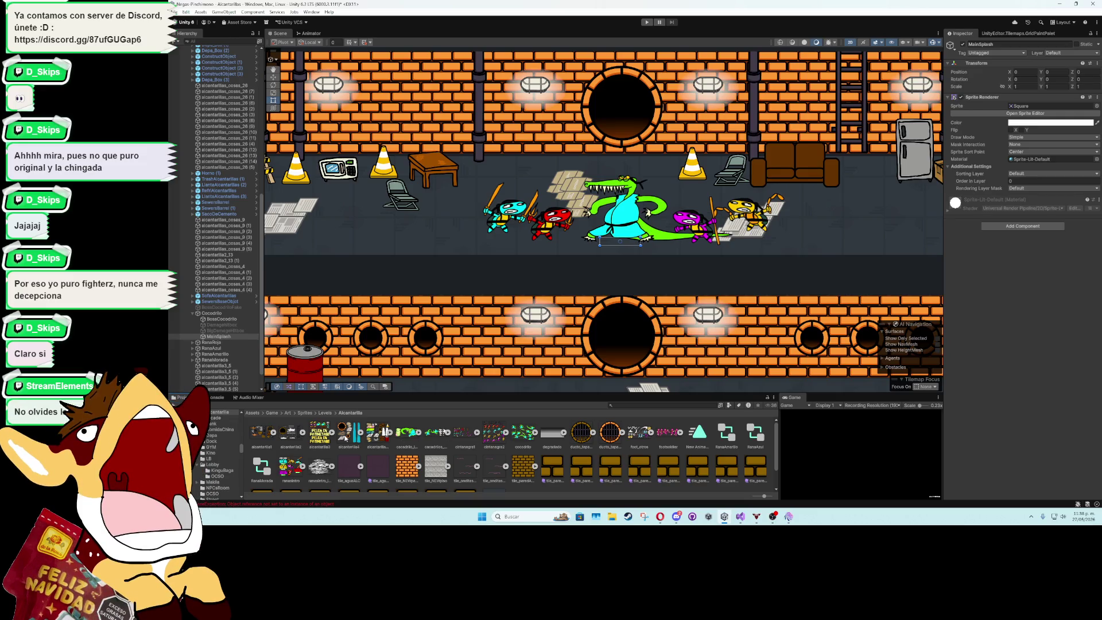
pyautogui.click(302, 433)
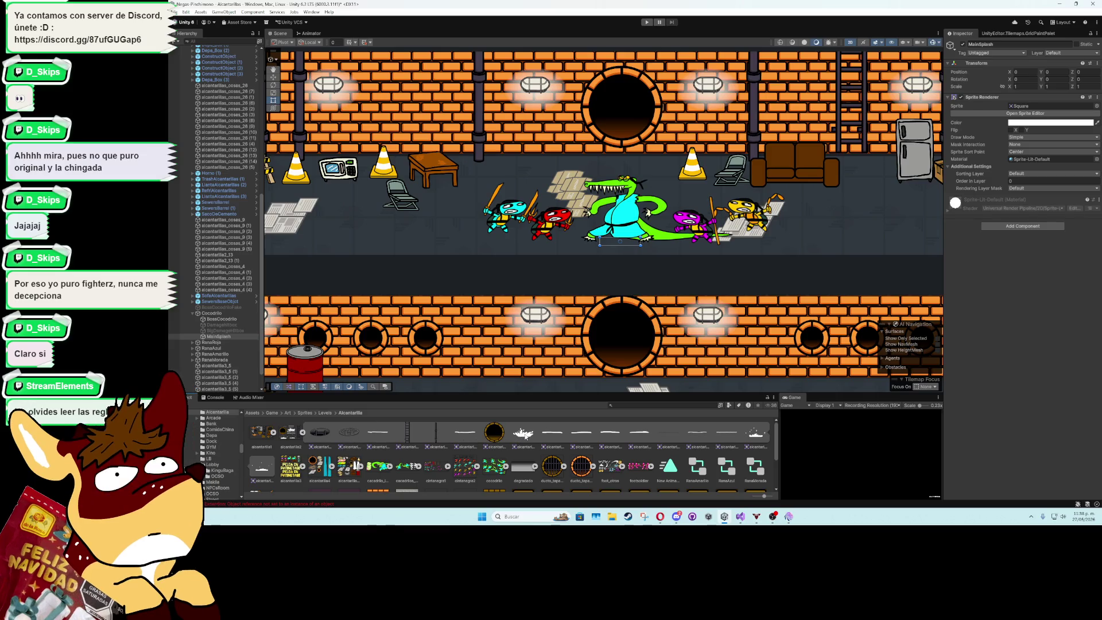
pyautogui.moveTo(525, 435)
pyautogui.mouseDown()
pyautogui.moveTo(815, 212)
pyautogui.moveTo(875, 140)
pyautogui.moveTo(1028, 111)
pyautogui.mouseUp()
# Rotate MainSplash 90° on X, nudge it under the crocodile, and set Sprite Sort Point to Pivot
pyautogui.write('90')
pyautogui.click(273, 77)
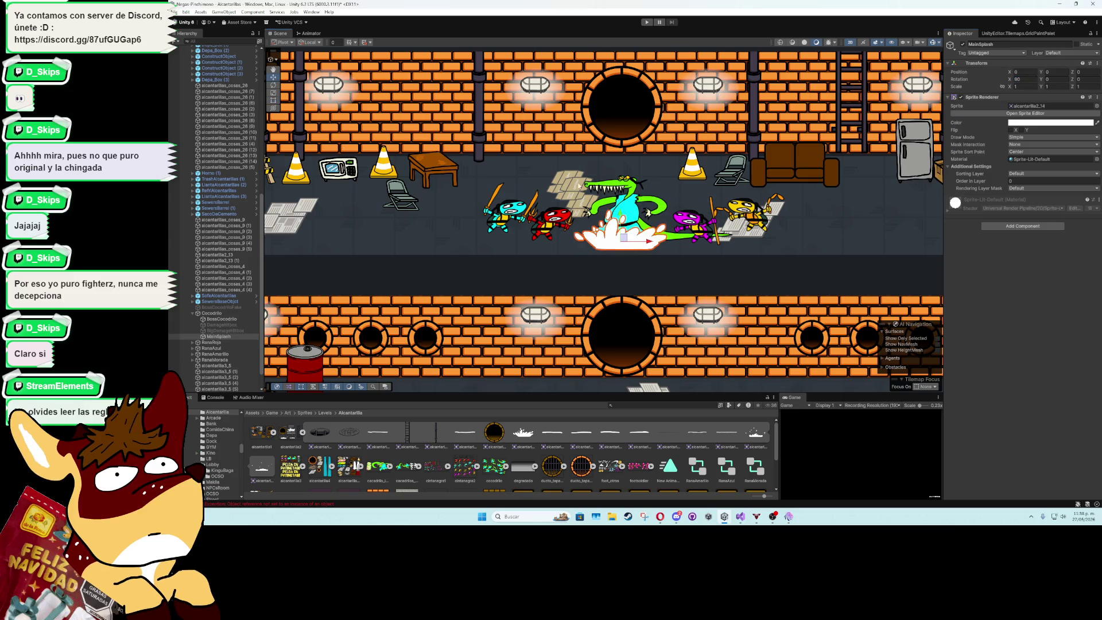
pyautogui.moveTo(619, 241); pyautogui.dragTo(619, 233)
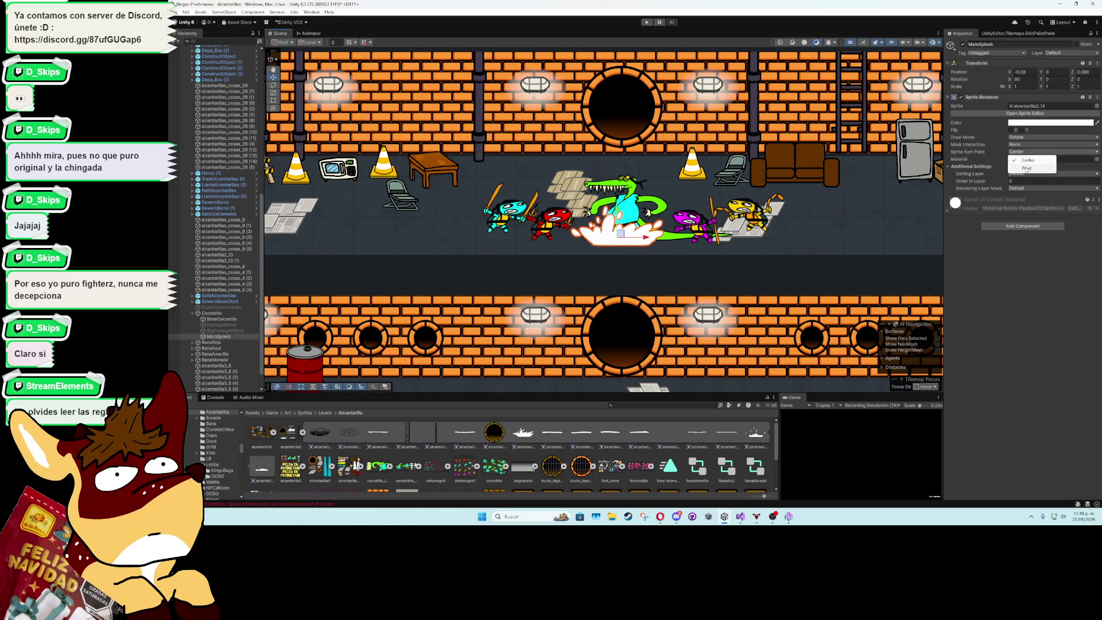
pyautogui.click(1027, 168)
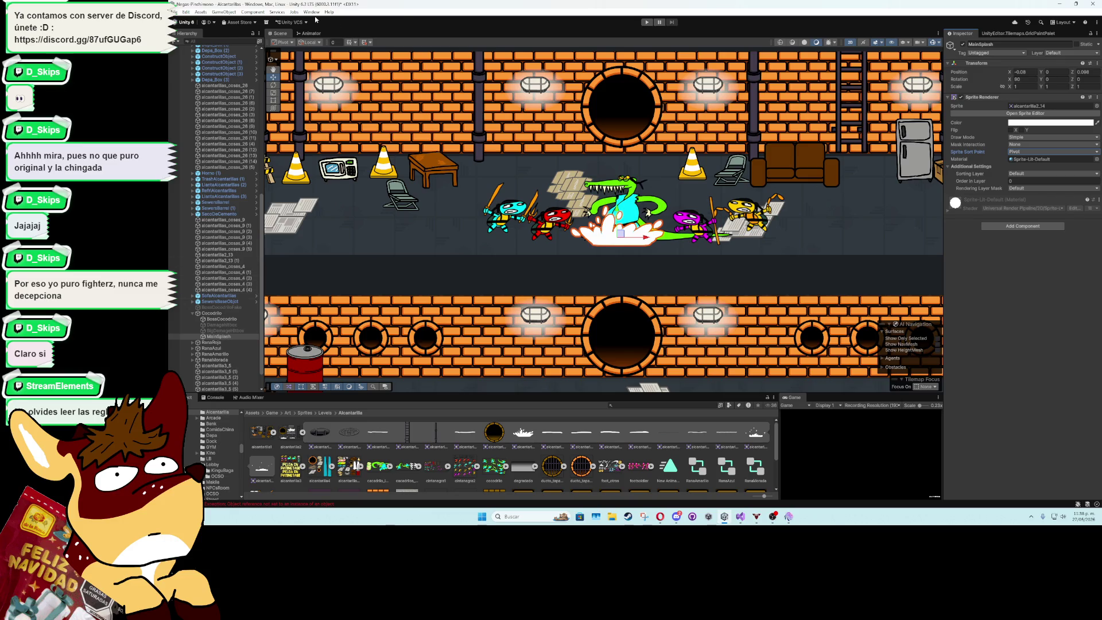
# Open the Animation window from the Window menu
pyautogui.click(311, 11)
pyautogui.moveTo(344, 104)
pyautogui.click(430, 99)
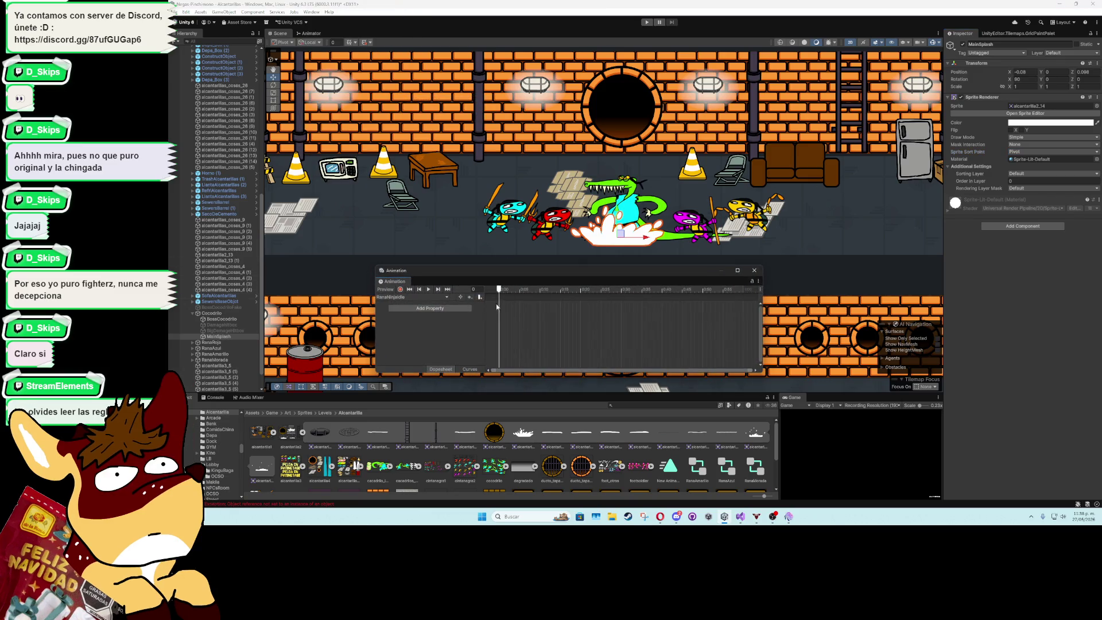
# Discard the trial MainSplash sprite keys, turn preview off and close the Animation window
pyautogui.moveTo(533, 351); pyautogui.dragTo(537, 353)
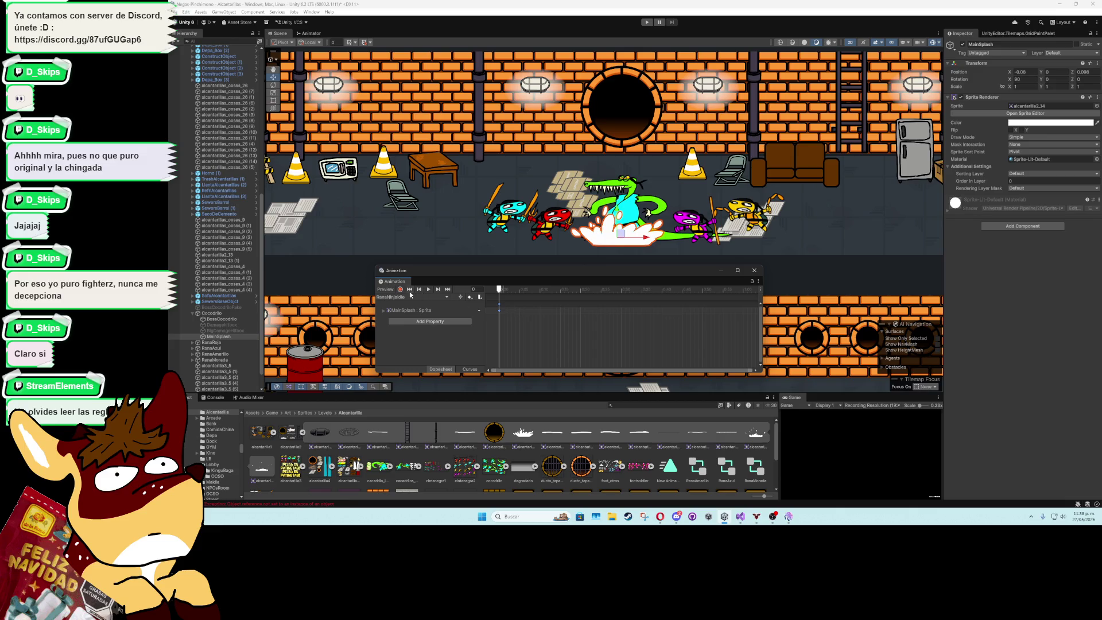
pyautogui.press('r')
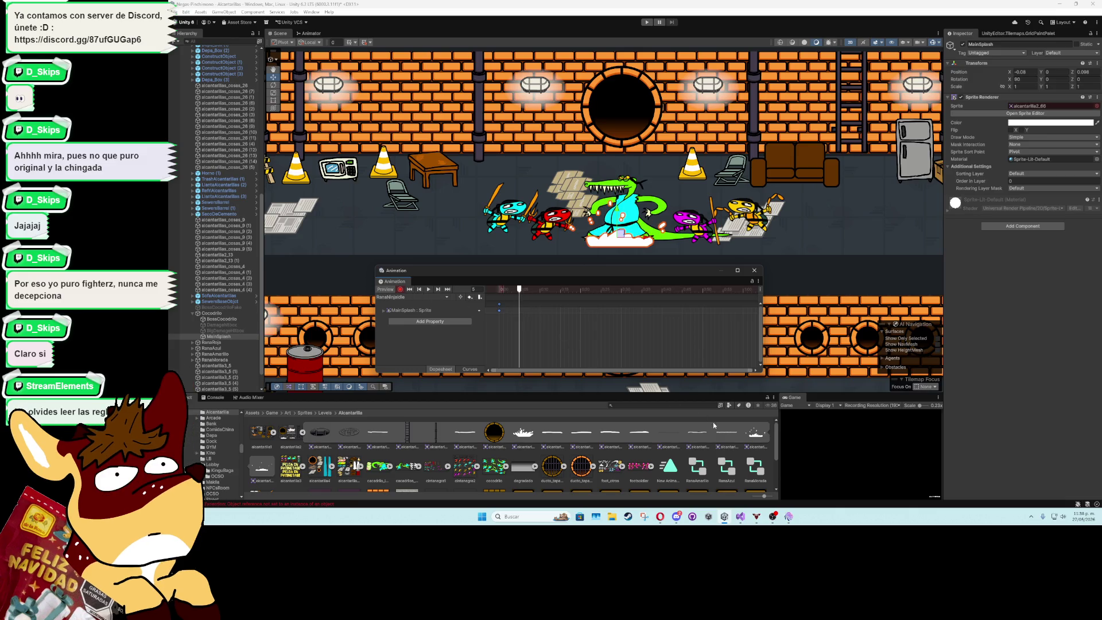
pyautogui.click(970, 151)
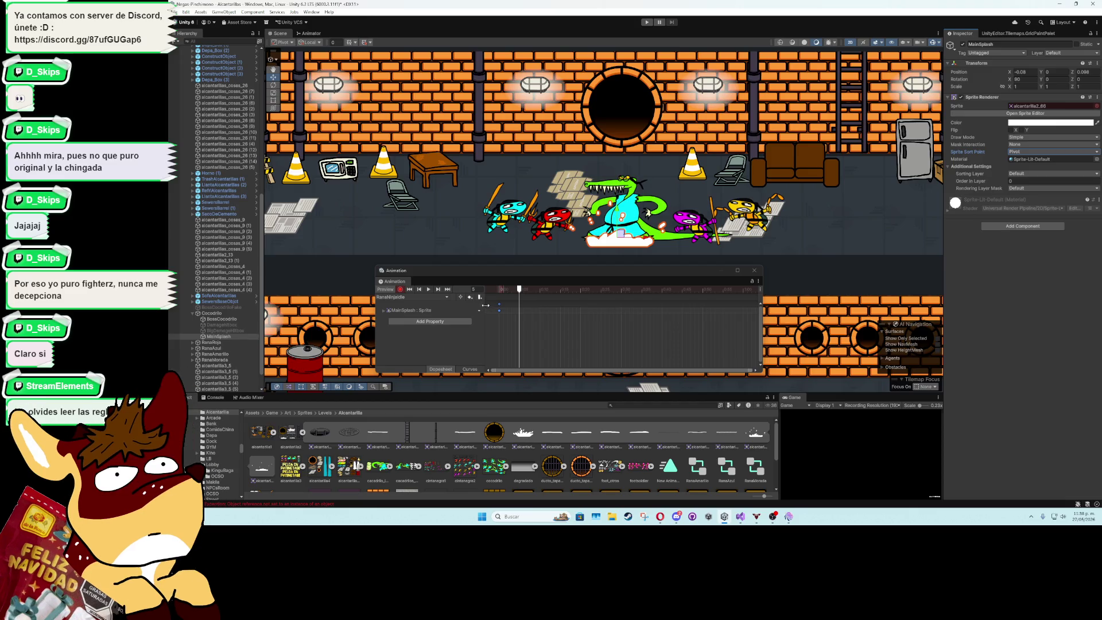
pyautogui.click(394, 291)
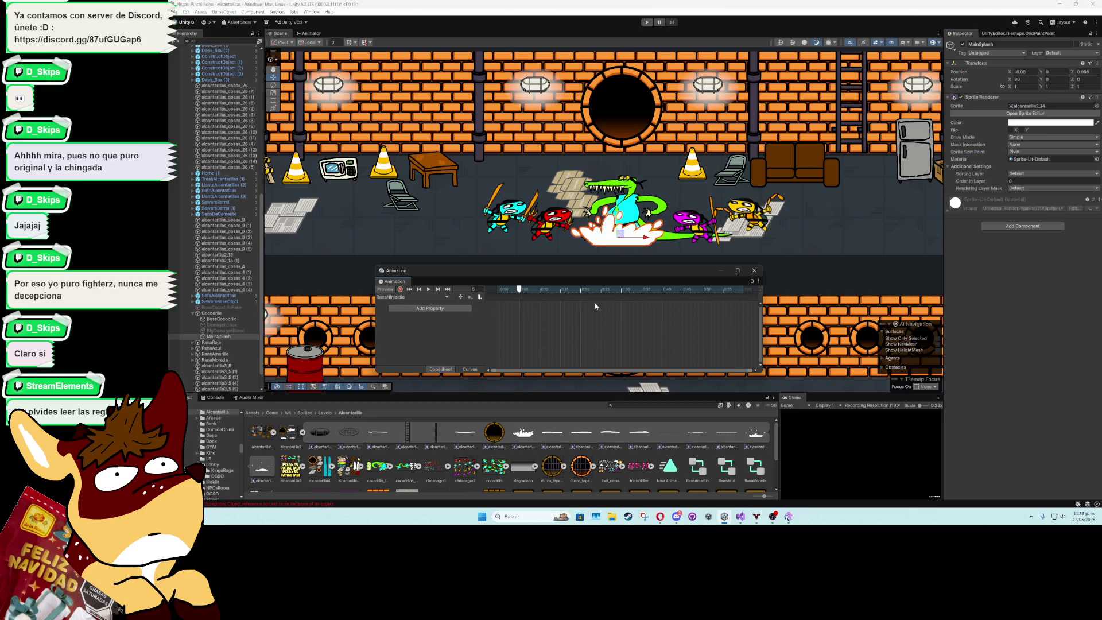
pyautogui.click(754, 270)
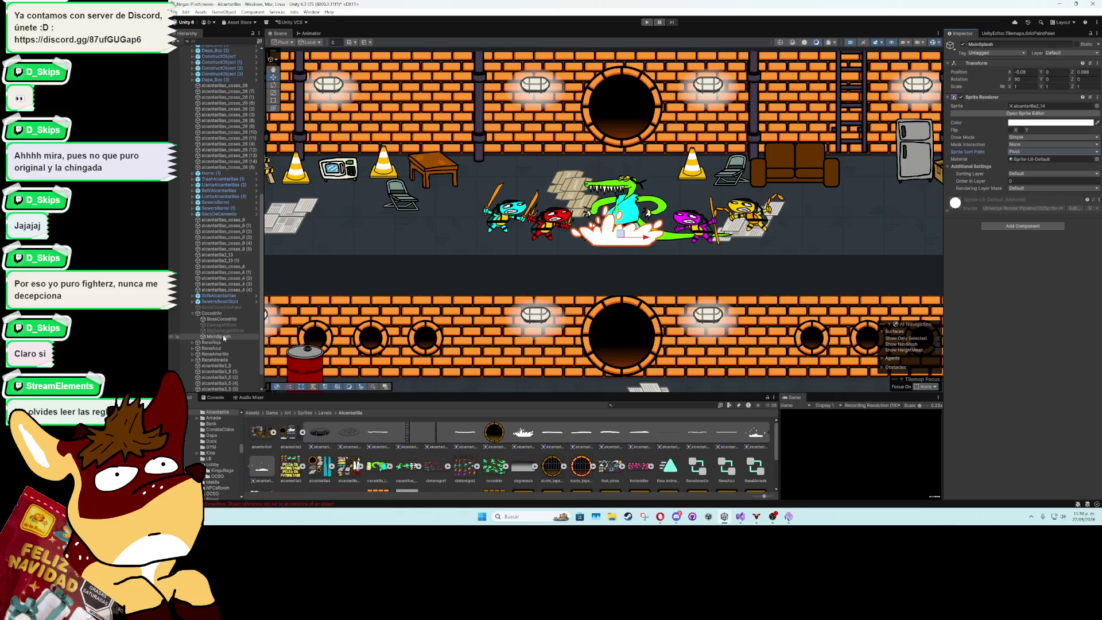
# Add an Animator component to MainSplash
pyautogui.click(1040, 225)
pyautogui.write('animato')
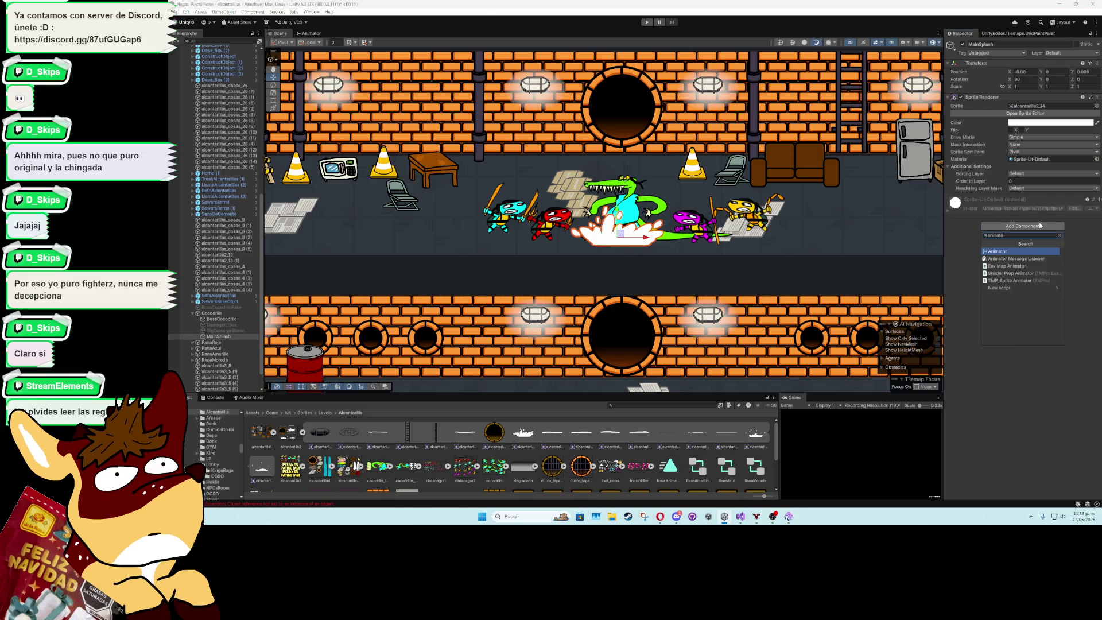
pyautogui.click(997, 258)
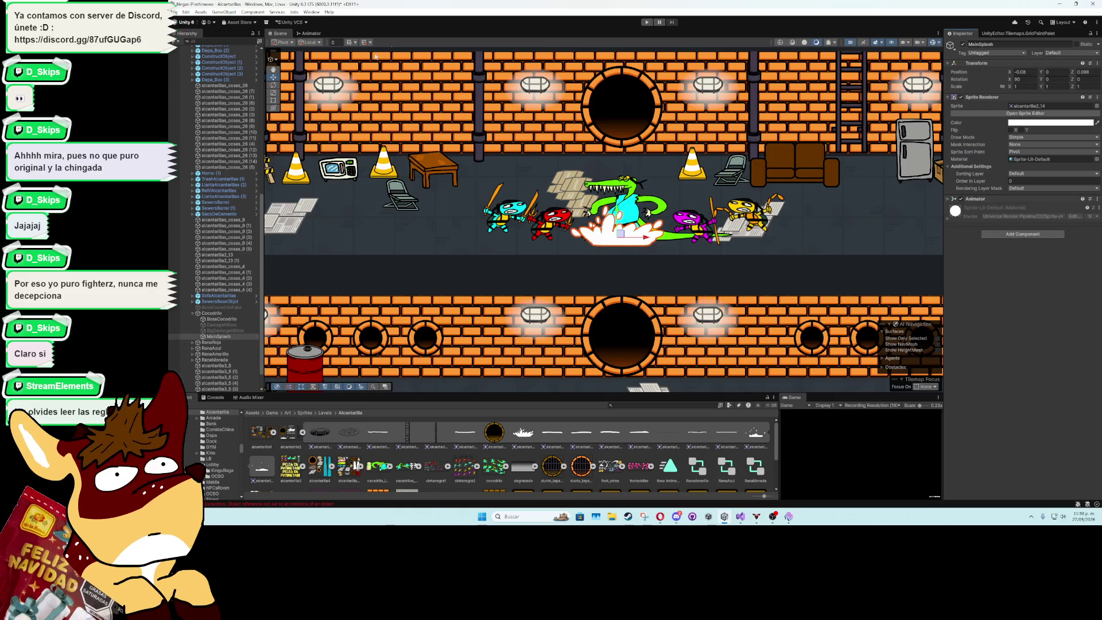
# Create a SplashParticles1 animation clip saved under Animations/Enemies/Bosses
pyautogui.click(312, 12)
pyautogui.moveTo(373, 99)
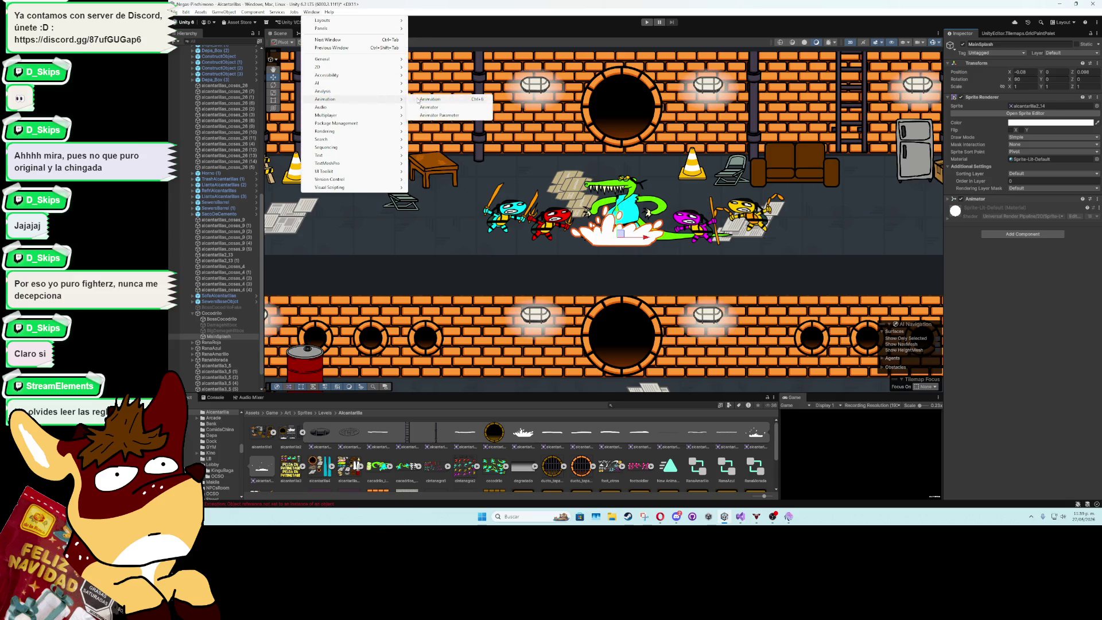
pyautogui.click(442, 98)
pyautogui.click(621, 342)
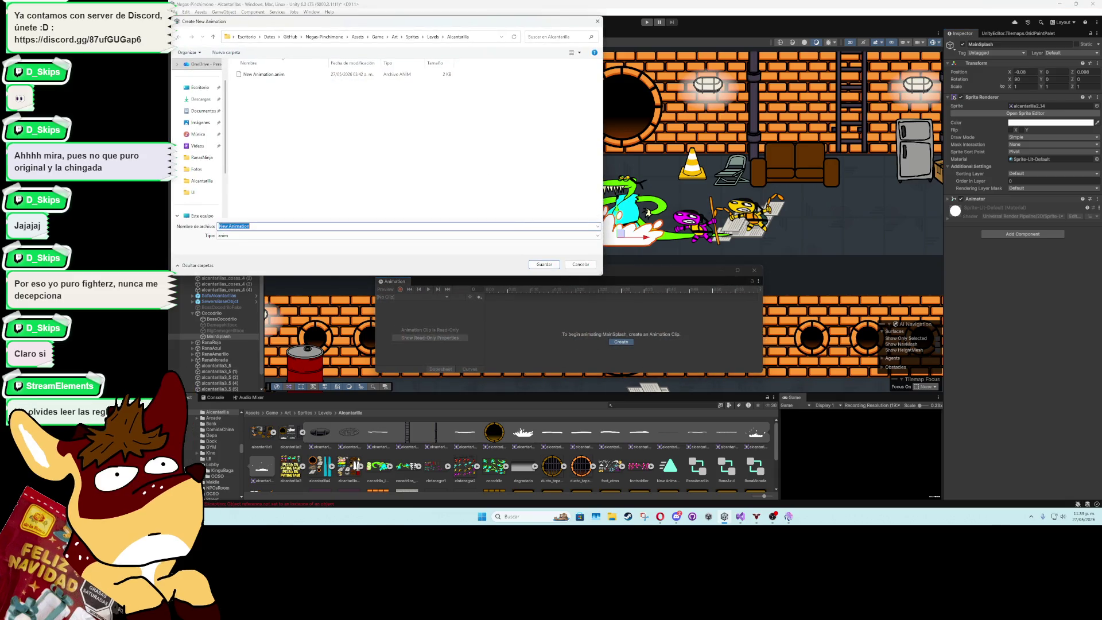
pyautogui.write('SplashParticles')
pyautogui.write('1')
pyautogui.click(395, 36)
pyautogui.doubleClick(256, 74)
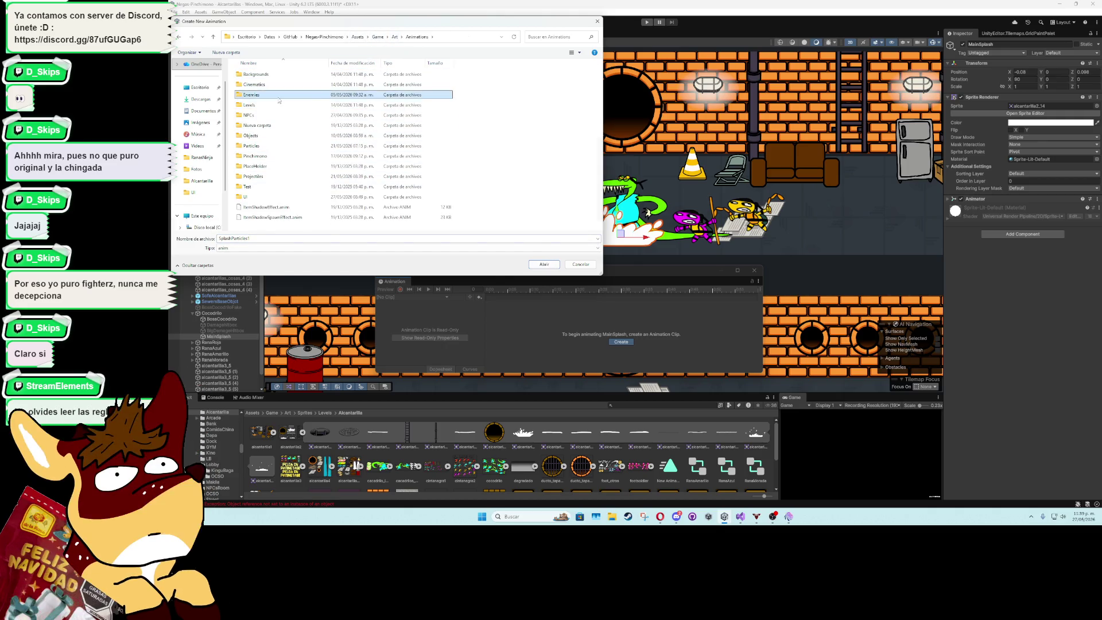
pyautogui.doubleClick(252, 95)
pyautogui.doubleClick(265, 147)
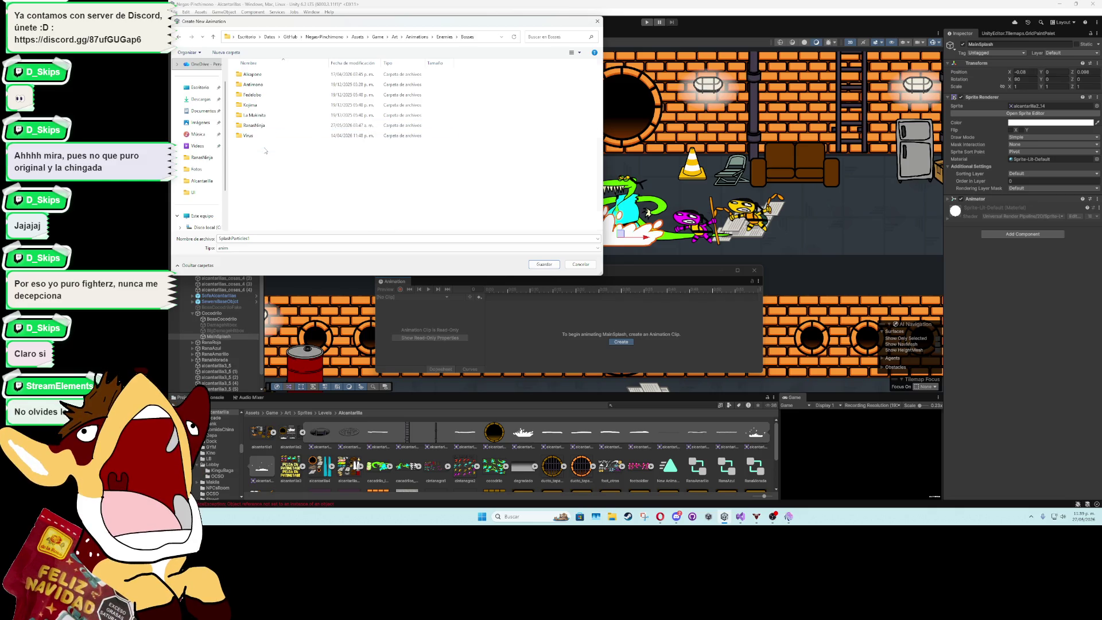
pyautogui.doubleClick(261, 125)
pyautogui.click(554, 267)
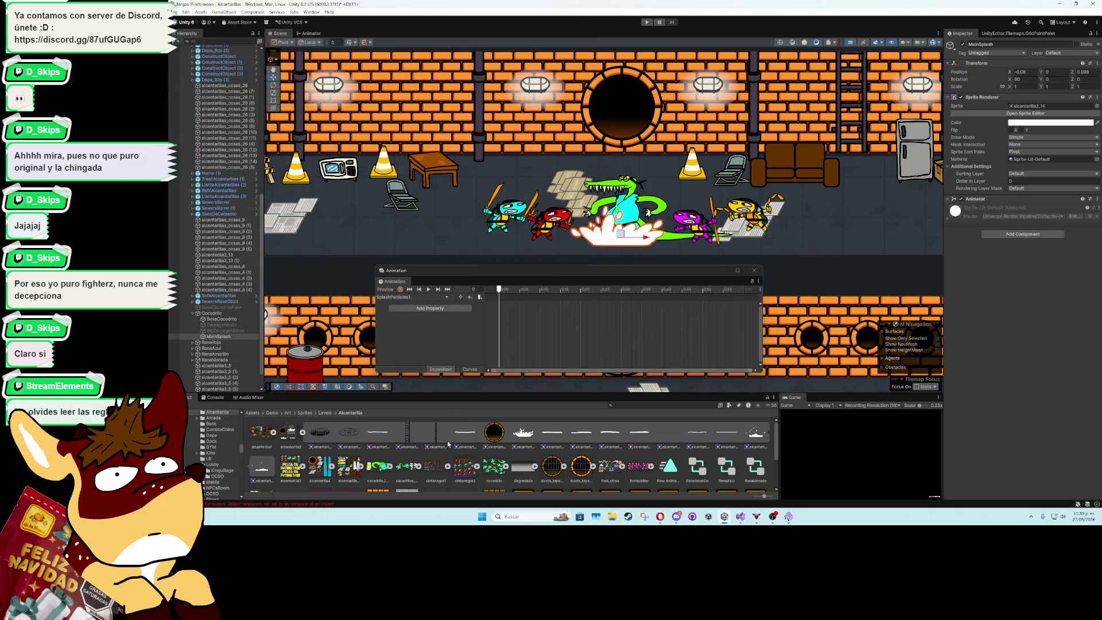
# Key four splash sprites into SplashParticles1 and play the preview near the crocodile
pyautogui.moveTo(537, 436); pyautogui.dragTo(528, 315)
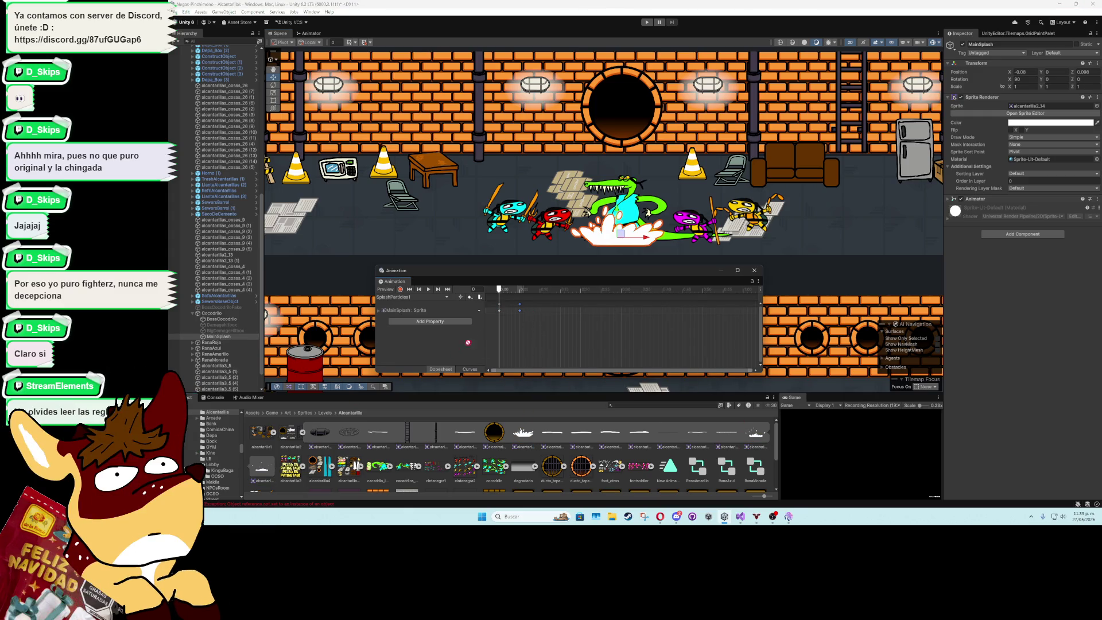
pyautogui.moveTo(467, 343); pyautogui.dragTo(540, 313)
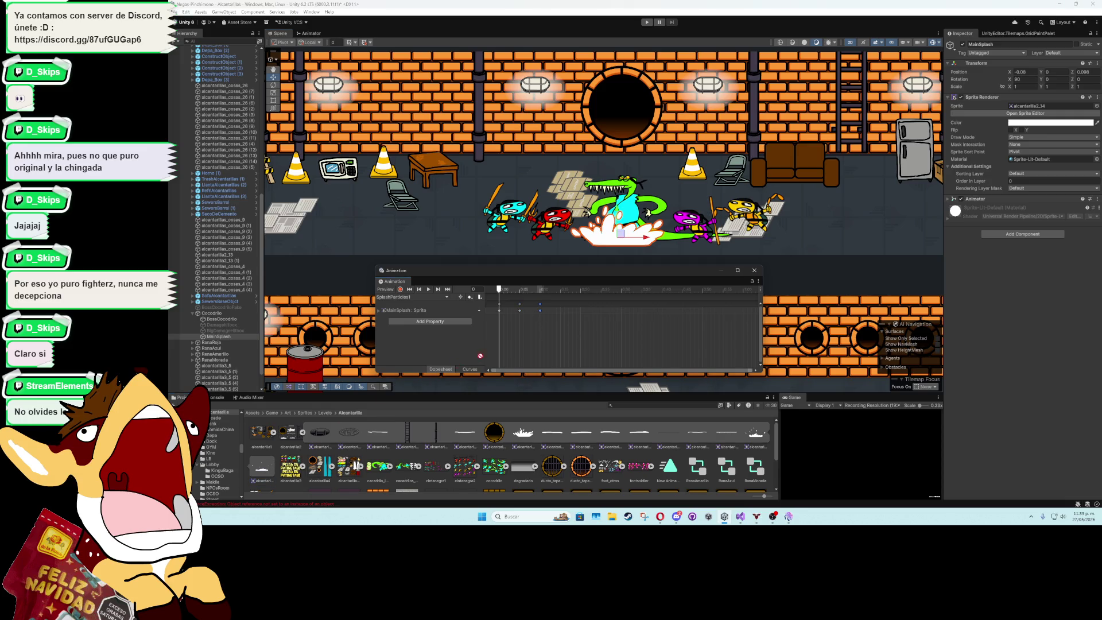
pyautogui.moveTo(262, 468); pyautogui.dragTo(560, 311)
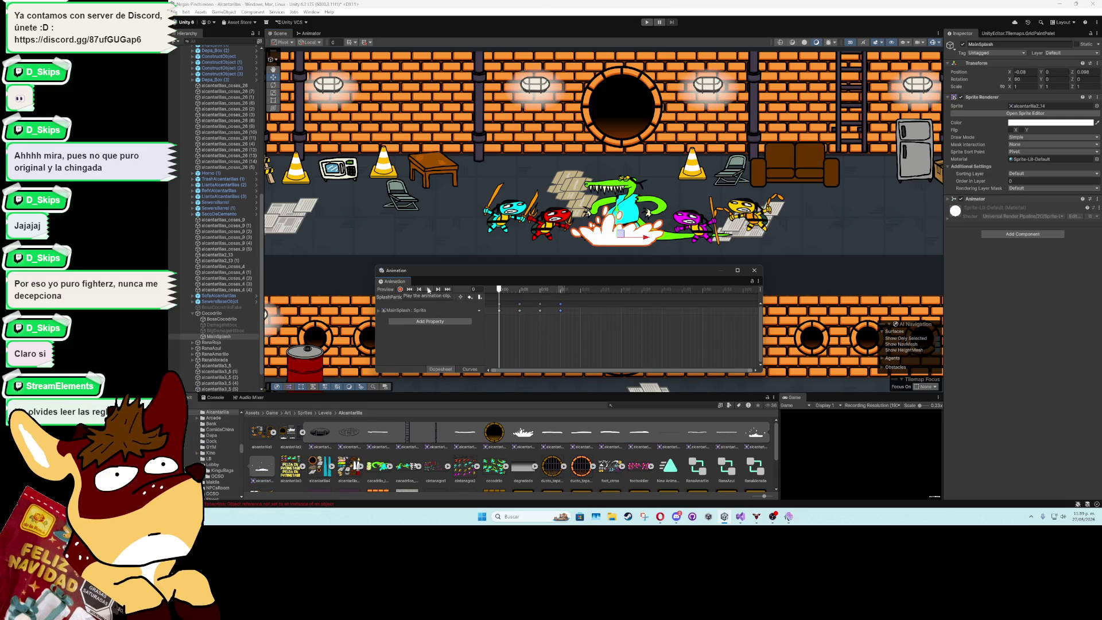
pyautogui.click(428, 289)
pyautogui.scroll(2, 618, 206)
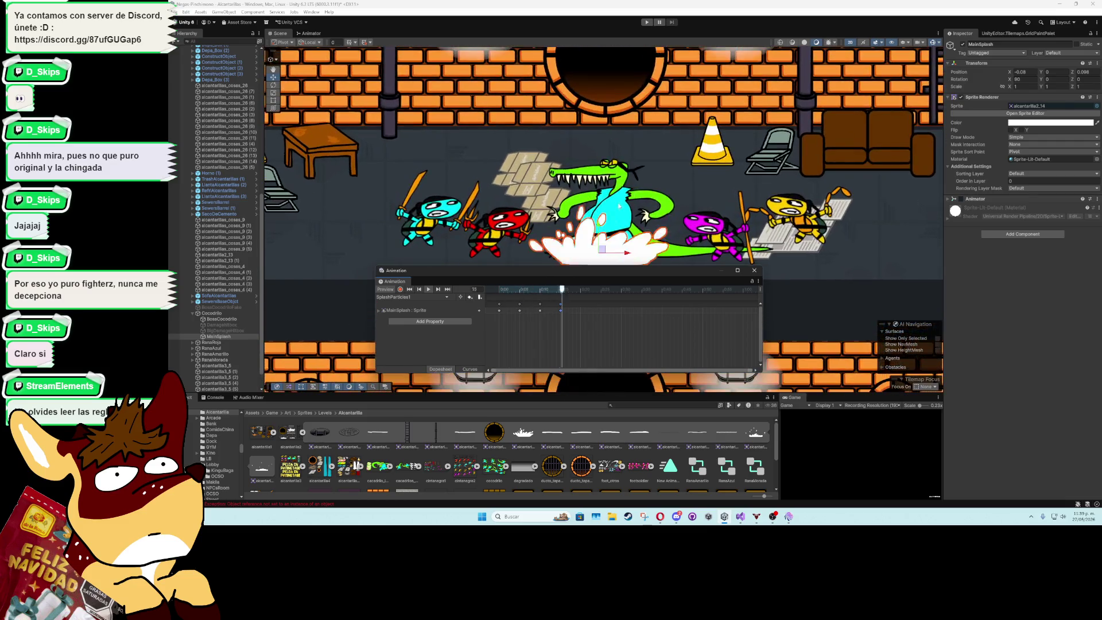
pyautogui.scroll(3, 619, 206)
pyautogui.moveTo(551, 283); pyautogui.dragTo(496, 237)
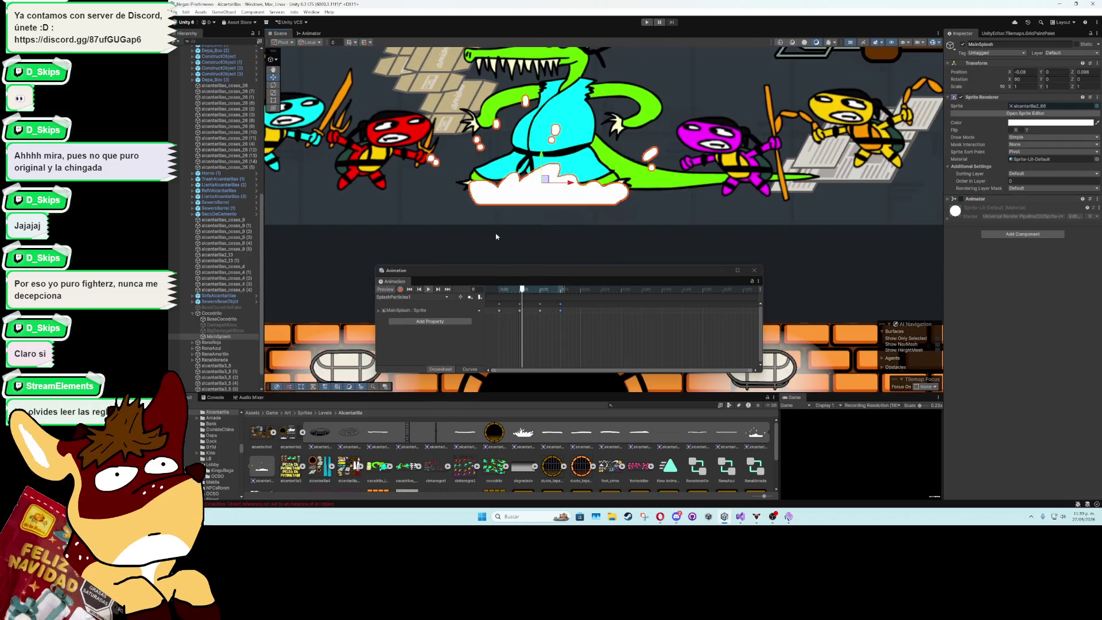
# Add another splash keyframe at frame 15 and scrub frames 12–17 to review the splash
pyautogui.moveTo(562, 311); pyautogui.dragTo(551, 311)
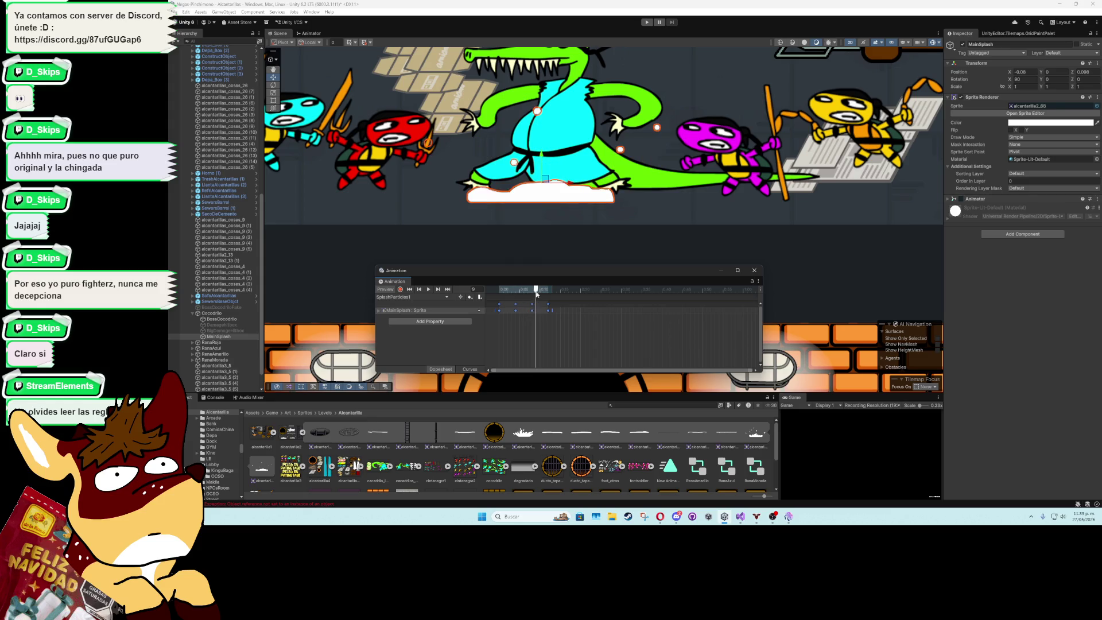
pyautogui.moveTo(536, 293); pyautogui.dragTo(548, 293)
pyautogui.moveTo(549, 437)
pyautogui.mouseDown()
pyautogui.moveTo(569, 294)
pyautogui.moveTo(560, 294)
pyautogui.mouseUp()
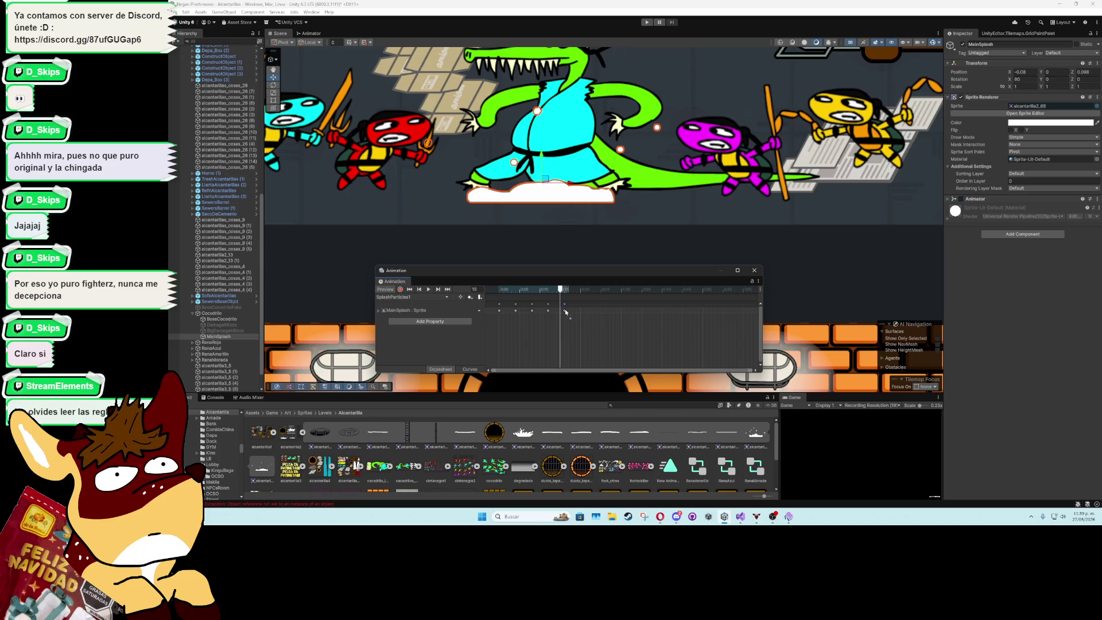
pyautogui.moveTo(562, 291); pyautogui.dragTo(568, 291)
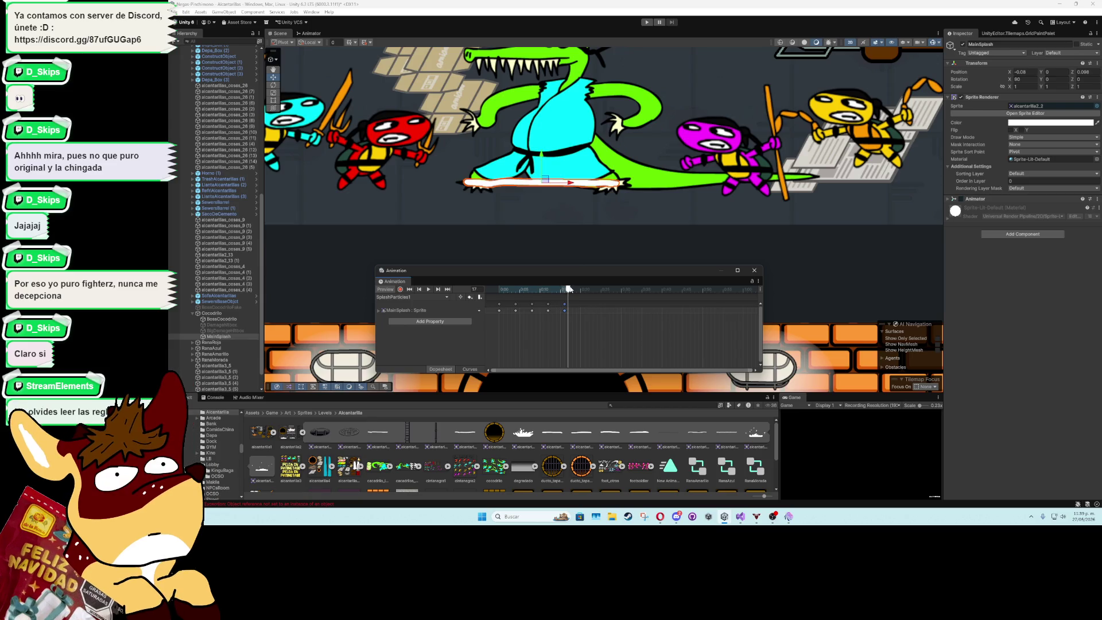
pyautogui.moveTo(568, 288)
pyautogui.mouseDown()
pyautogui.moveTo(554, 290)
pyautogui.moveTo(567, 294)
pyautogui.mouseUp()
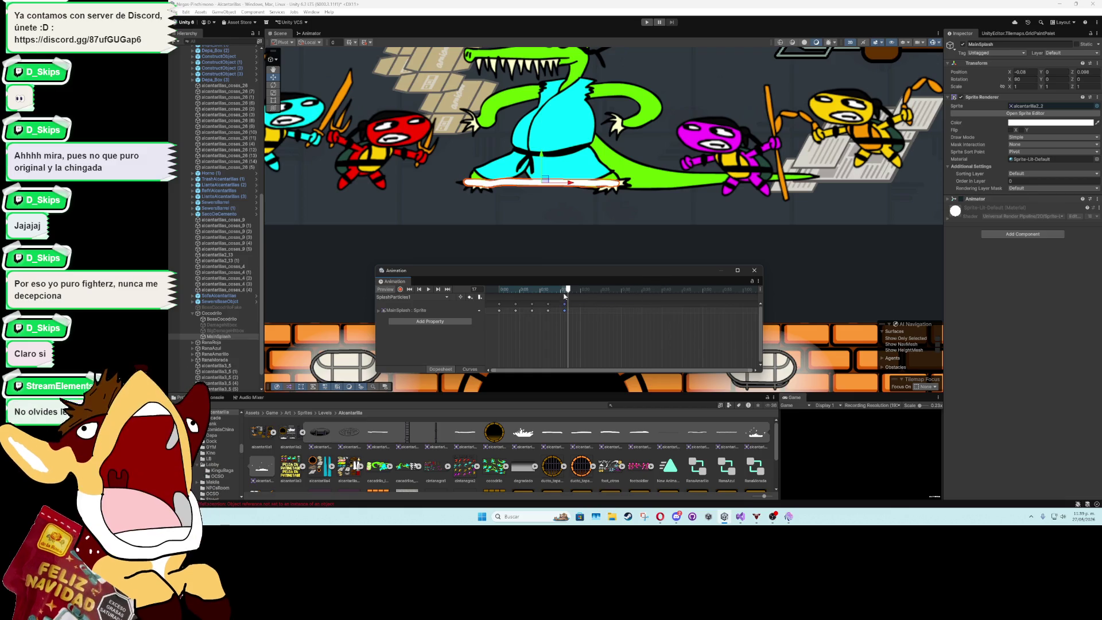
pyautogui.moveTo(566, 289); pyautogui.dragTo(561, 295)
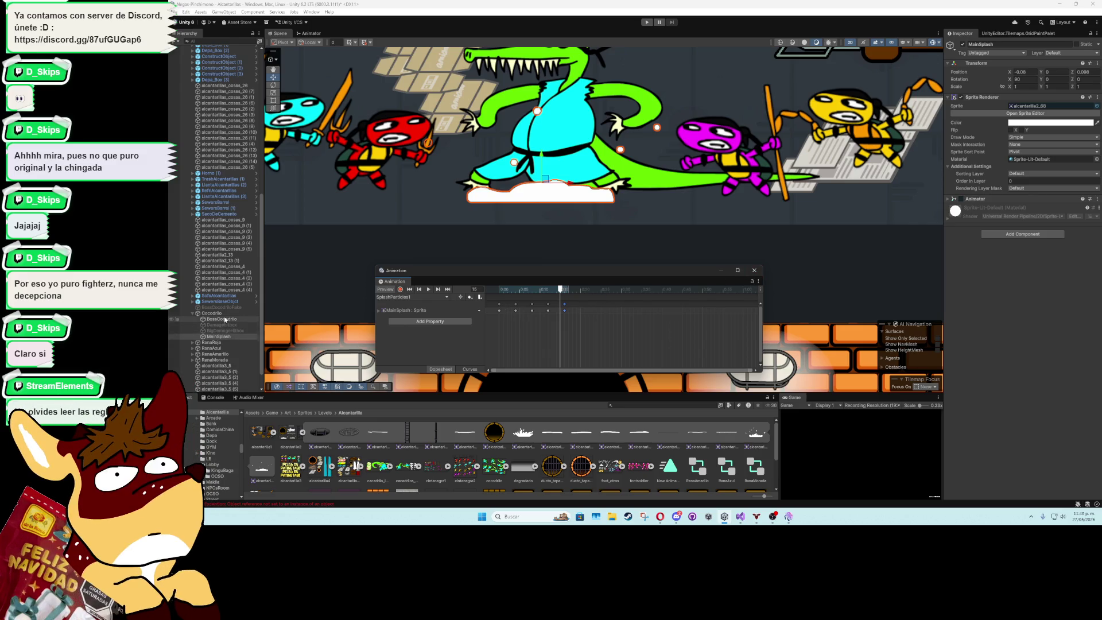
pyautogui.click(225, 338)
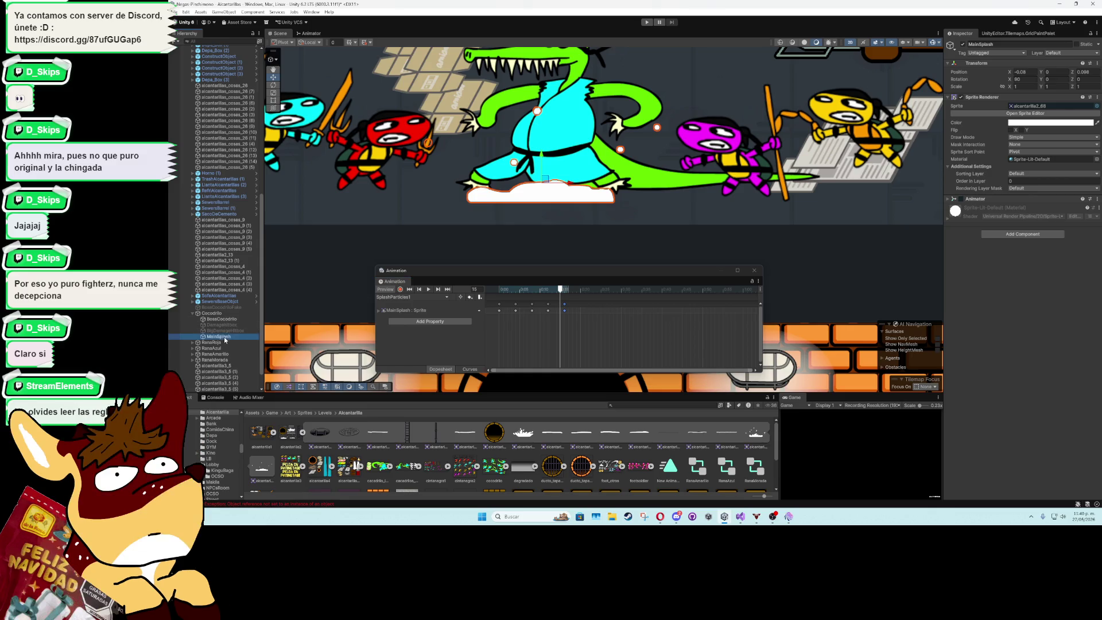
# Make MainSplash a child of BossCocodrilo and deactivate it while recording CacadriloSplashAttack
pyautogui.moveTo(225, 323); pyautogui.dragTo(226, 321)
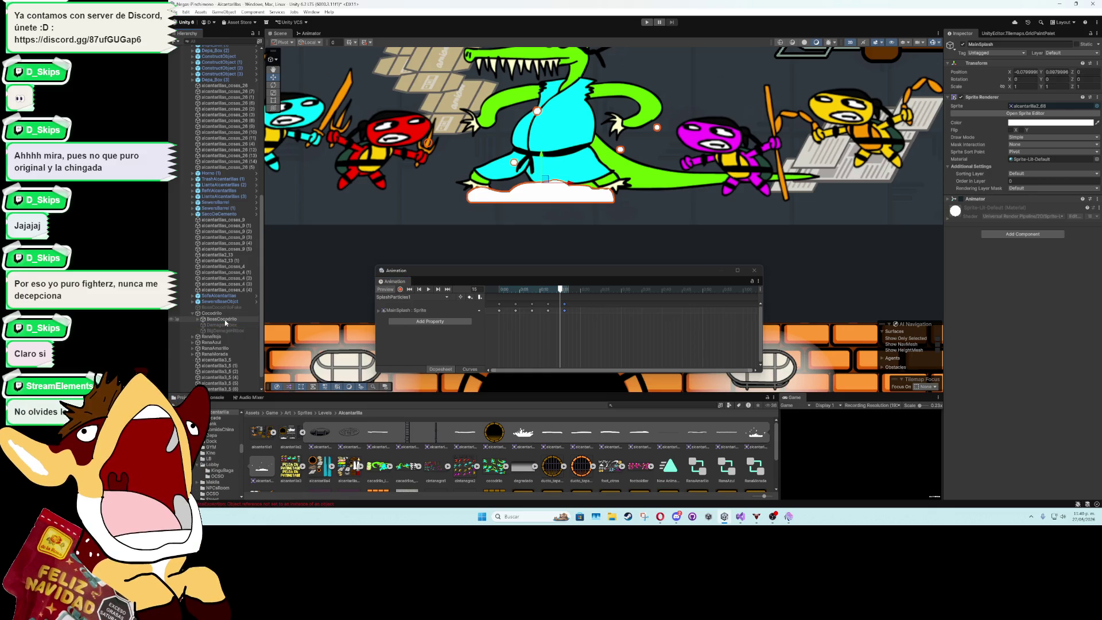
pyautogui.click(225, 319)
pyautogui.click(413, 297)
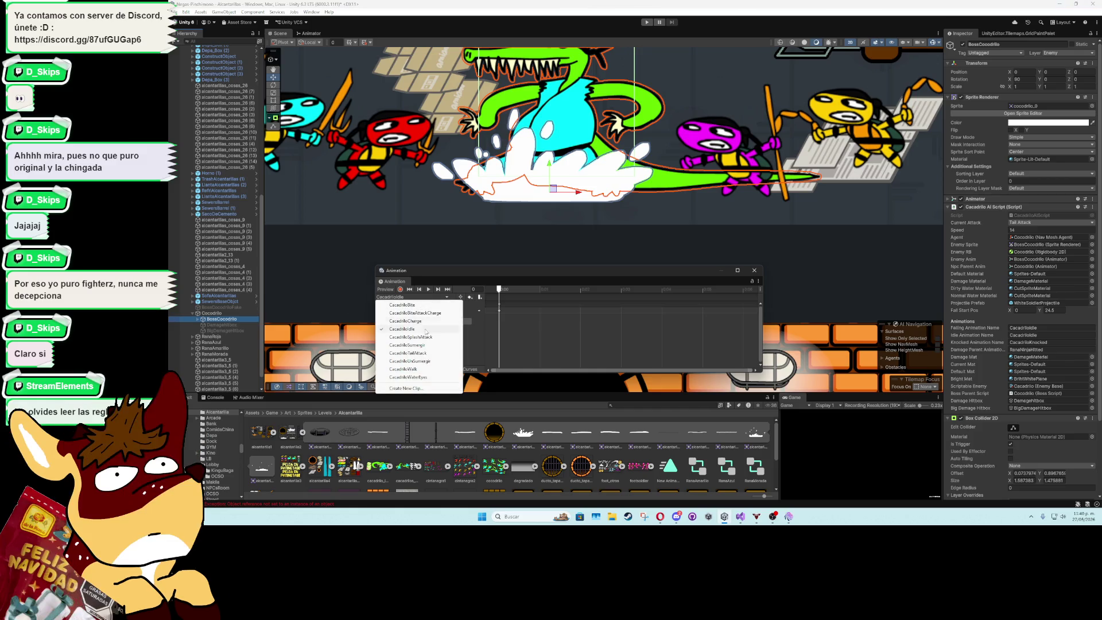
pyautogui.click(426, 337)
pyautogui.click(400, 289)
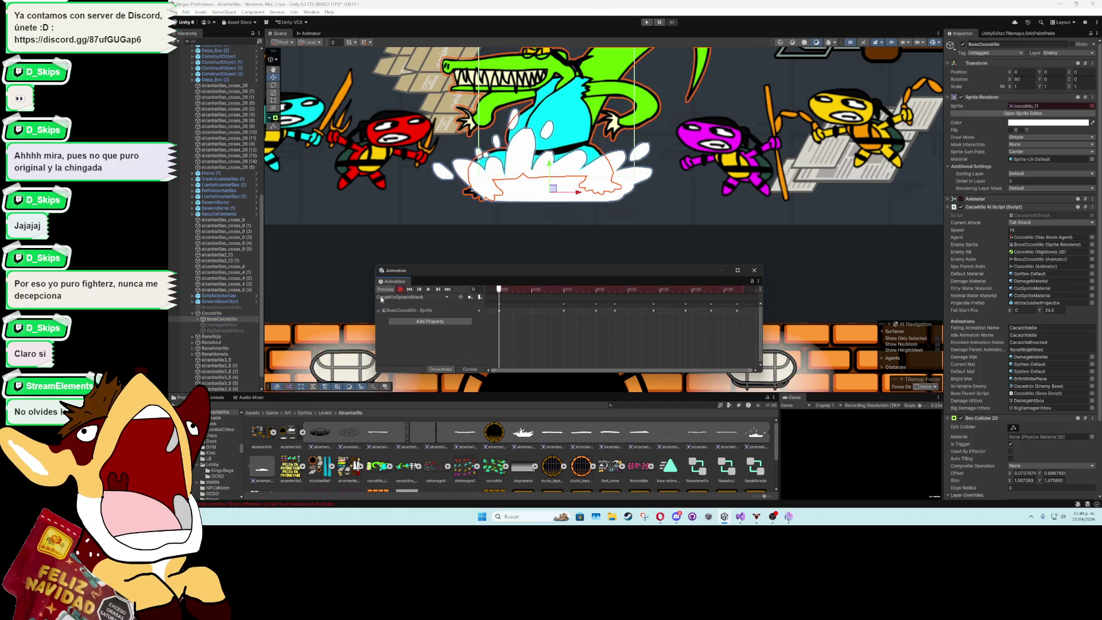
pyautogui.click(198, 319)
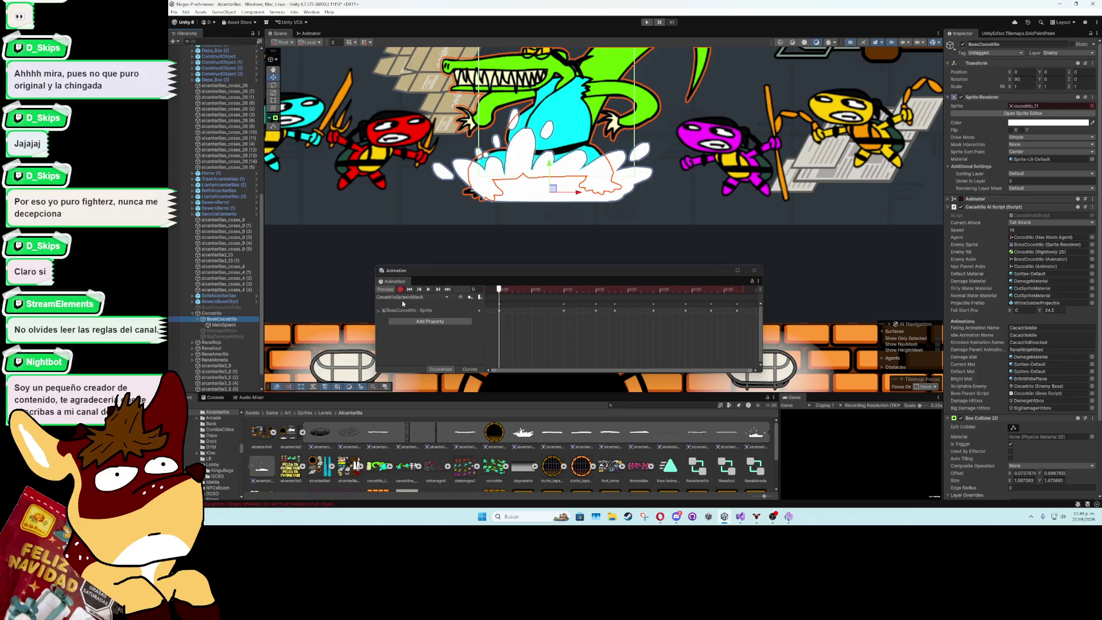
pyautogui.click(224, 325)
pyautogui.click(962, 45)
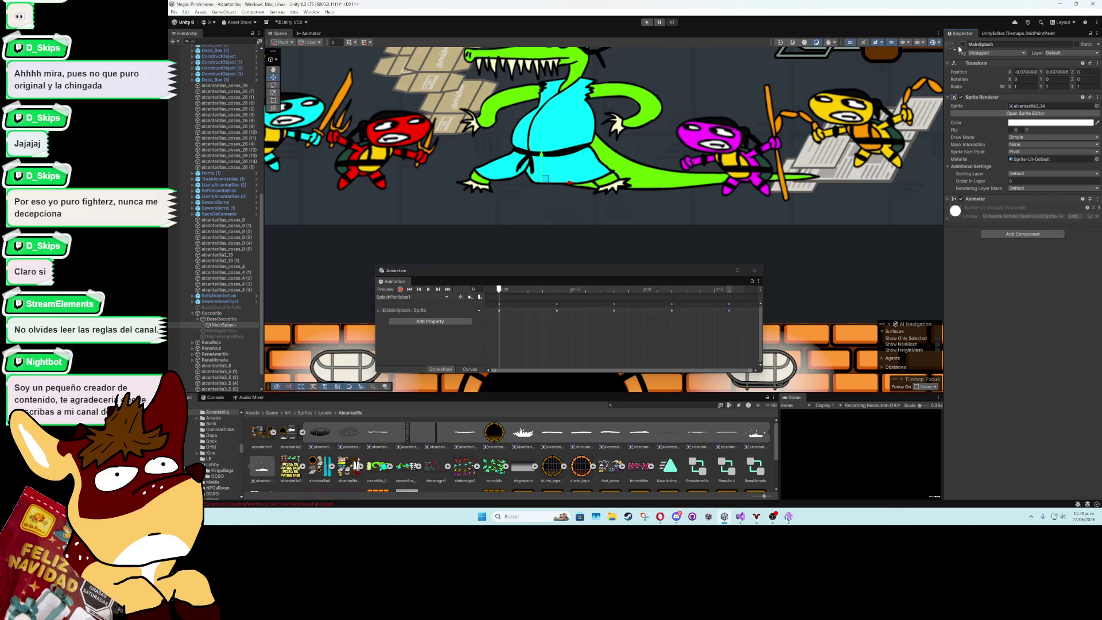
pyautogui.click(221, 319)
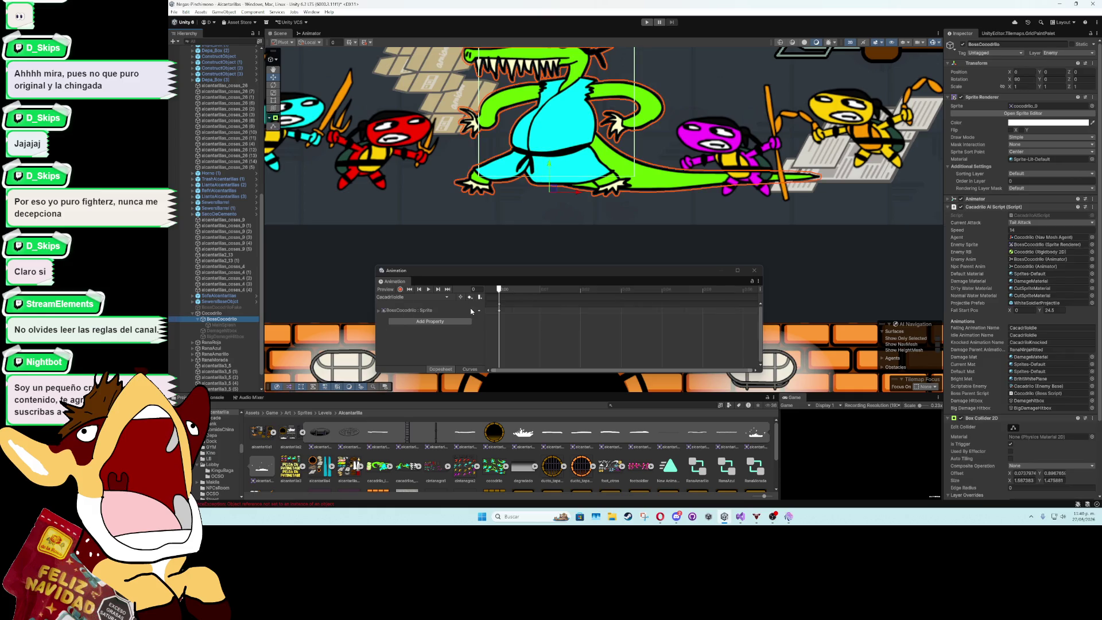
pyautogui.click(536, 291)
# Preview CacadriloSplashAttack at frame 16, then CacadriloSumergir at frame 6 with recording on
pyautogui.click(446, 296)
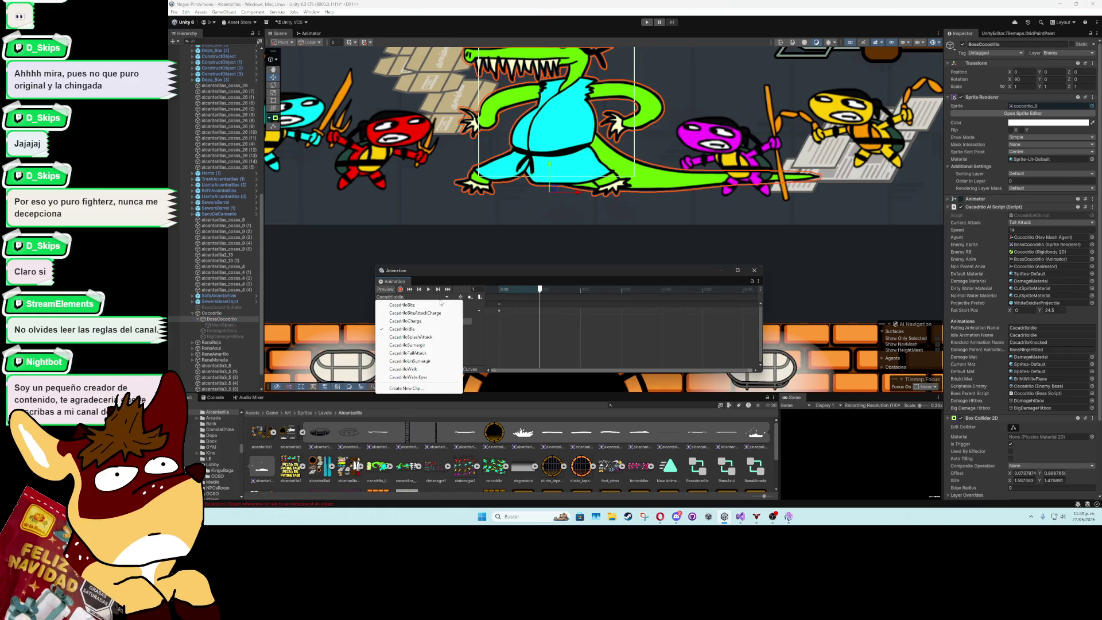
pyautogui.click(427, 339)
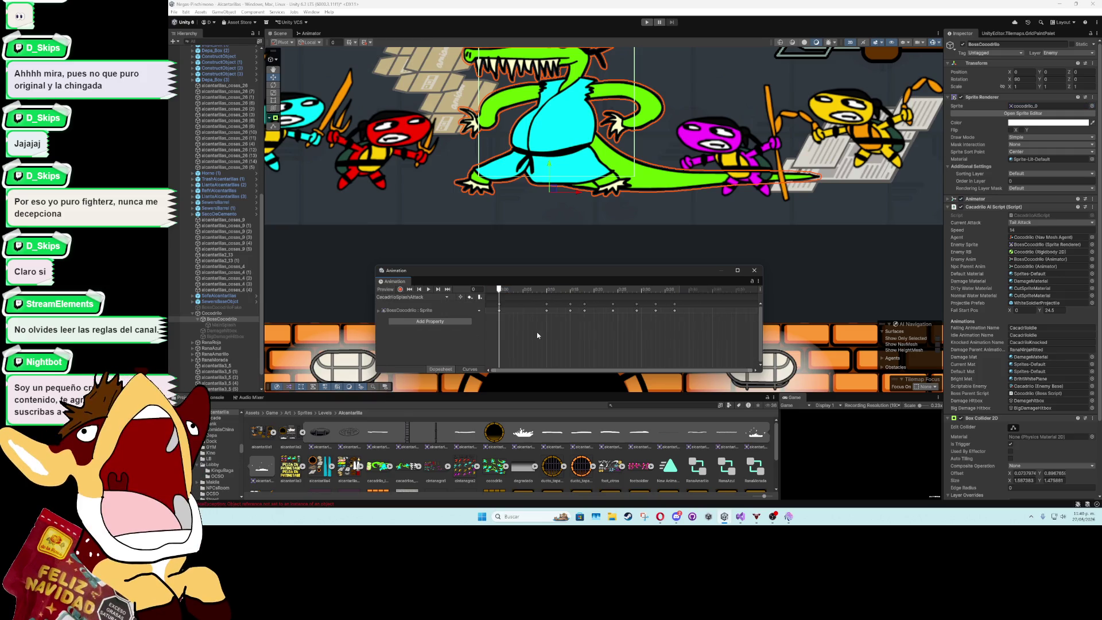
pyautogui.moveTo(501, 290); pyautogui.dragTo(555, 292)
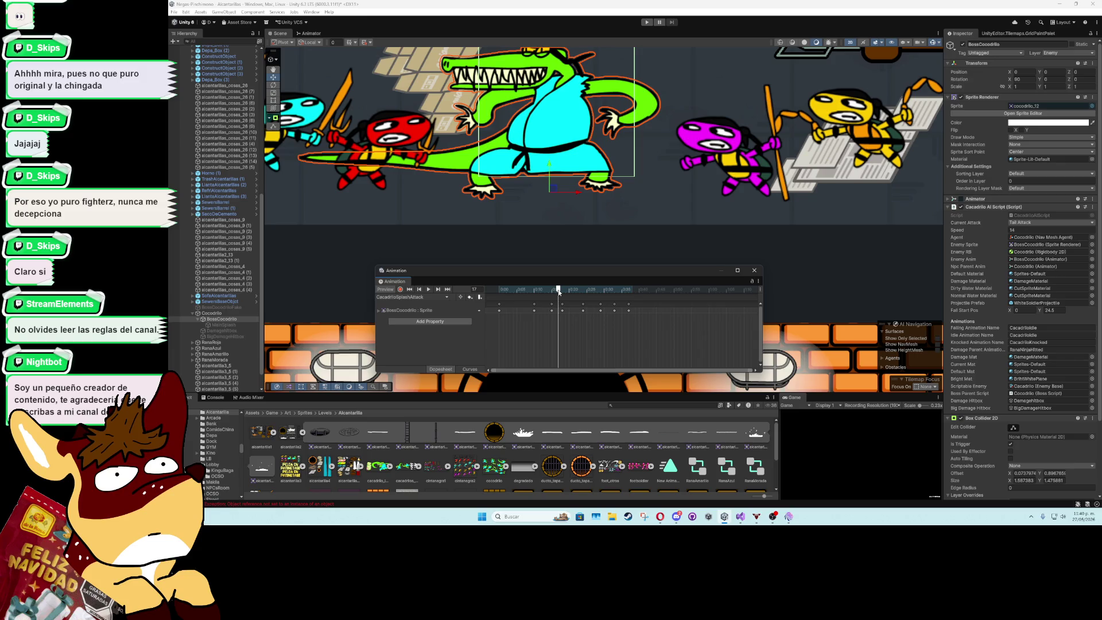
pyautogui.click(443, 297)
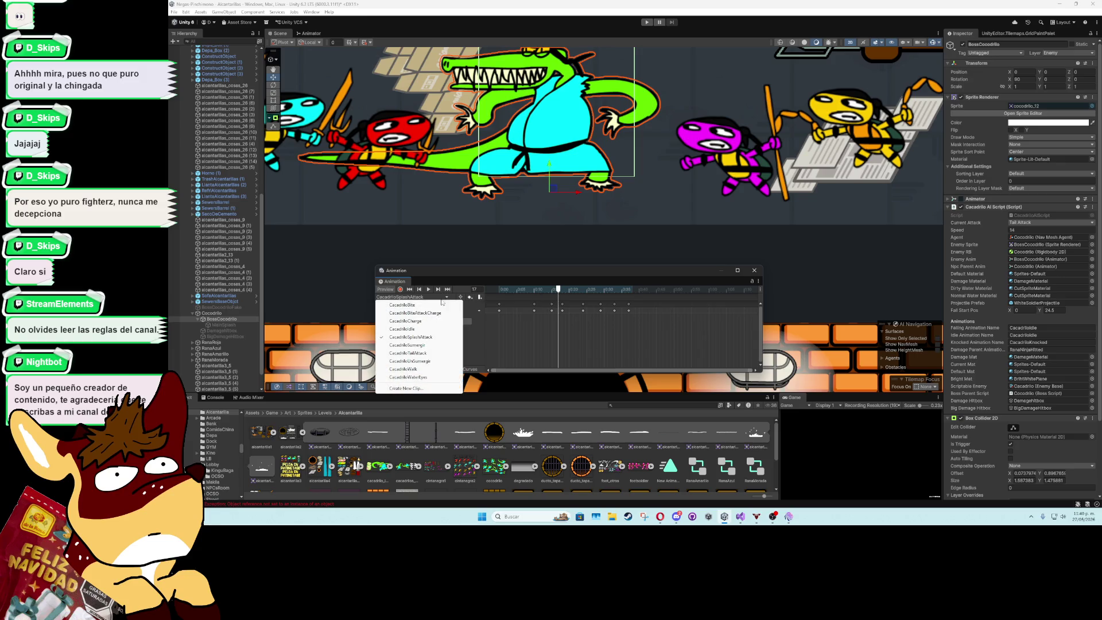
pyautogui.click(433, 350)
pyautogui.moveTo(501, 290); pyautogui.dragTo(593, 291)
pyautogui.press('r')
# In CacadriloSumergir, key MainSplash active at frame 10 and hidden at frame 24
pyautogui.click(224, 325)
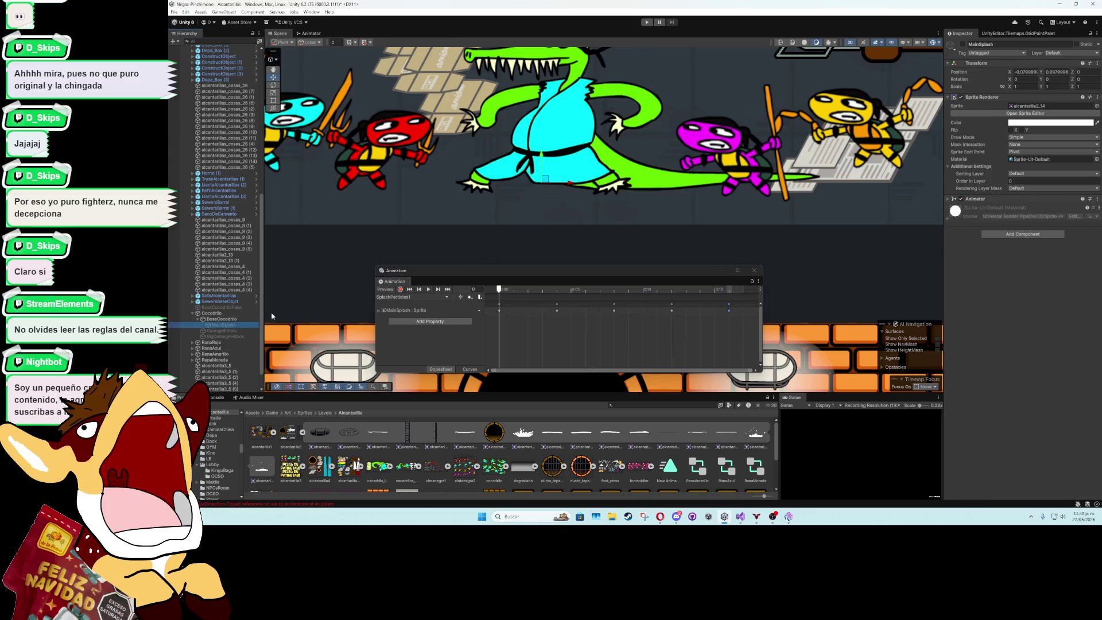
pyautogui.click(218, 319)
pyautogui.click(431, 298)
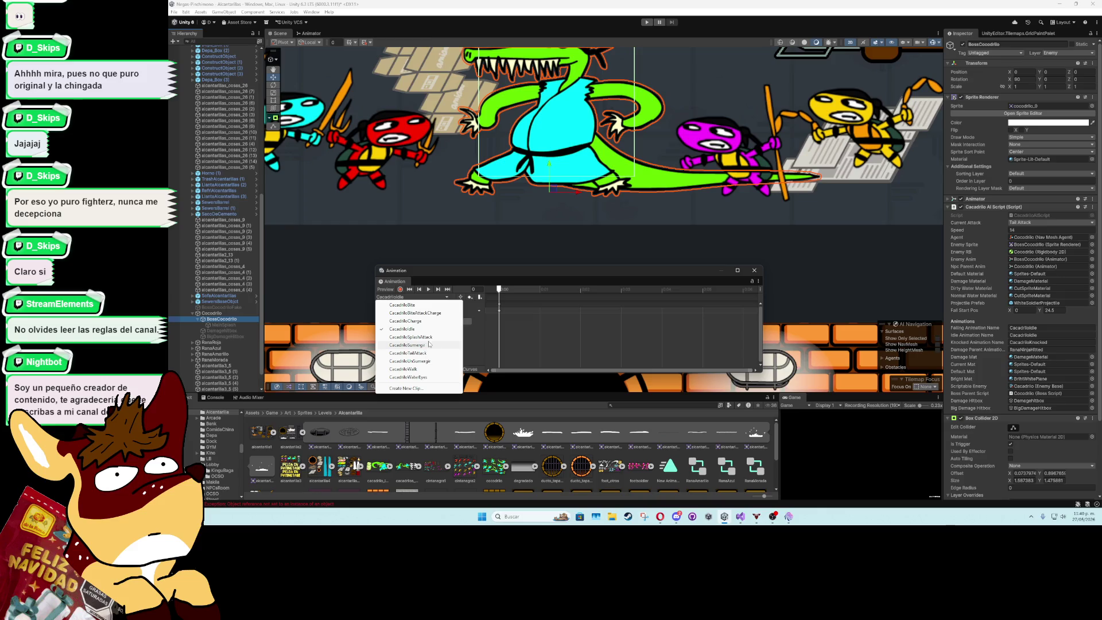
pyautogui.click(429, 345)
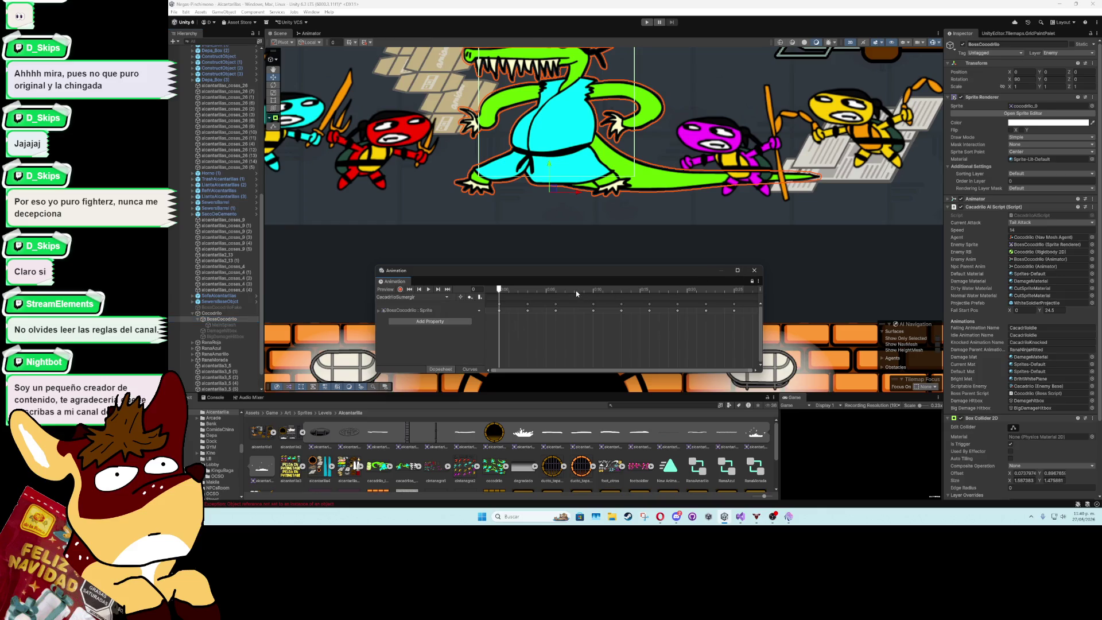
pyautogui.moveTo(577, 291); pyautogui.dragTo(594, 291)
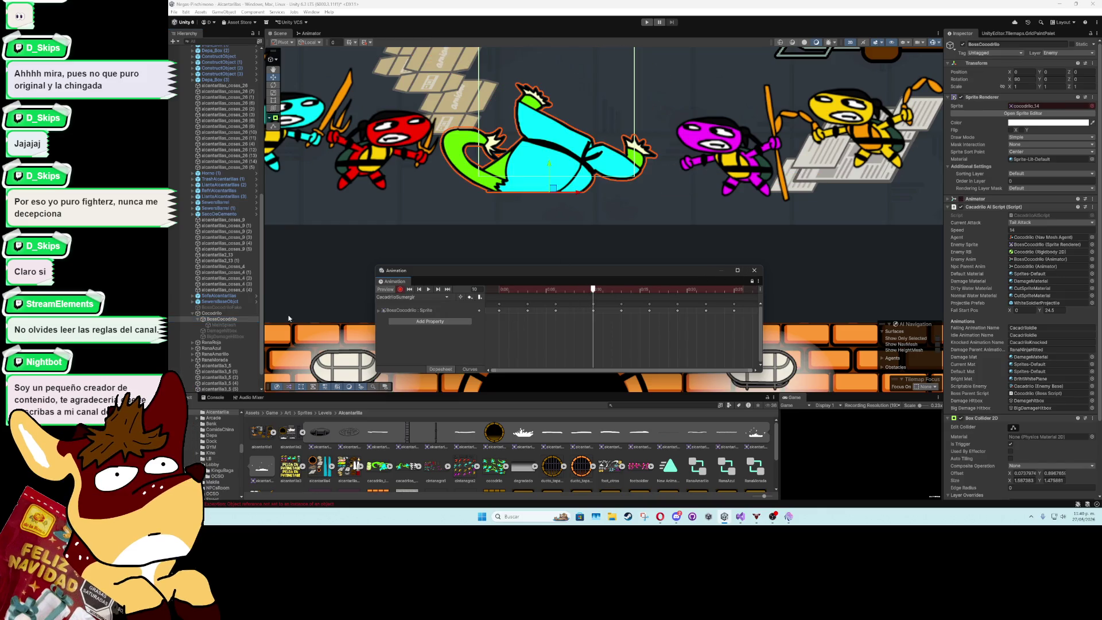
pyautogui.click(224, 324)
pyautogui.click(962, 44)
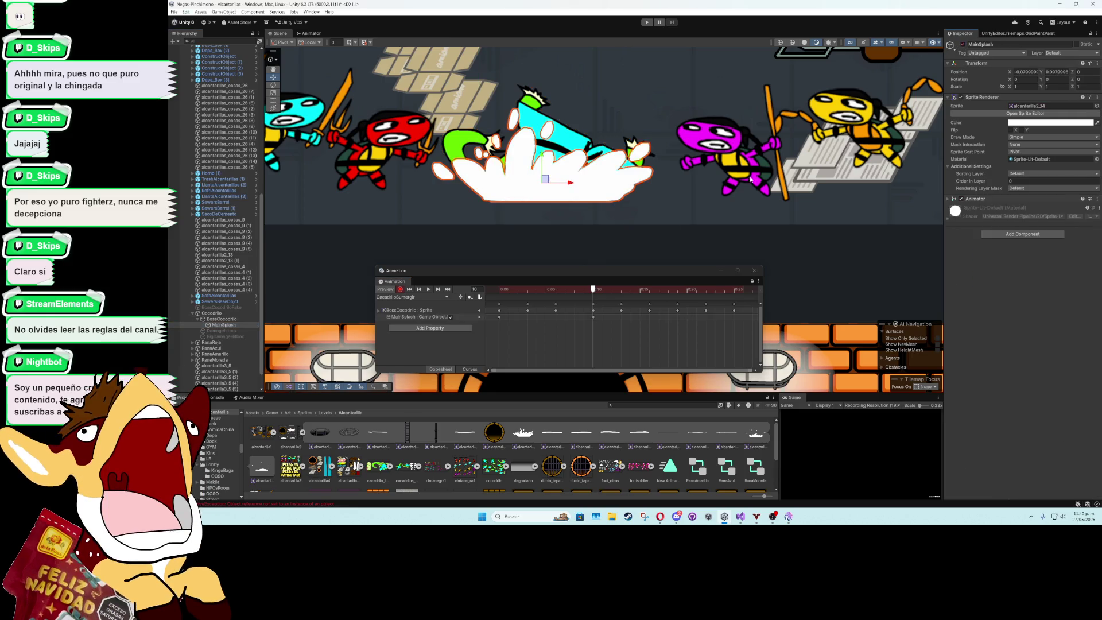
pyautogui.moveTo(602, 291)
pyautogui.mouseDown()
pyautogui.moveTo(664, 303)
pyautogui.moveTo(620, 302)
pyautogui.moveTo(727, 307)
pyautogui.mouseUp()
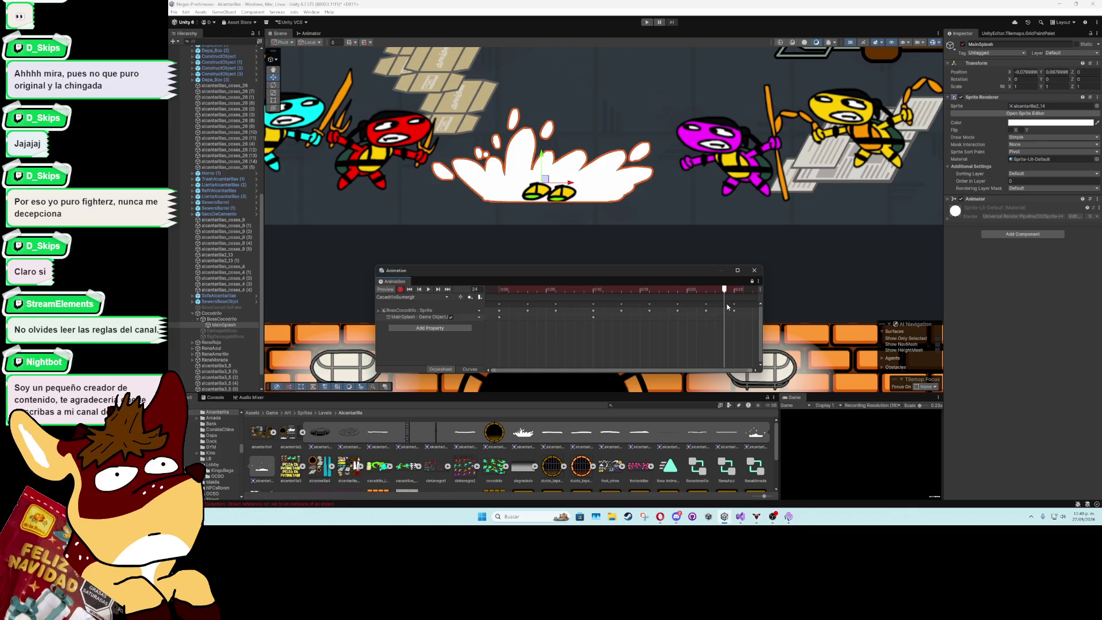
pyautogui.click(963, 45)
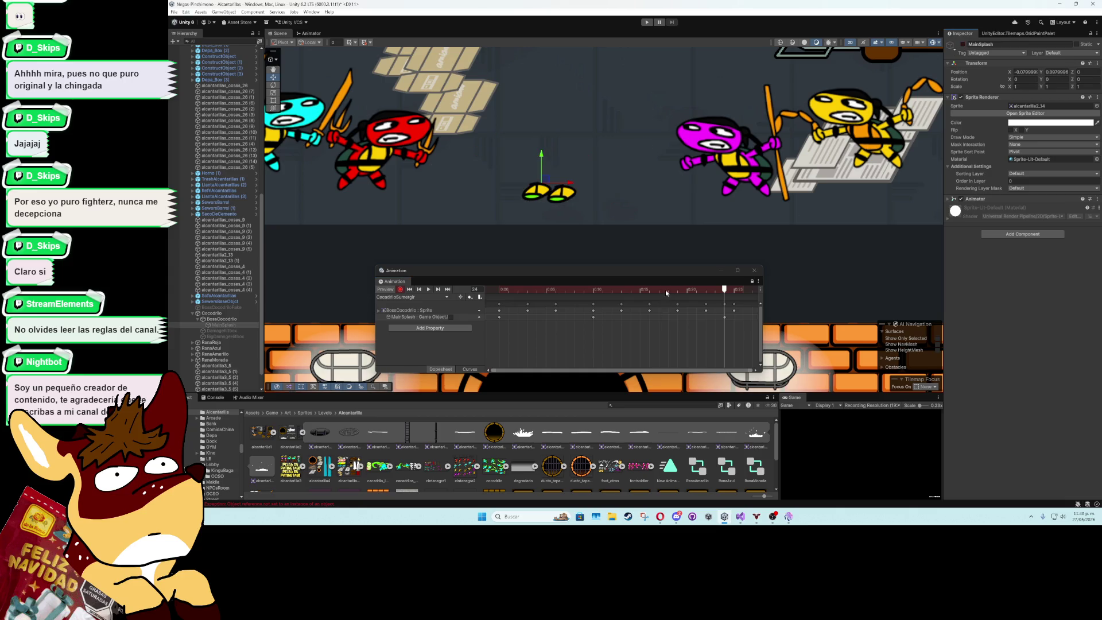
pyautogui.moveTo(666, 293); pyautogui.dragTo(458, 302)
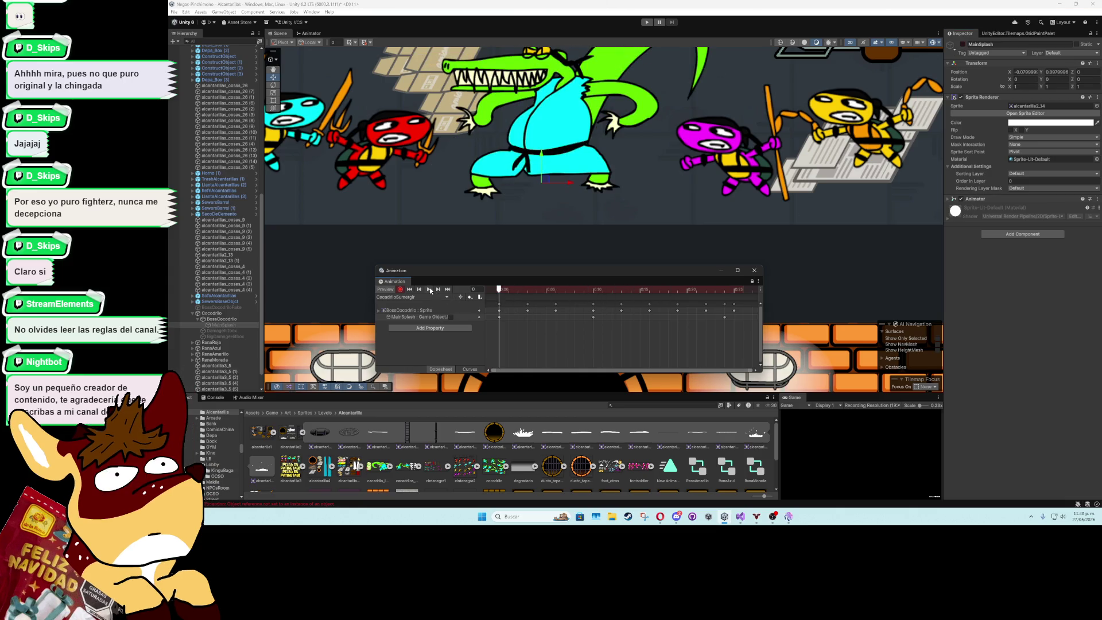
# Play CacadriloSumergir, then key MainSplash active at frame 0 of CacadriloUnSumergir
pyautogui.click(430, 289)
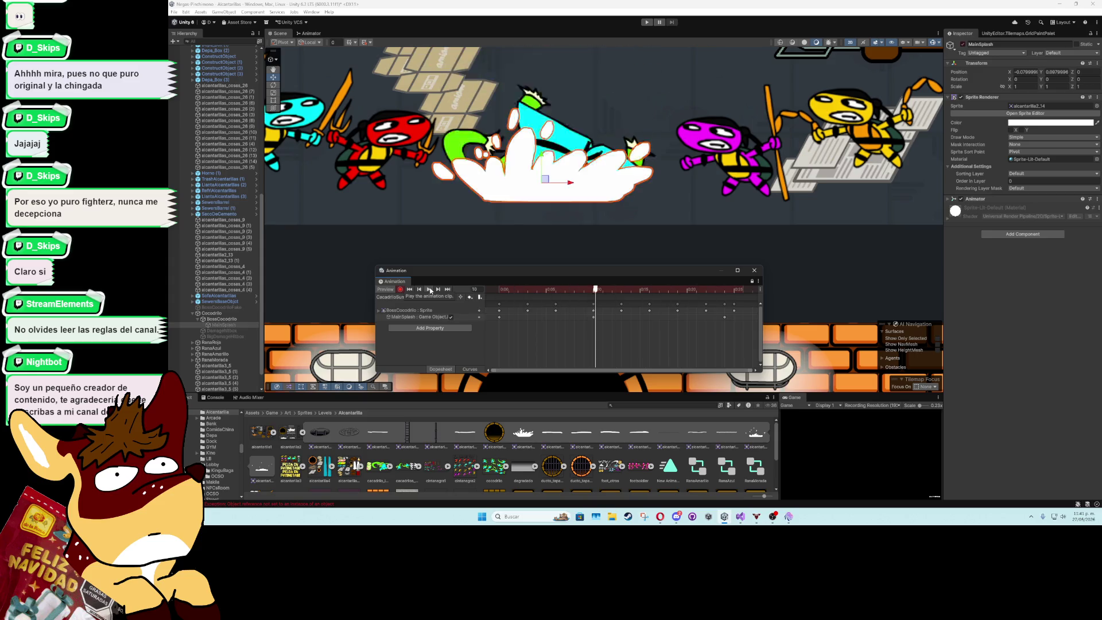
pyautogui.scroll(-3, 569, 227)
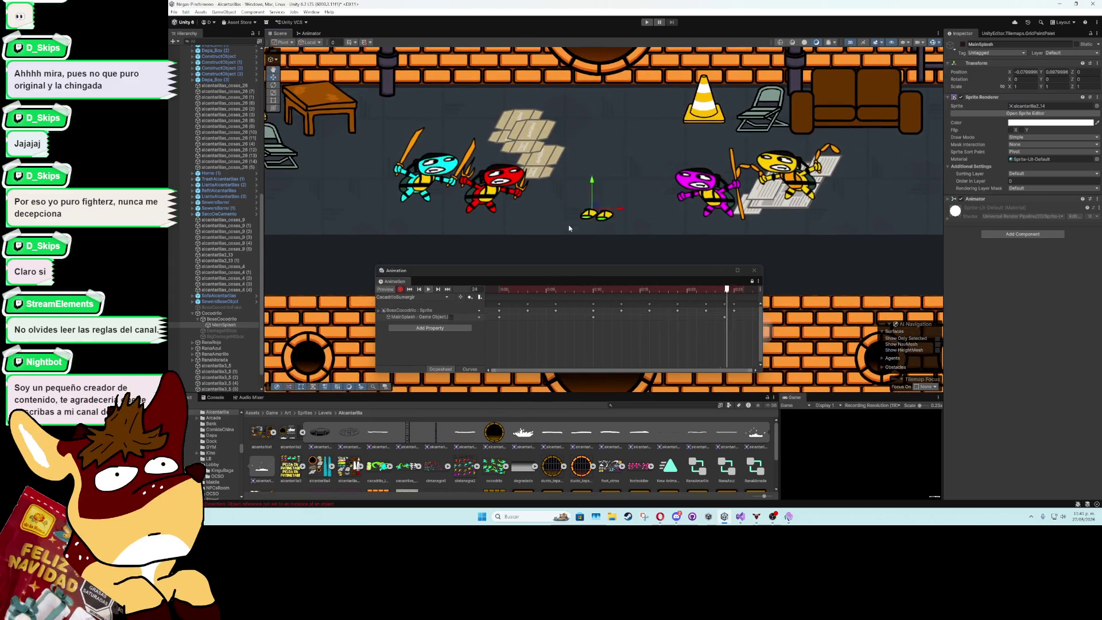
pyautogui.scroll(2, 569, 228)
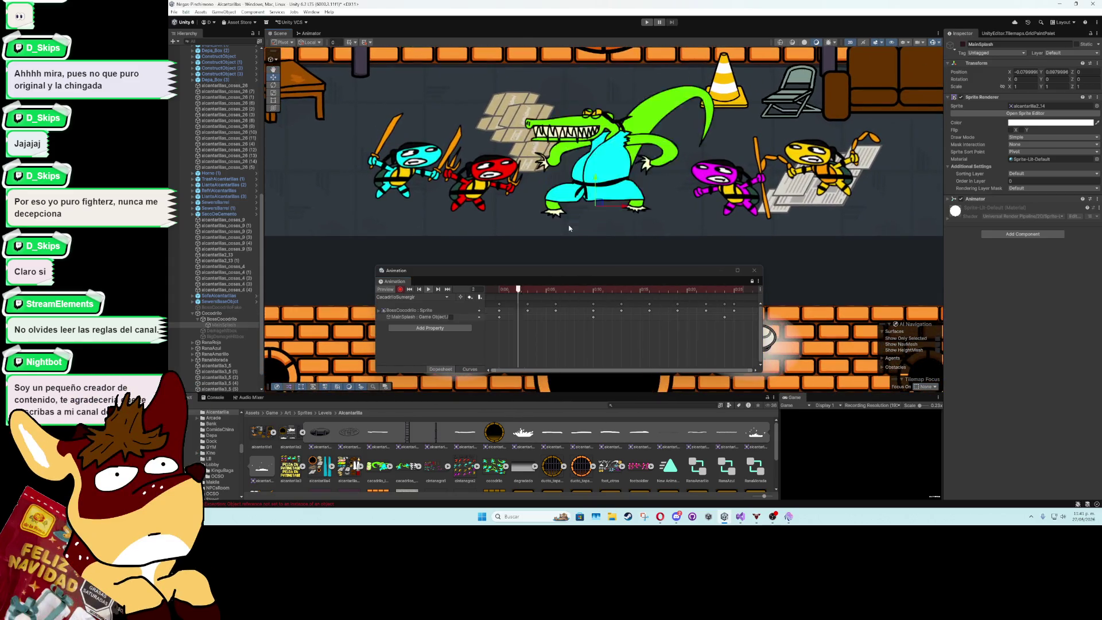
pyautogui.click(431, 296)
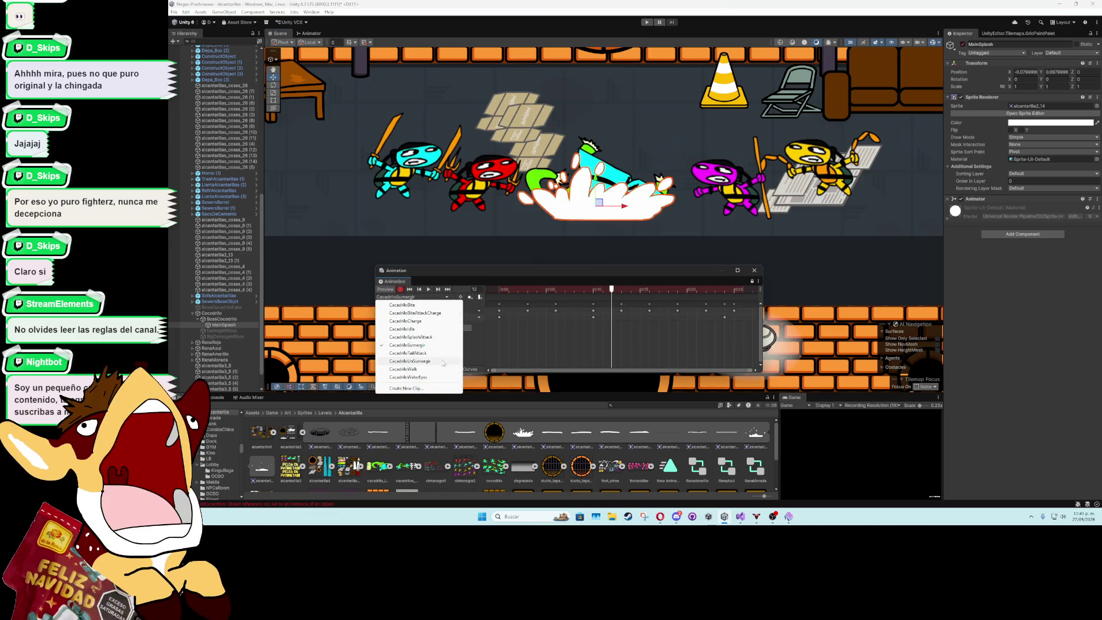
pyautogui.click(409, 361)
pyautogui.click(500, 290)
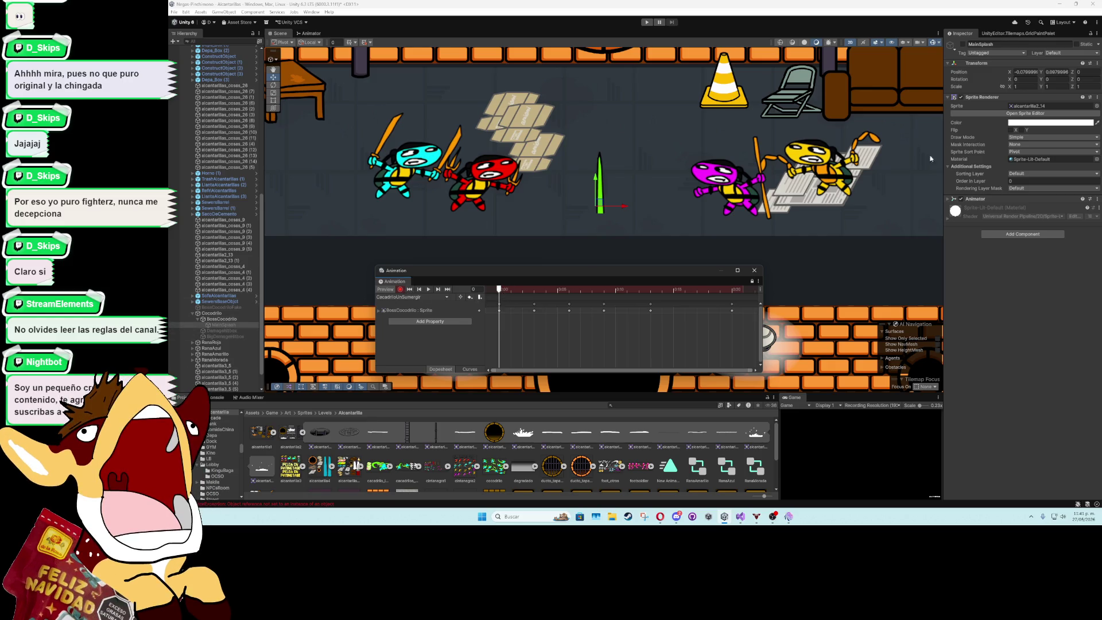
pyautogui.click(963, 44)
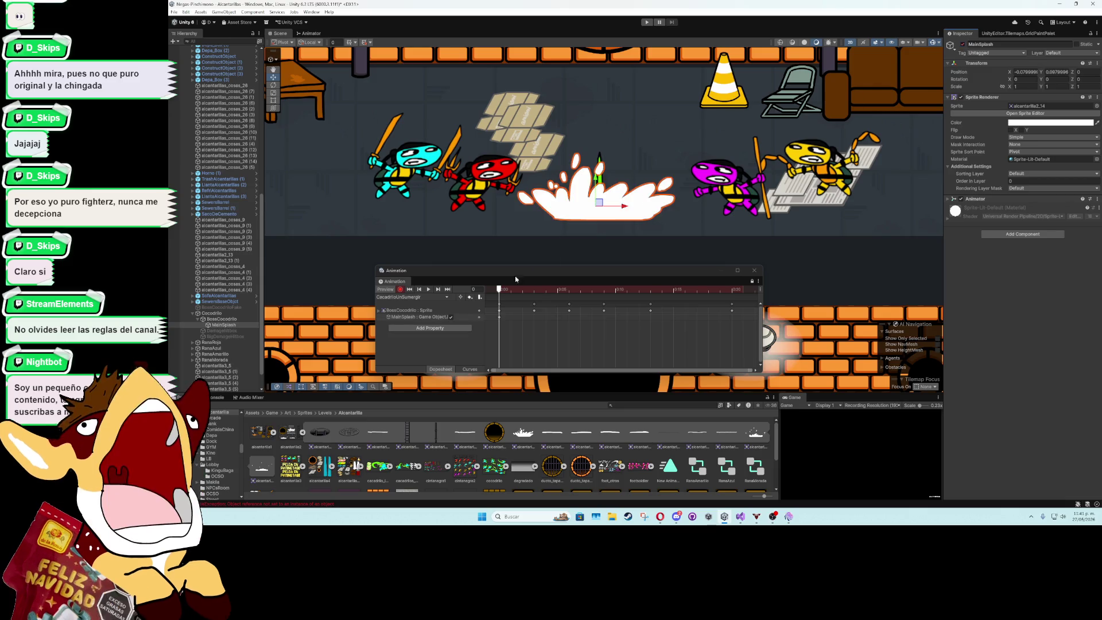
# Key MainSplash hidden at frame 14, replay the clip, and close the Animation window
pyautogui.moveTo(505, 294); pyautogui.dragTo(661, 301)
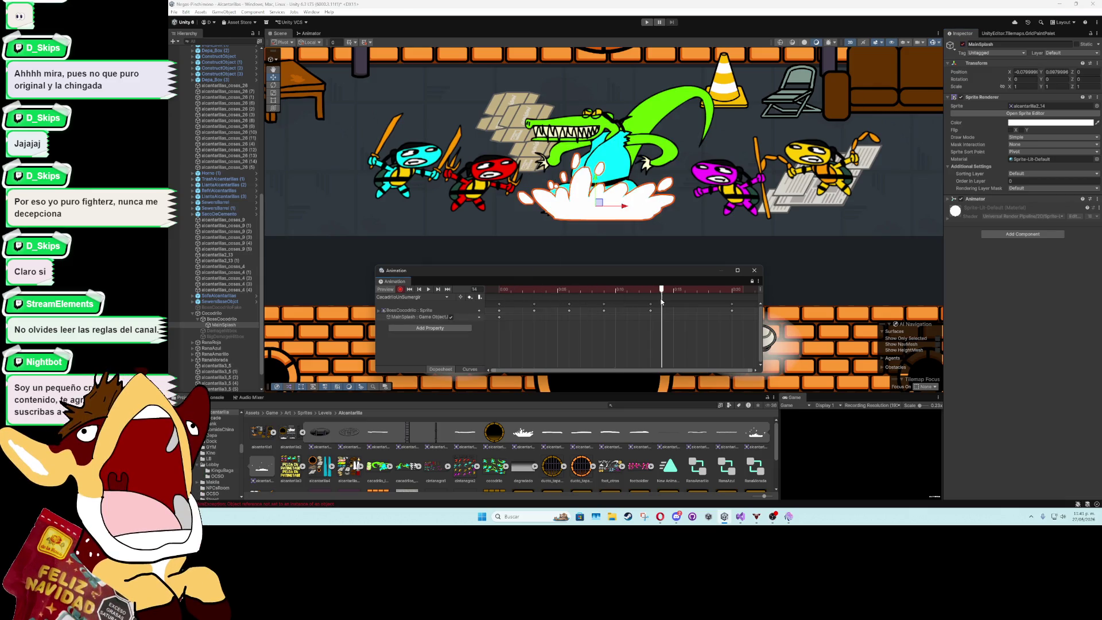
pyautogui.click(963, 44)
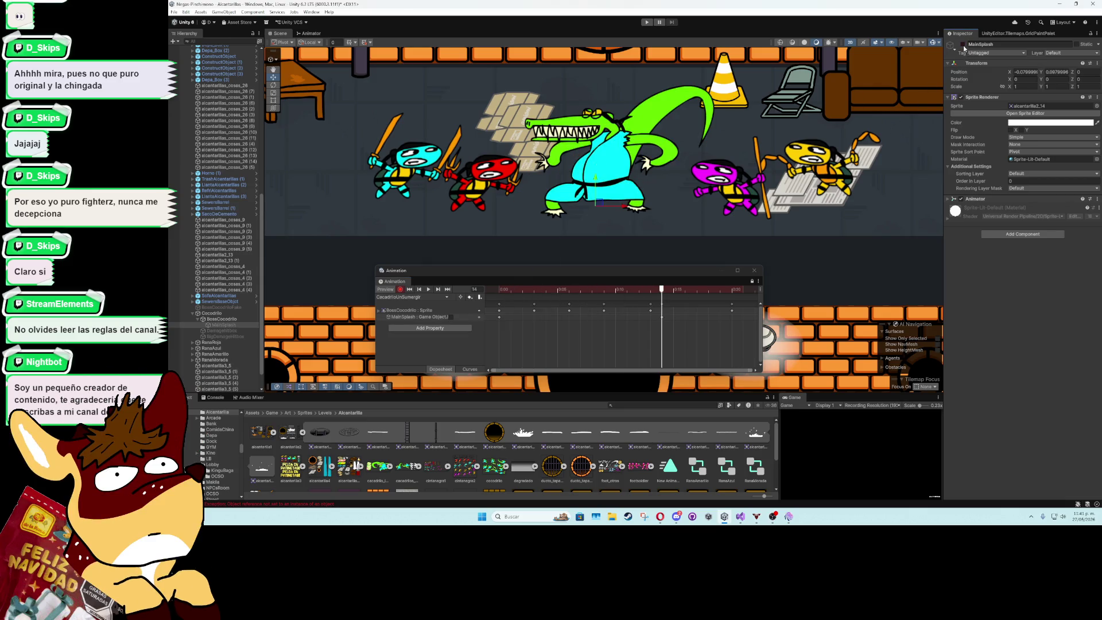
pyautogui.click(638, 290)
pyautogui.moveTo(638, 290); pyautogui.dragTo(510, 291)
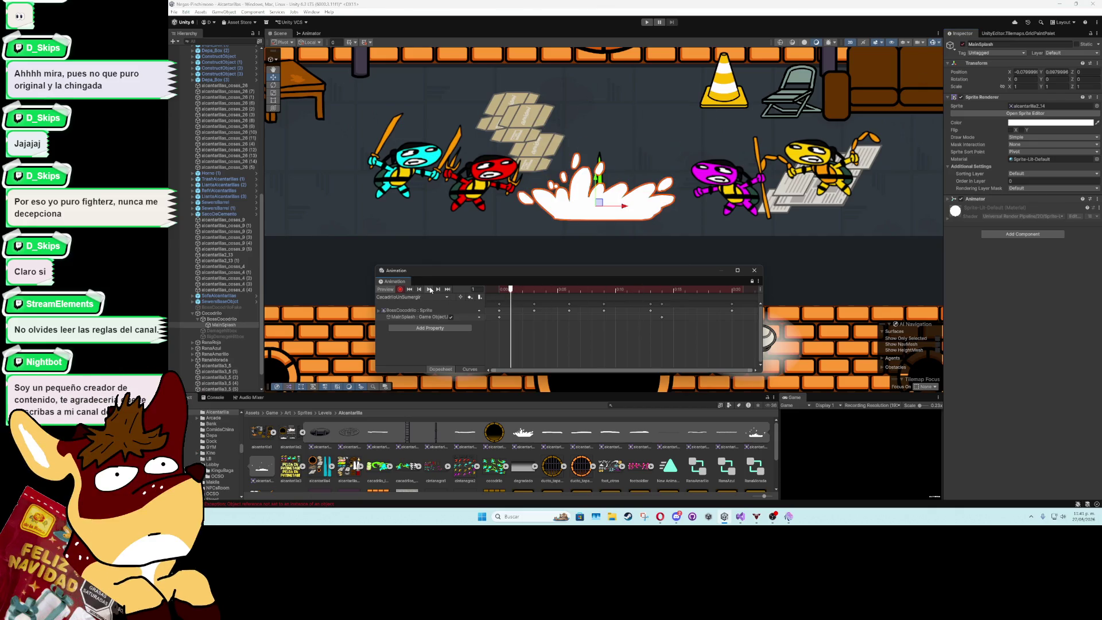
pyautogui.click(429, 290)
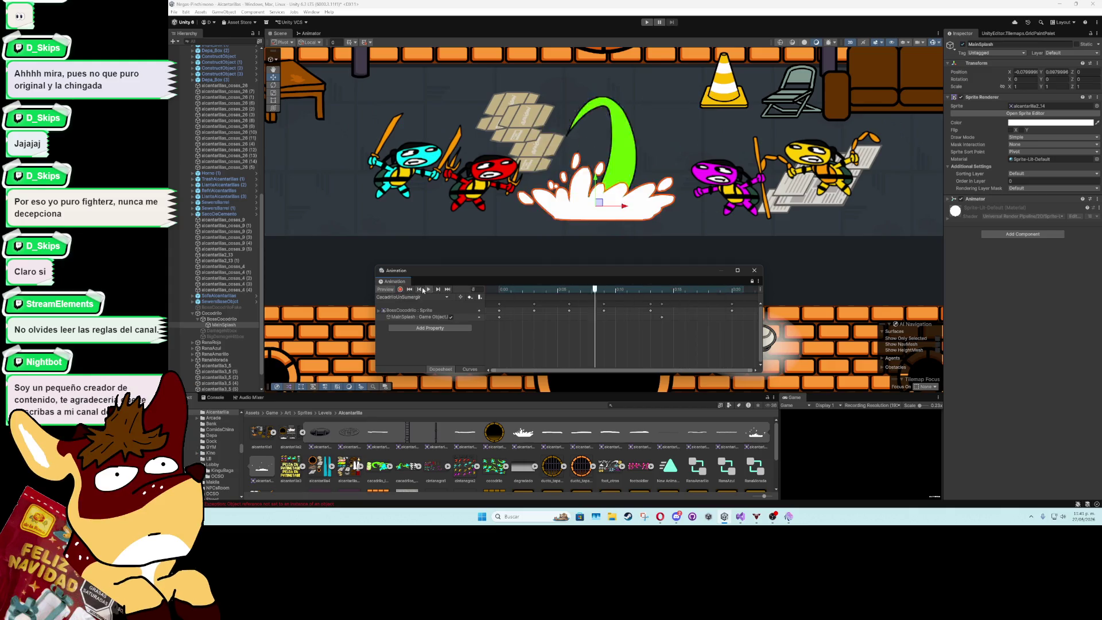
pyautogui.click(761, 270)
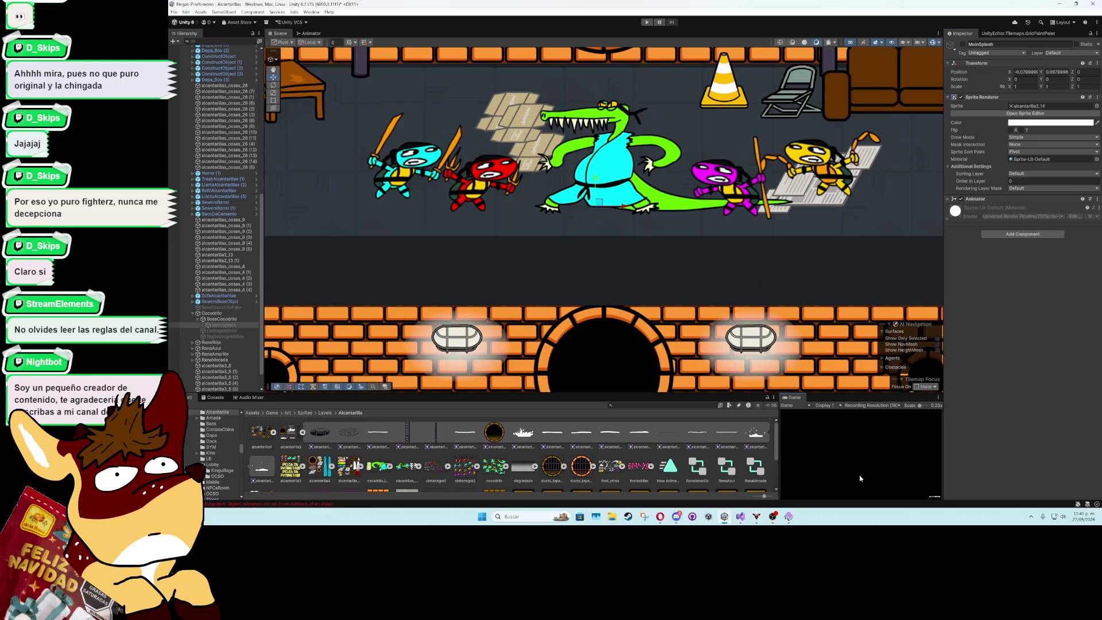
pyautogui.press('XF86AudioLowerVolume')
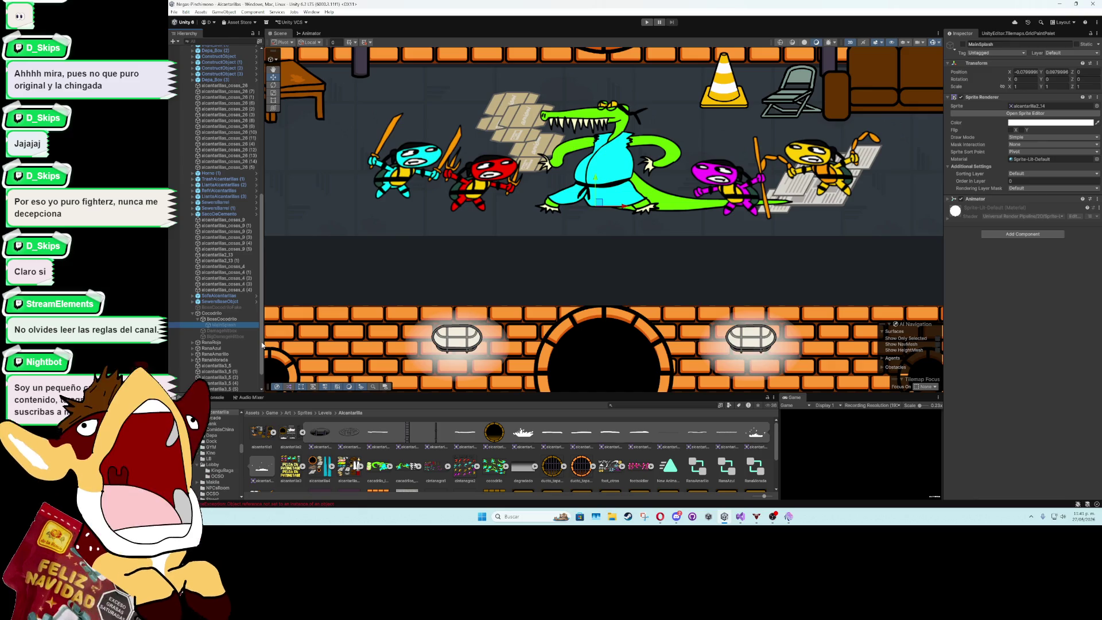
pyautogui.rightClick(205, 313)
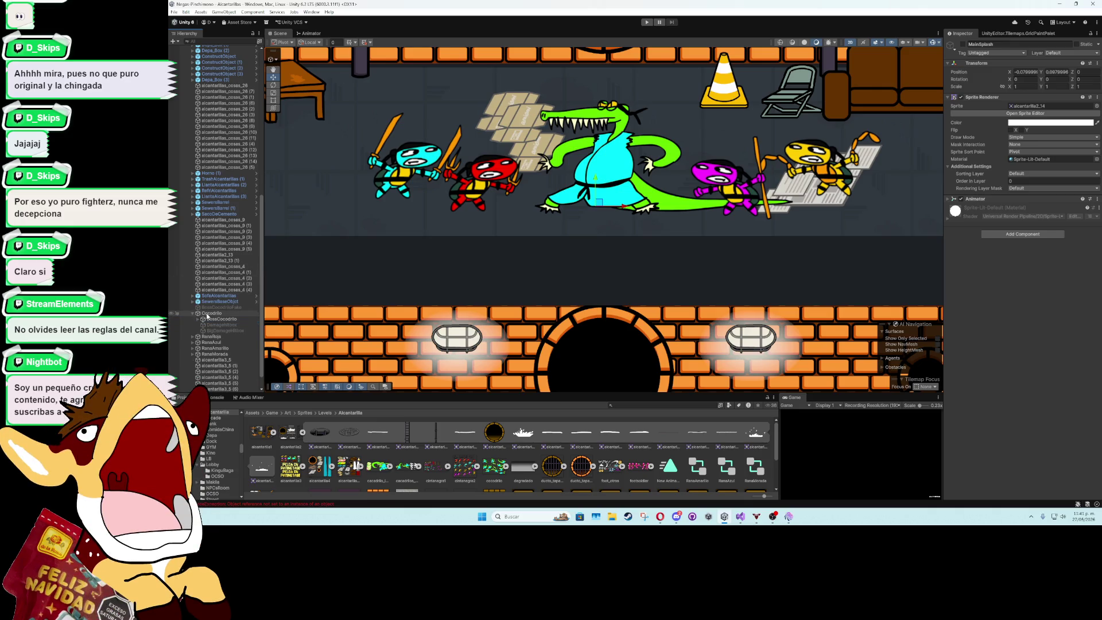
# Add a Square sprite under the crocodile boss named SplashParticles with X rotation 90
pyautogui.moveTo(279, 324)
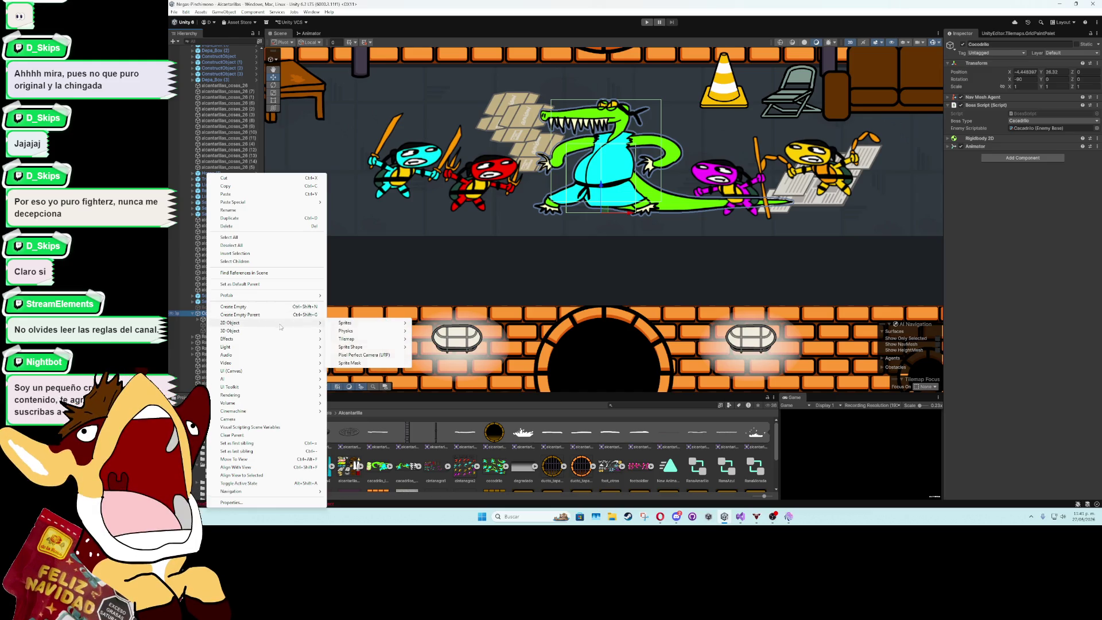
pyautogui.moveTo(396, 323)
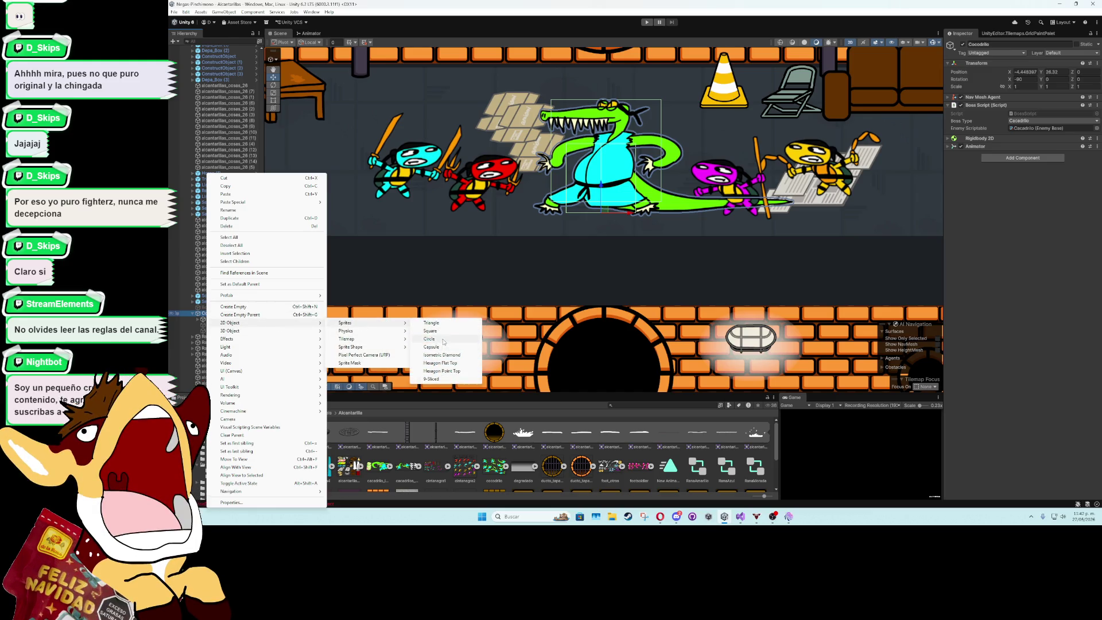
pyautogui.click(431, 331)
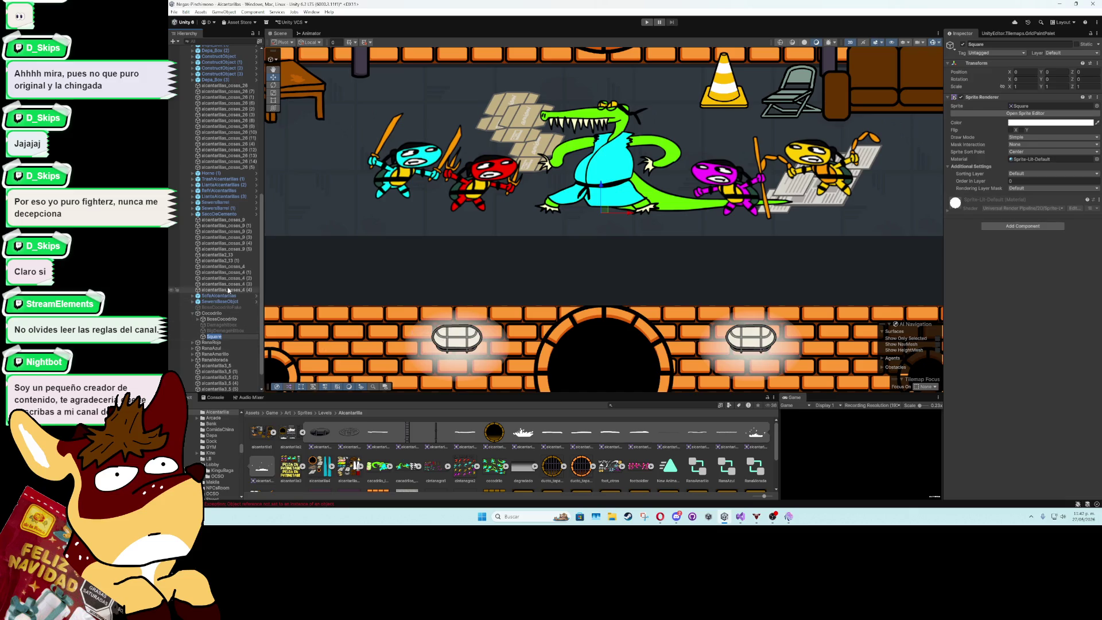
pyautogui.write('B')
pyautogui.write('icles')
pyautogui.press('Return')
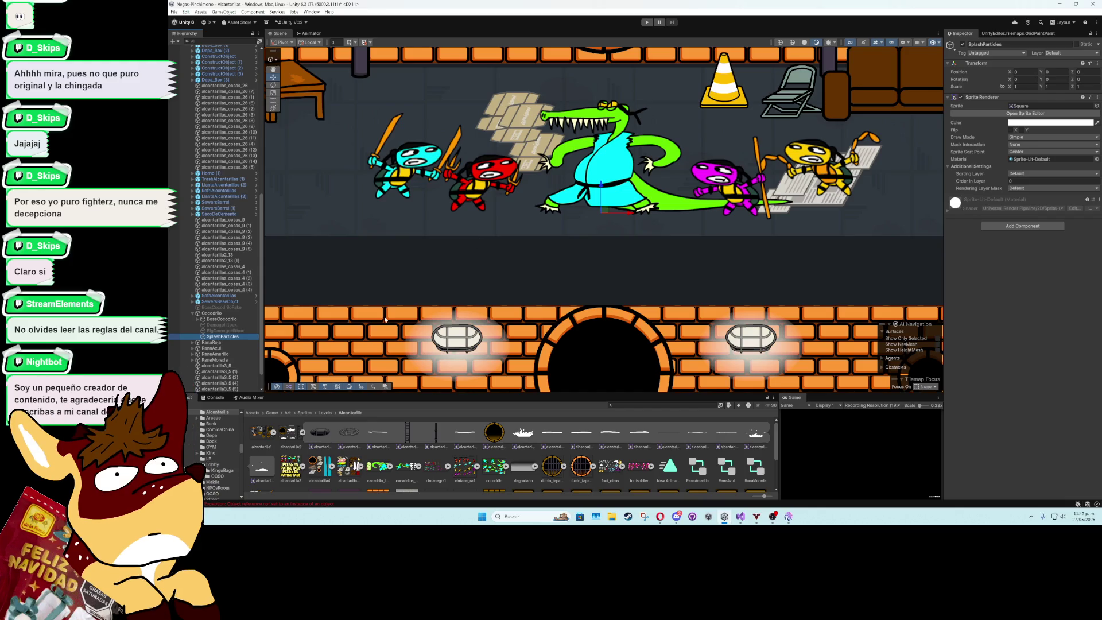
pyautogui.click(1024, 80)
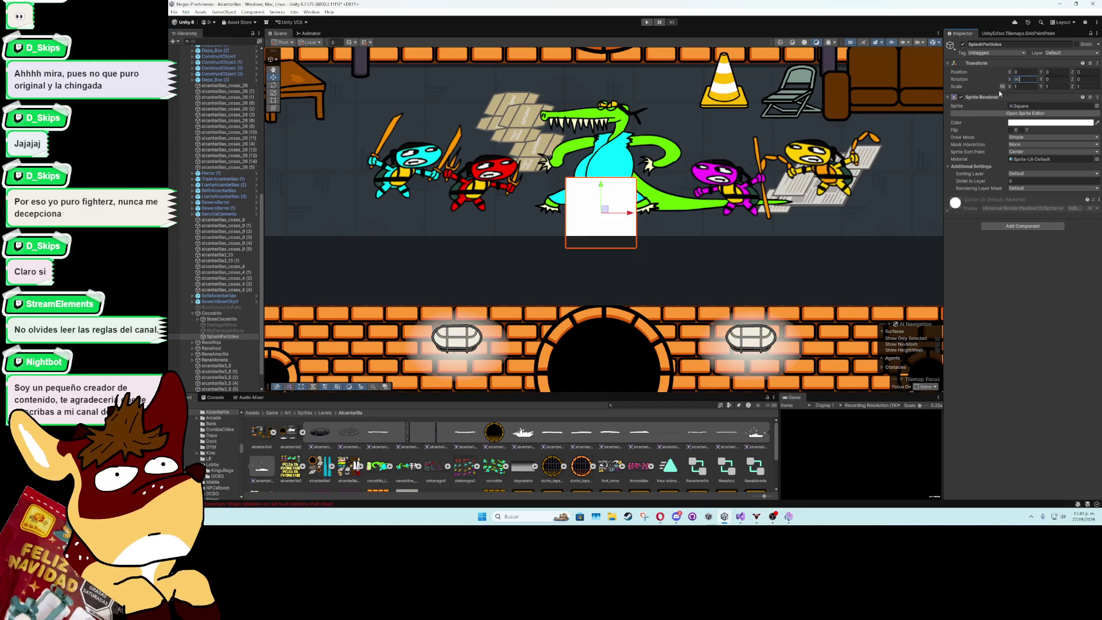
pyautogui.write('0')
pyautogui.click(339, 440)
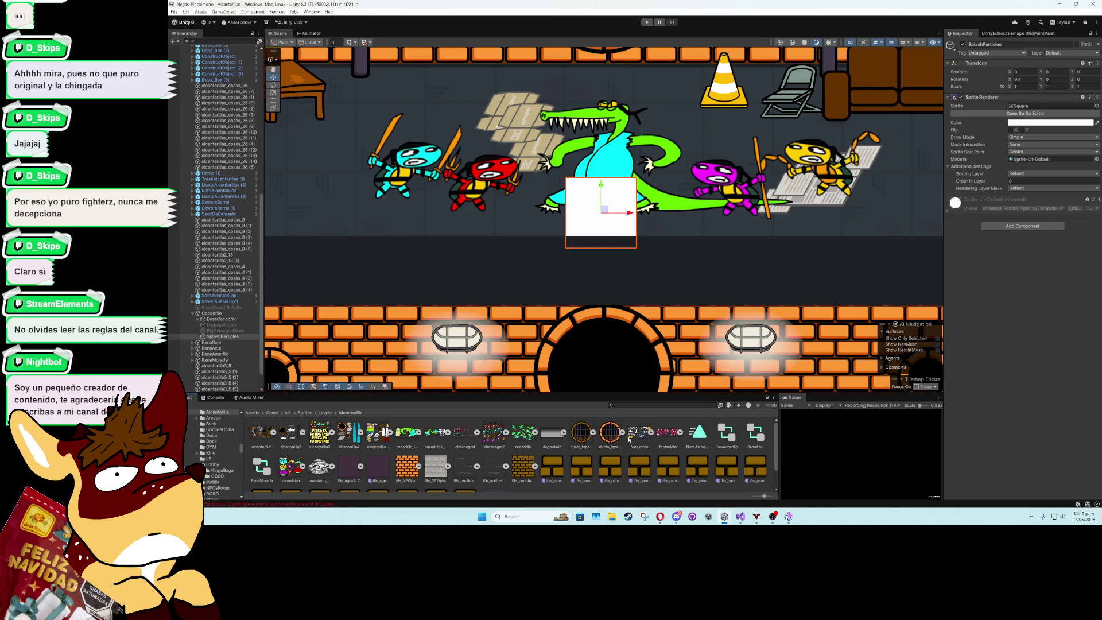
pyautogui.click(447, 432)
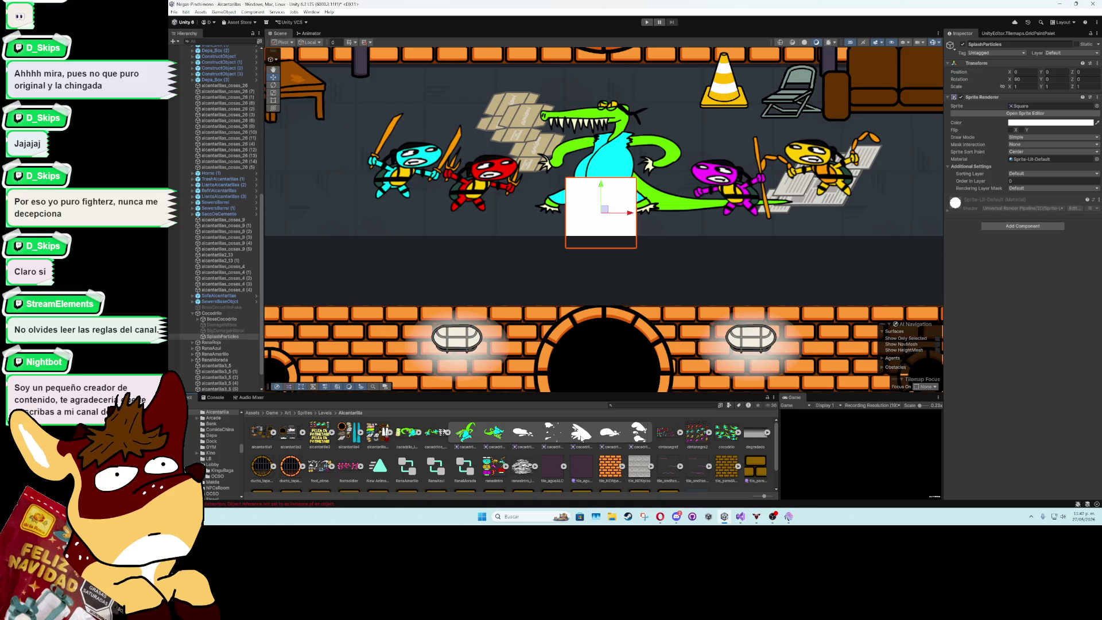
# Assign a white cacadrilos splash sprite and move it in front of the snout at X -0.64
pyautogui.moveTo(581, 436); pyautogui.dragTo(586, 434)
pyautogui.moveTo(782, 390); pyautogui.dragTo(965, 323)
pyautogui.moveTo(1001, 203); pyautogui.dragTo(1024, 107)
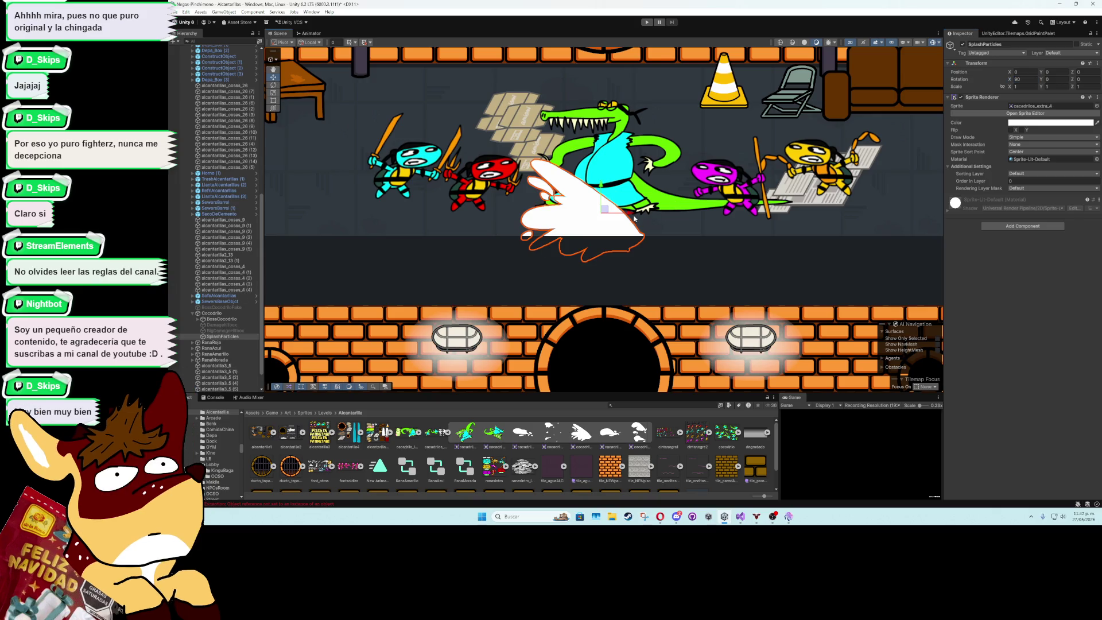
pyautogui.moveTo(605, 213); pyautogui.dragTo(558, 181)
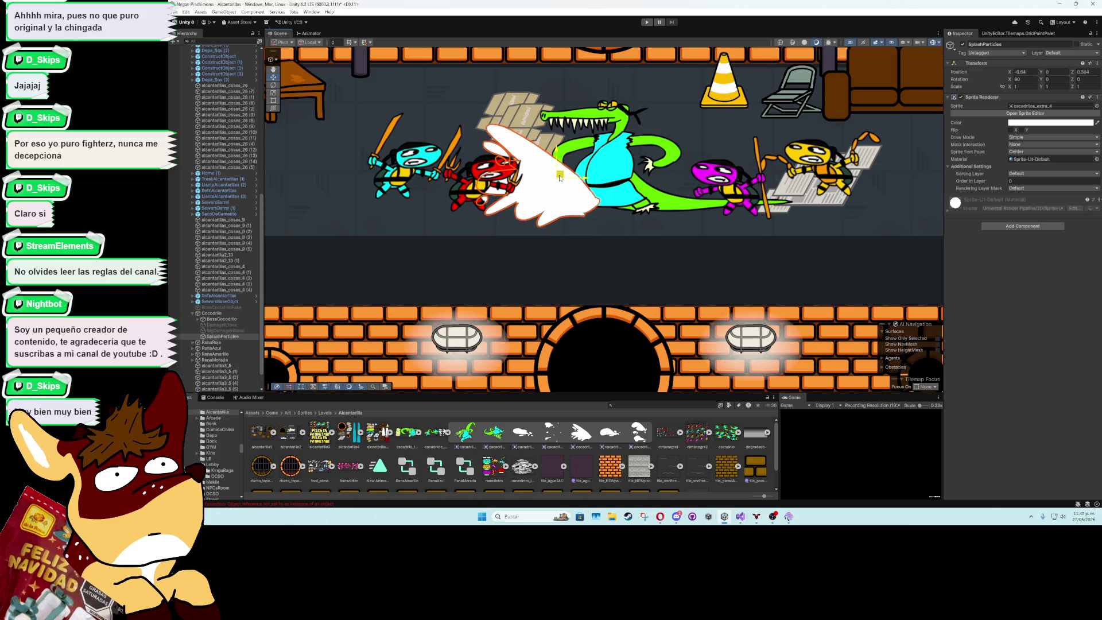
pyautogui.scroll(-2, 604, 227)
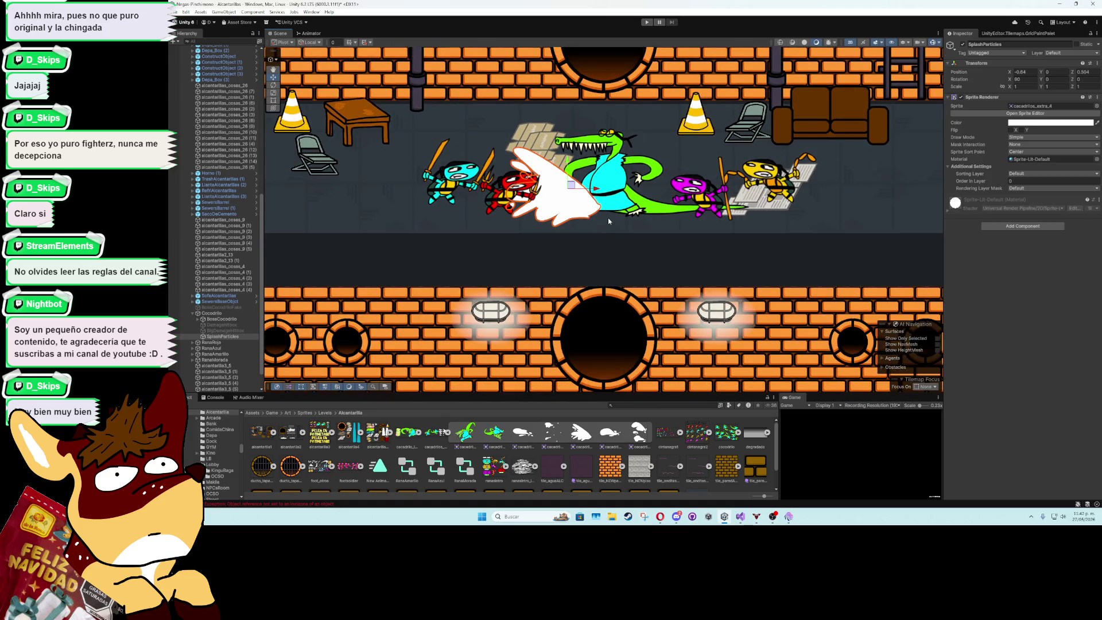
pyautogui.scroll(-1, 609, 220)
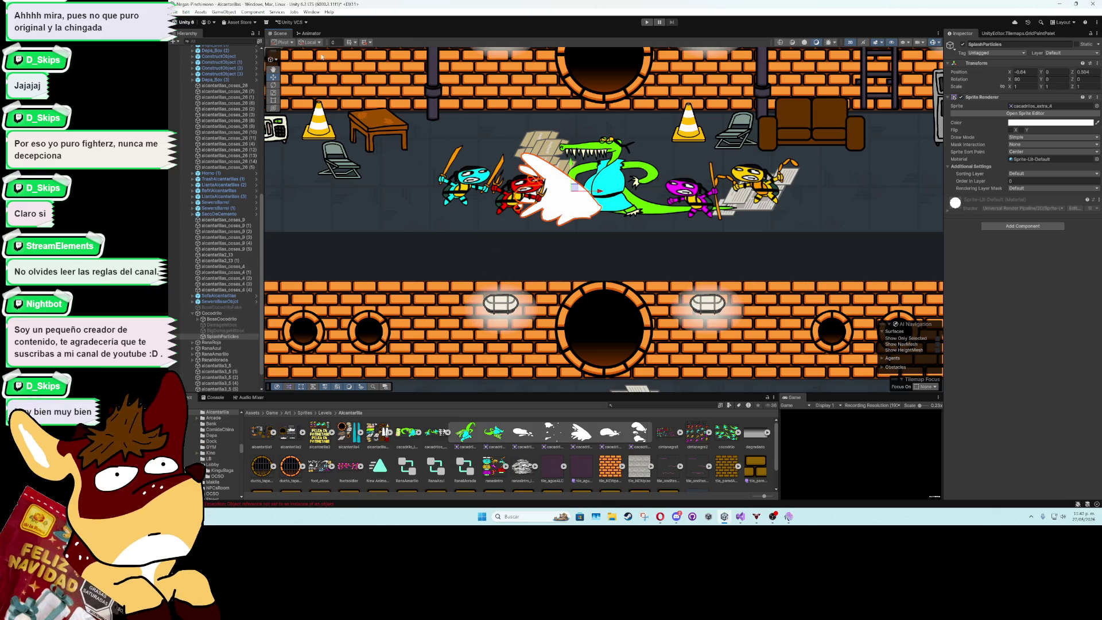
pyautogui.click(311, 12)
# Add an Animator component to SplashParticles
pyautogui.moveTo(395, 102)
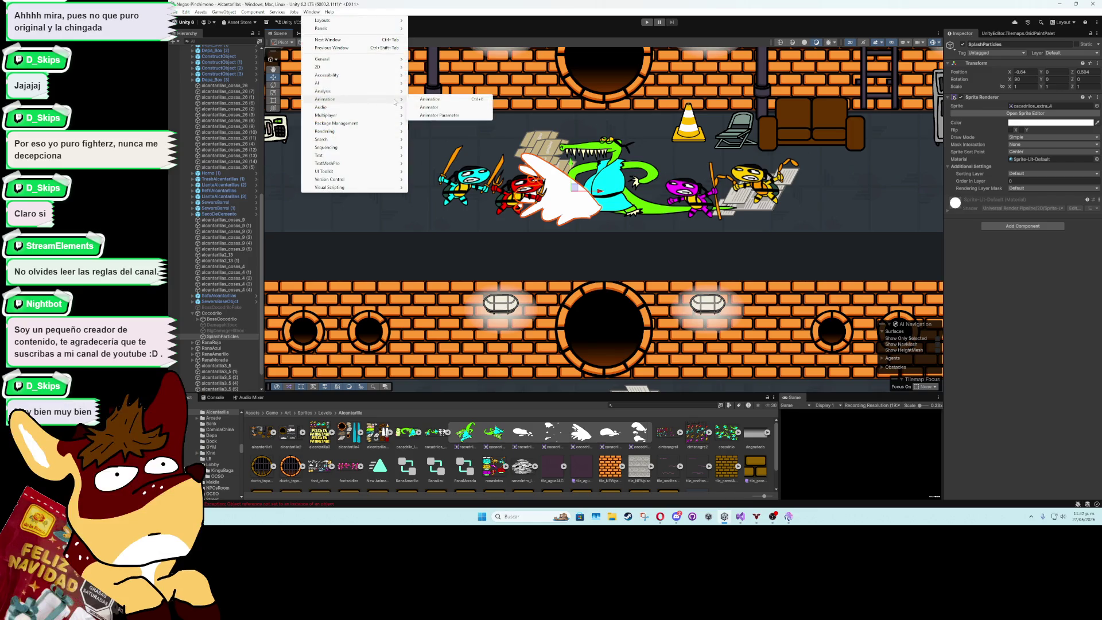
pyautogui.click(431, 99)
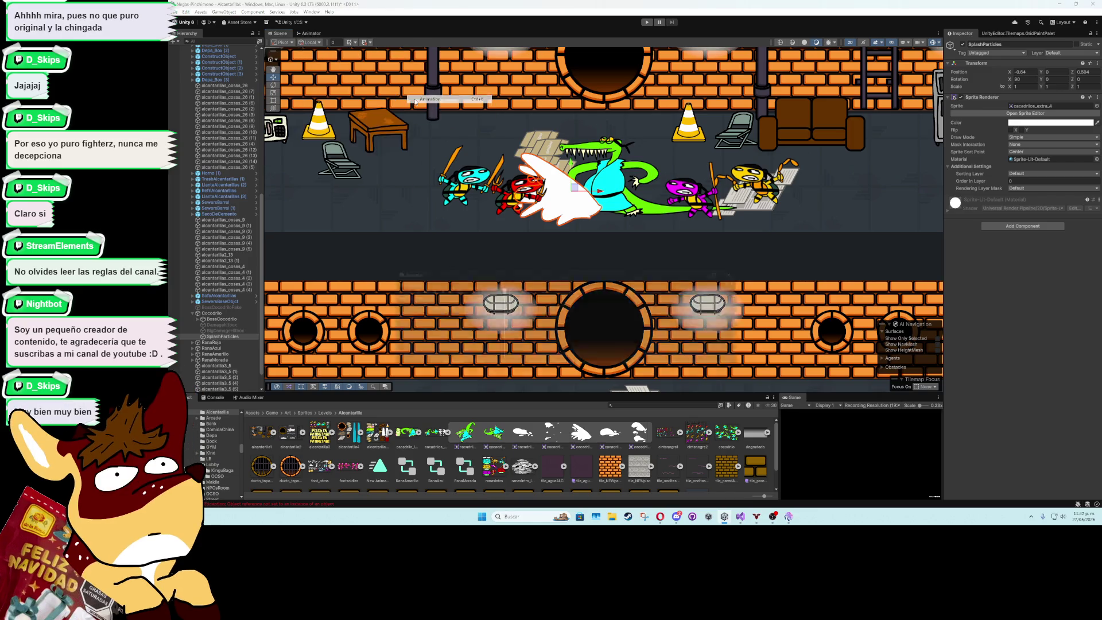
pyautogui.click(1007, 226)
pyautogui.write('animator')
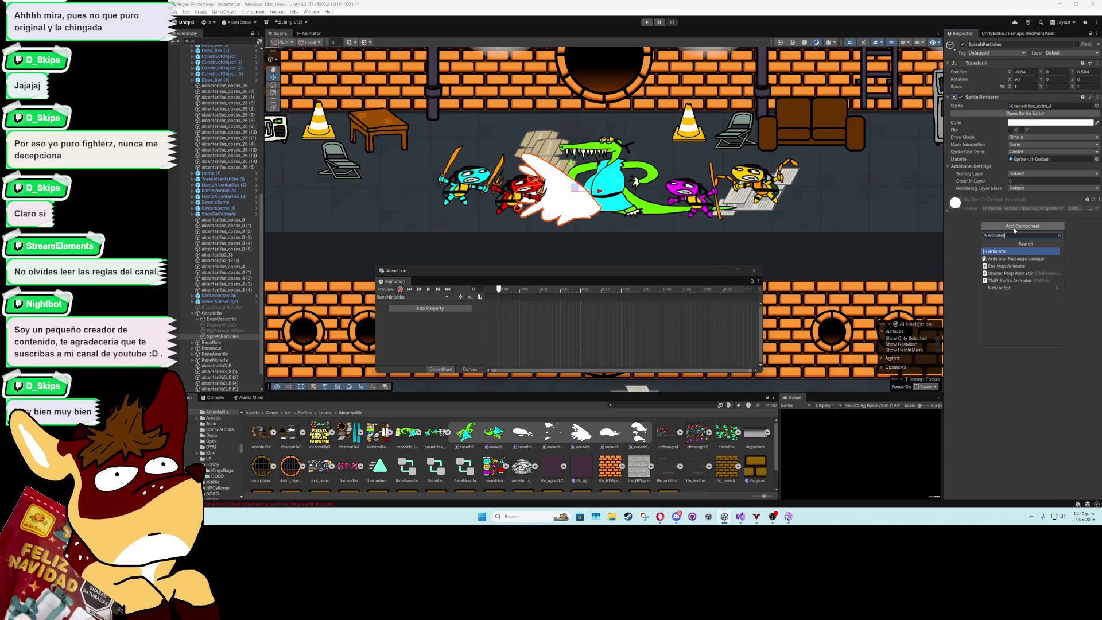
pyautogui.press('Return')
# Create the SplashParticlesAttack clip and drag splash sprites in as keyframes
pyautogui.click(622, 339)
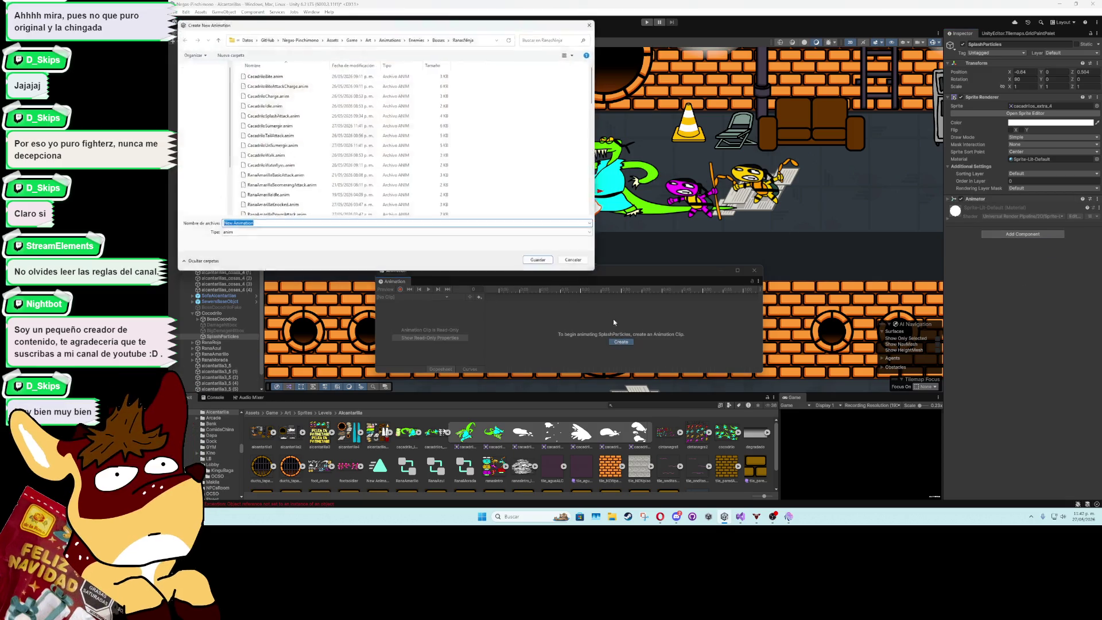
pyautogui.write('SplashP')
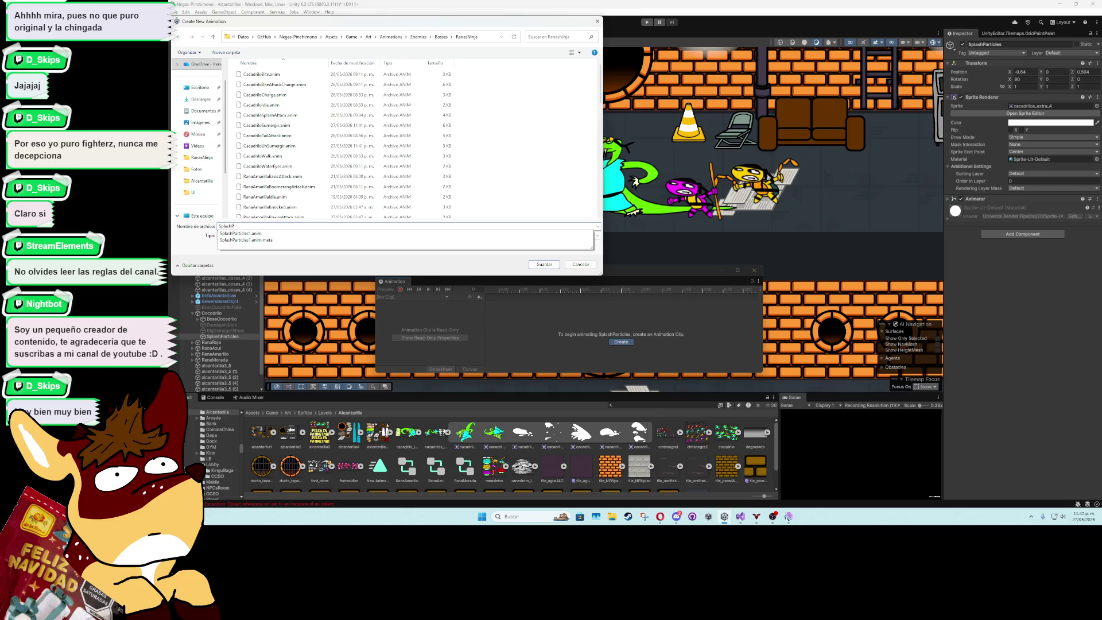
pyautogui.write('articlesAtt')
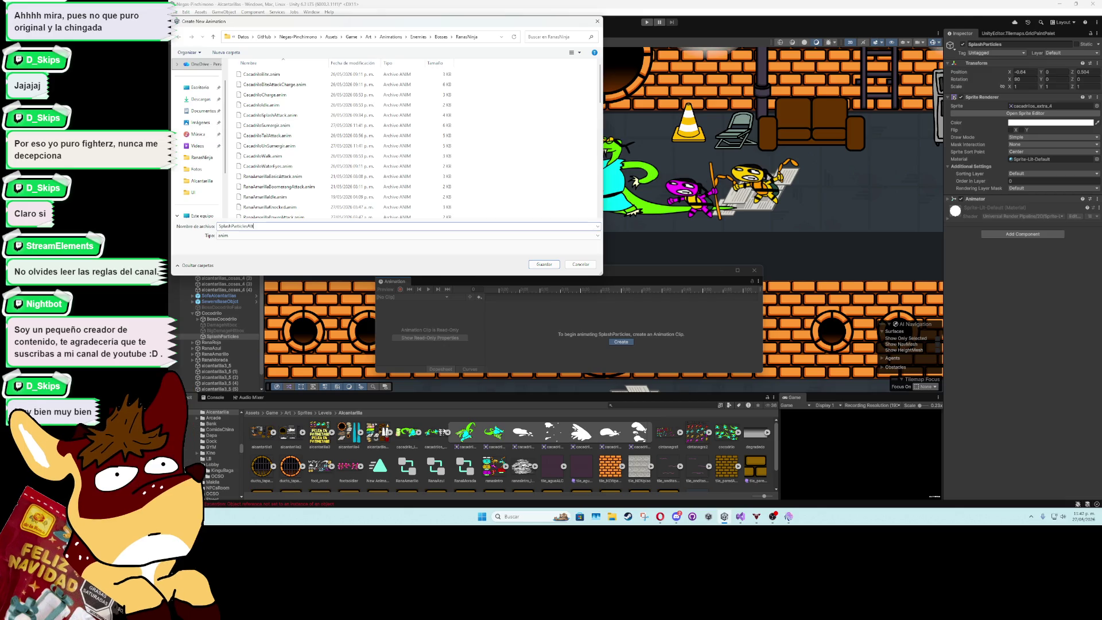
pyautogui.write('ack')
pyautogui.press('Return')
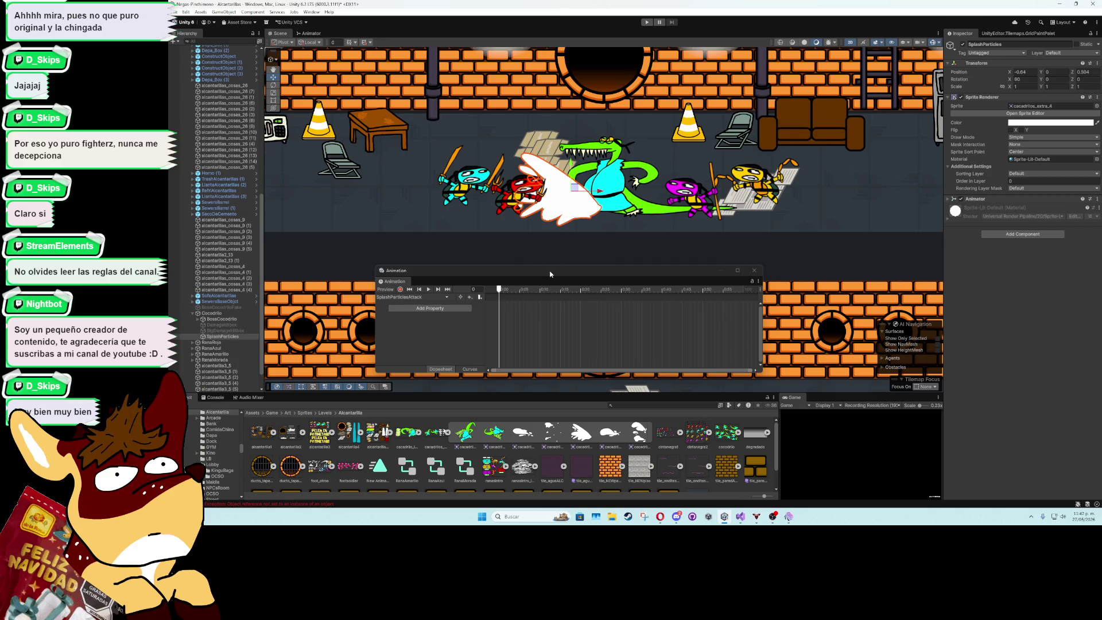
pyautogui.moveTo(580, 430); pyautogui.dragTo(567, 344)
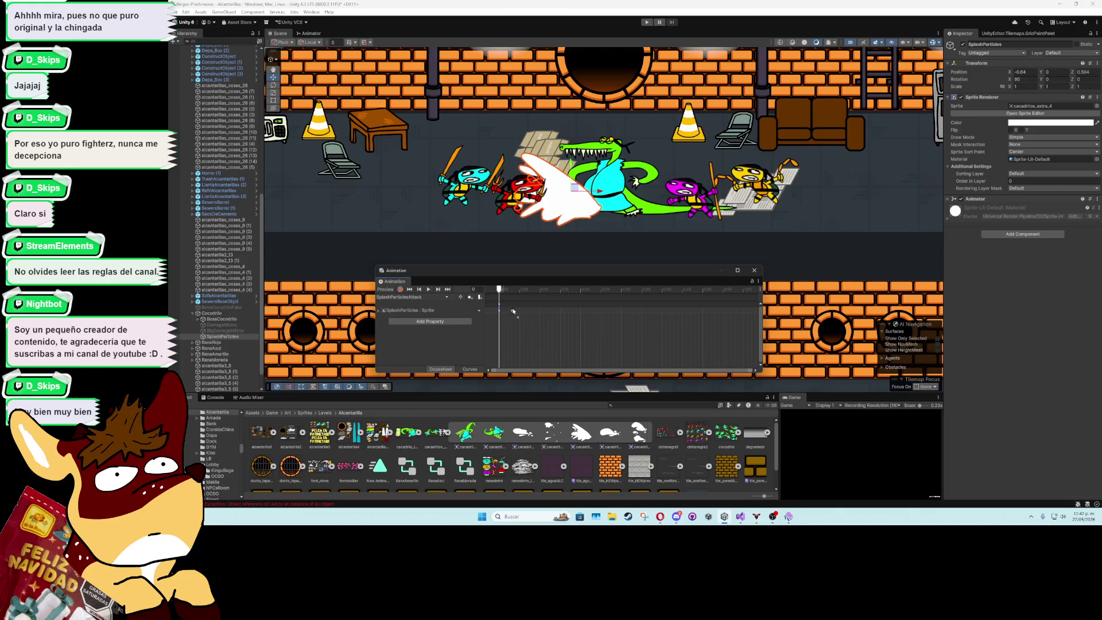
# Add the remaining splash sprite frames to the SplashParticlesAttack timeline, spacing the keyframes out
pyautogui.moveTo(513, 310); pyautogui.dragTo(541, 313)
pyautogui.click(303, 432)
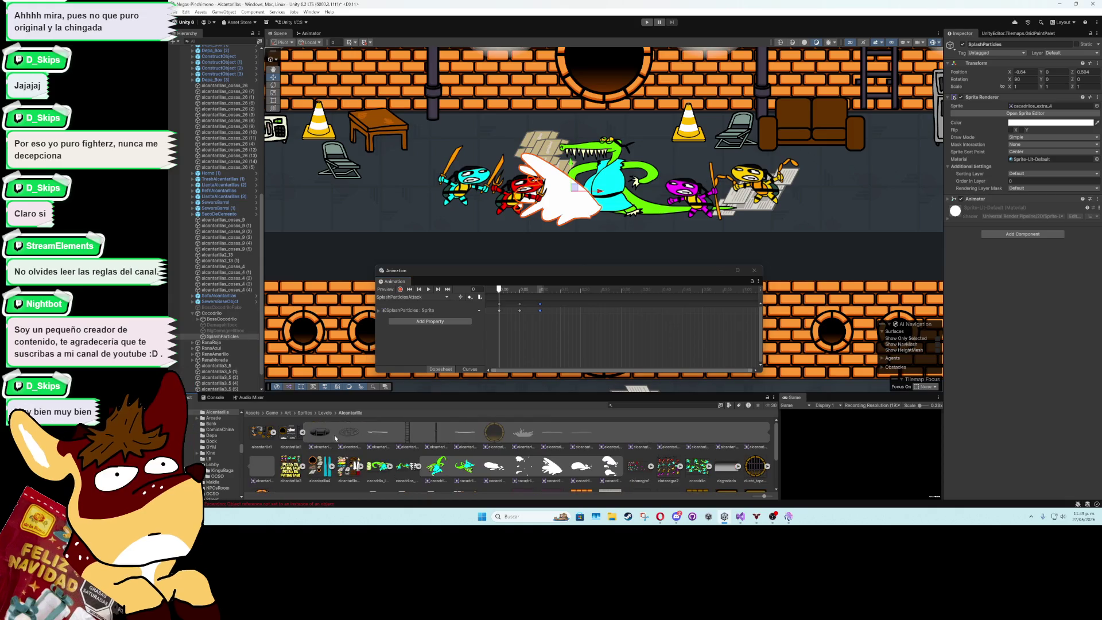
pyautogui.moveTo(494, 431); pyautogui.dragTo(561, 313)
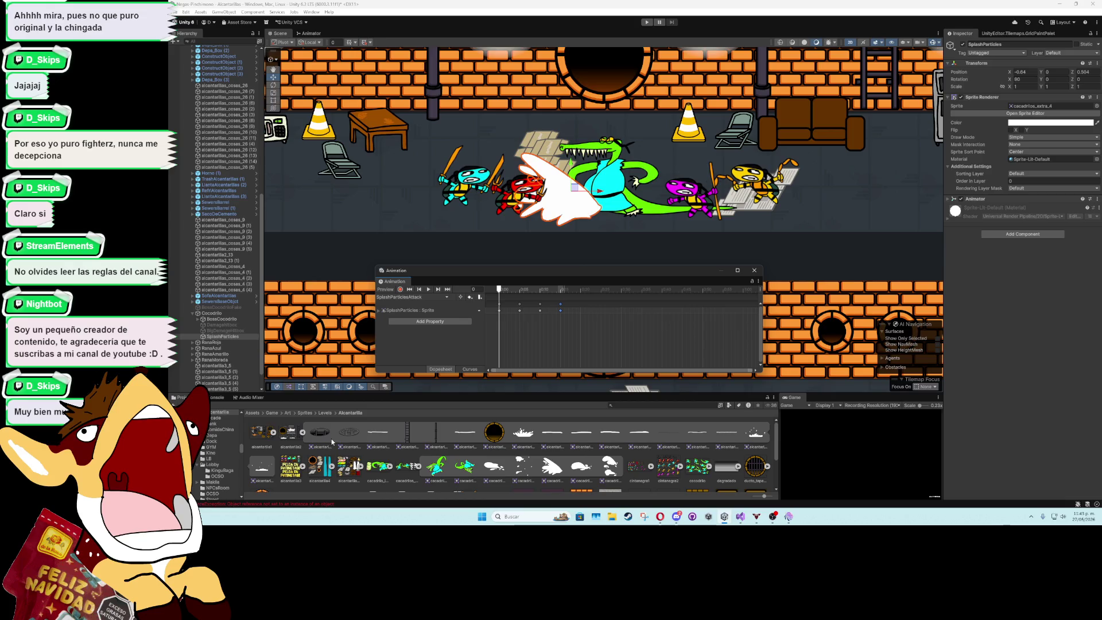
pyautogui.moveTo(378, 432); pyautogui.dragTo(580, 313)
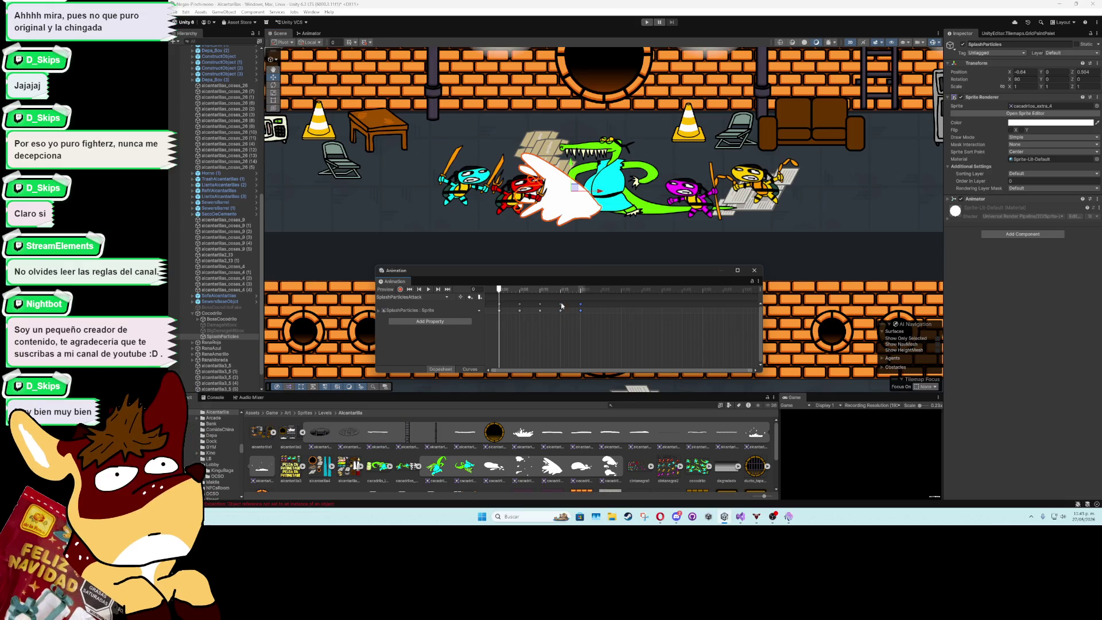
# Play and scrub through the splash animation, then close the Animation window
pyautogui.click(429, 289)
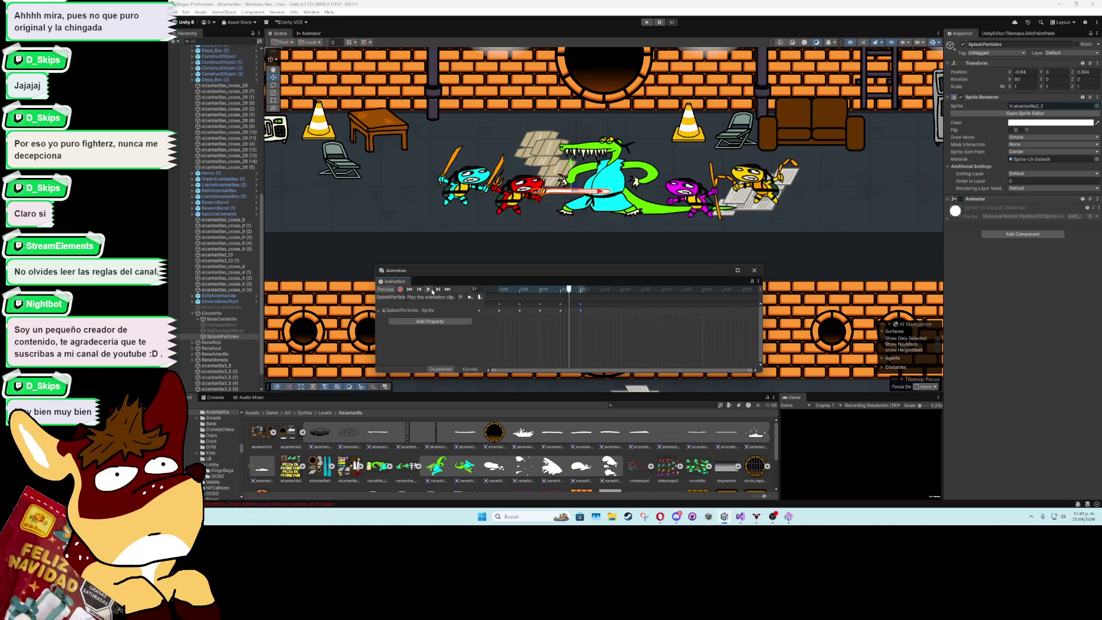
pyautogui.click(515, 292)
pyautogui.moveTo(515, 292)
pyautogui.mouseDown()
pyautogui.moveTo(552, 293)
pyautogui.moveTo(504, 294)
pyautogui.moveTo(554, 299)
pyautogui.moveTo(500, 299)
pyautogui.moveTo(538, 299)
pyautogui.mouseUp()
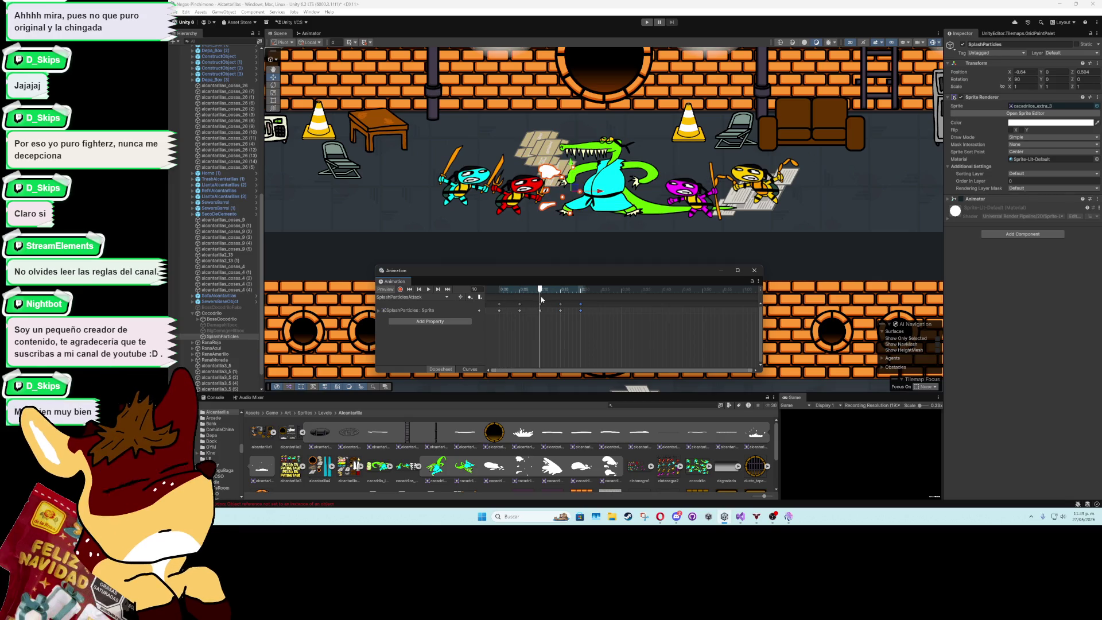
pyautogui.click(754, 270)
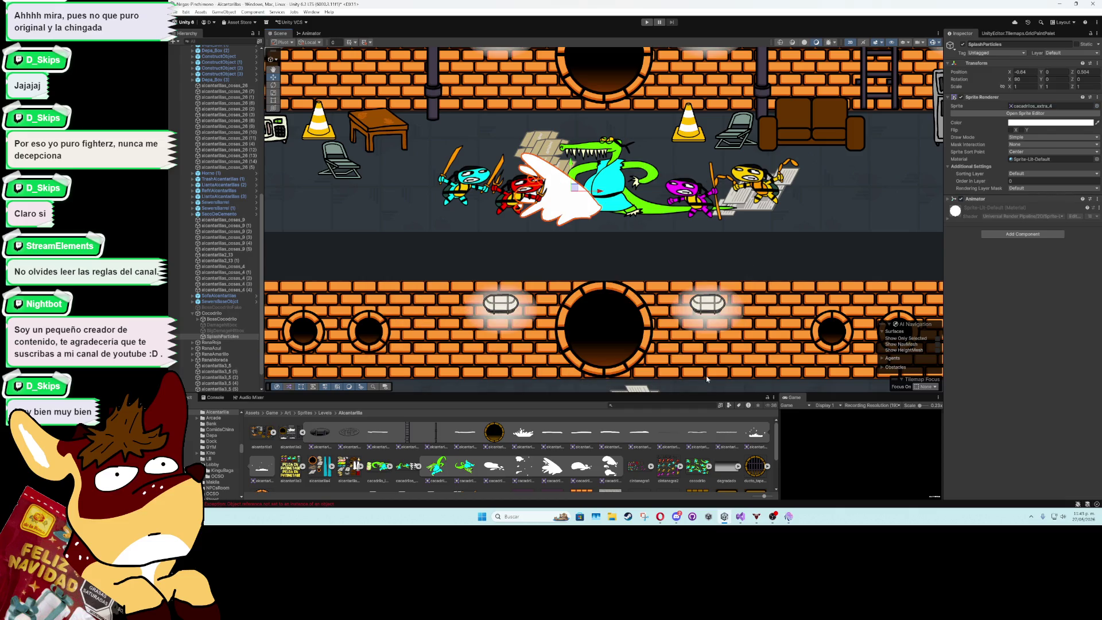
# In the cacadrilos_extra Sprite Editor, set pivot X to 0.69 and 1.03 on the splash sprites, then apply
pyautogui.click(407, 466)
pyautogui.click(1025, 120)
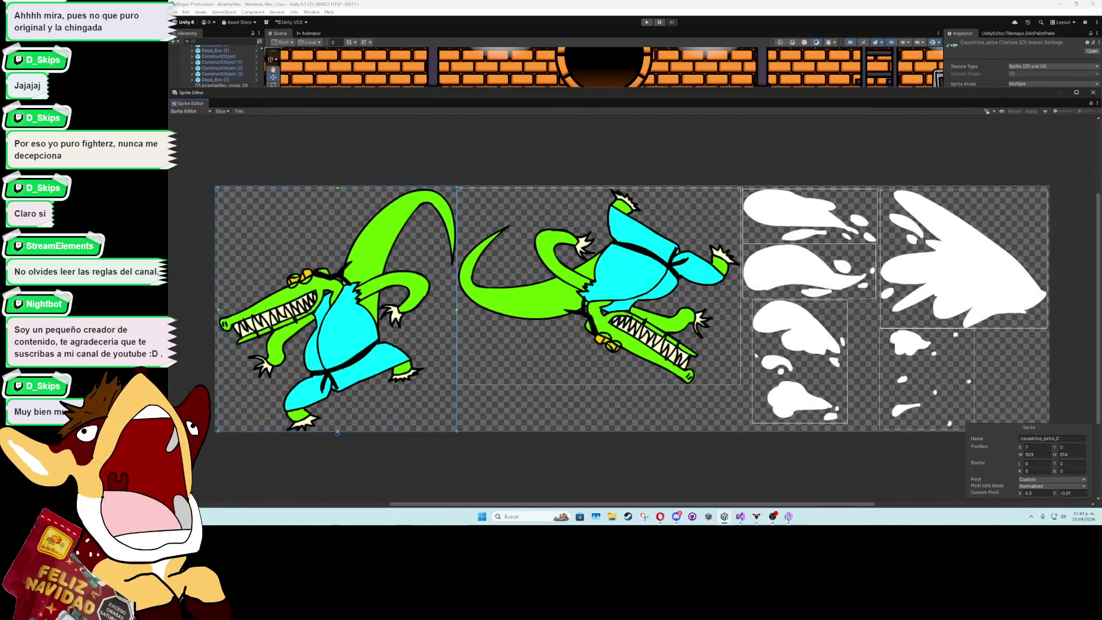
pyautogui.scroll(5, 596, 319)
pyautogui.scroll(1, 596, 319)
pyautogui.click(590, 324)
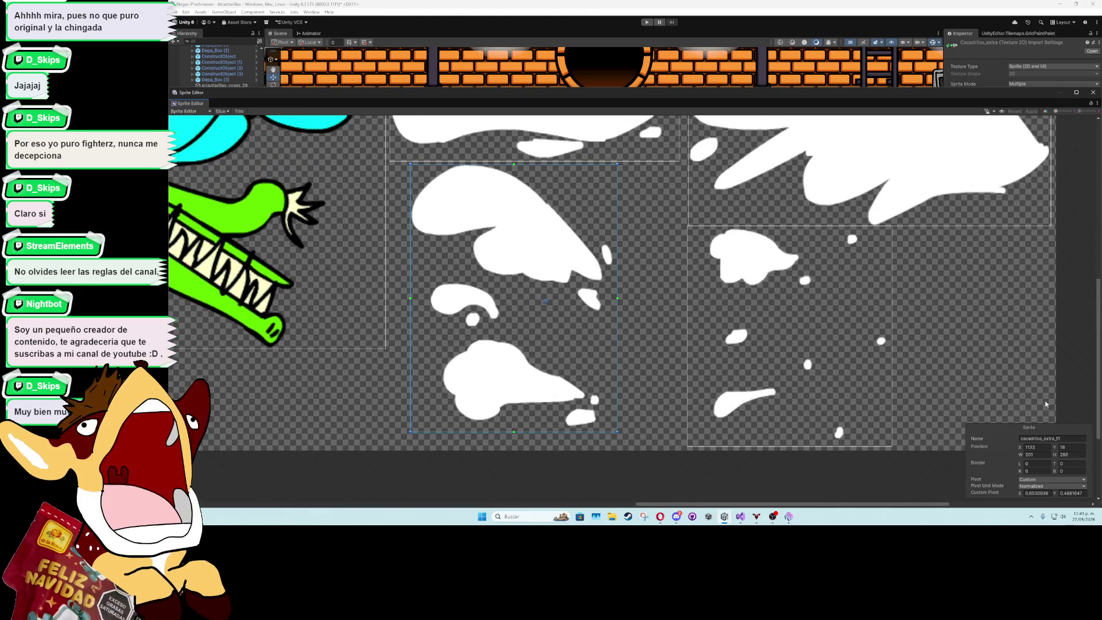
pyautogui.click(1021, 495)
pyautogui.write('0.69')
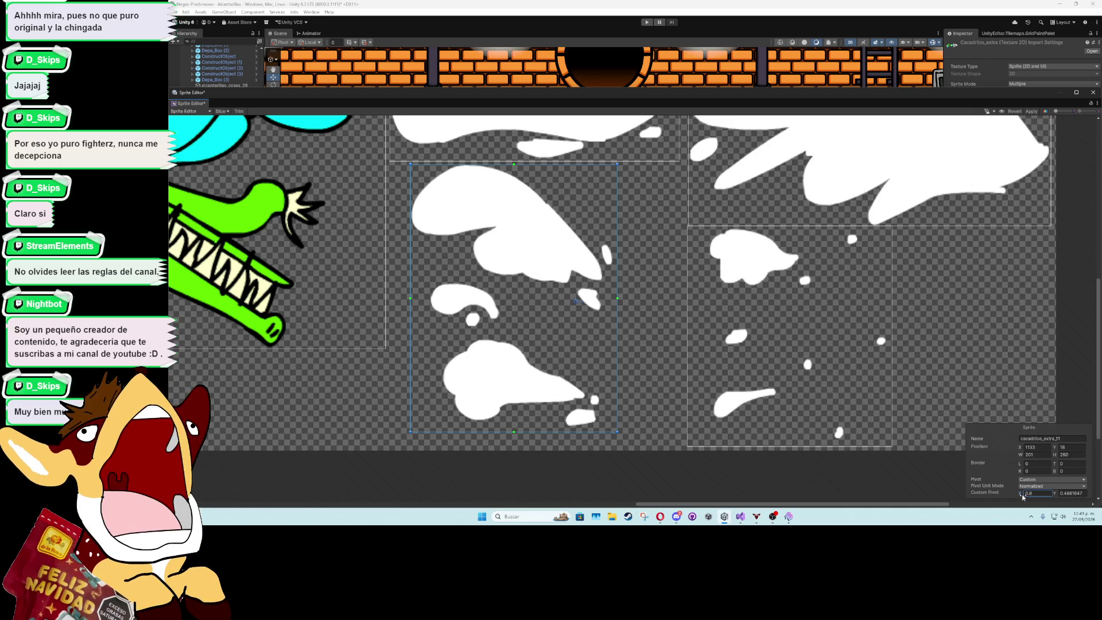
pyautogui.click(865, 374)
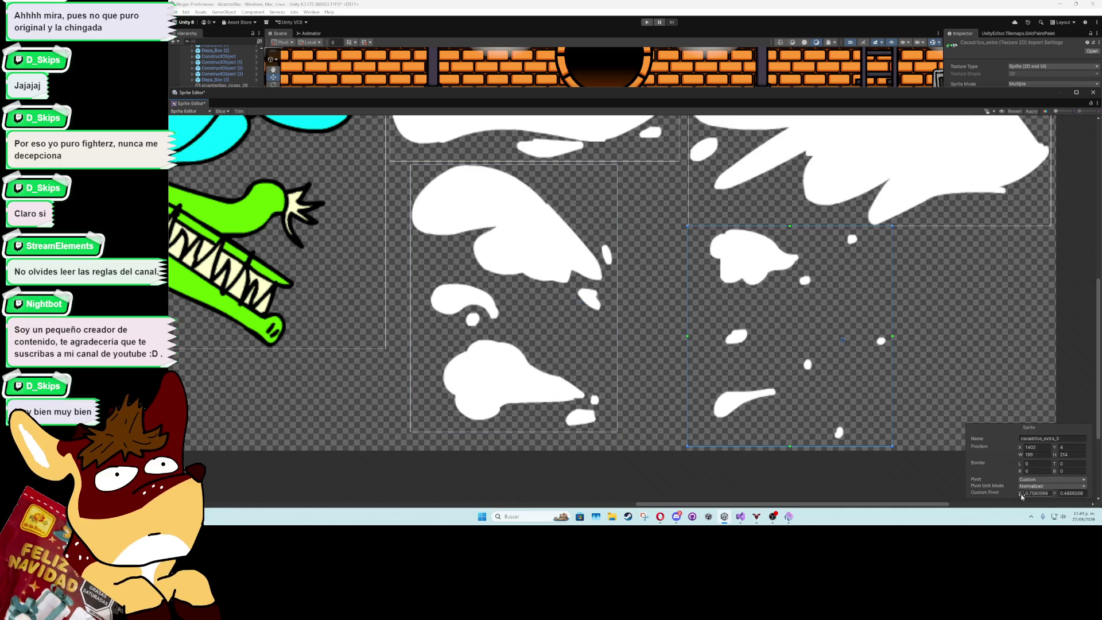
pyautogui.click(1031, 112)
pyautogui.click(1092, 92)
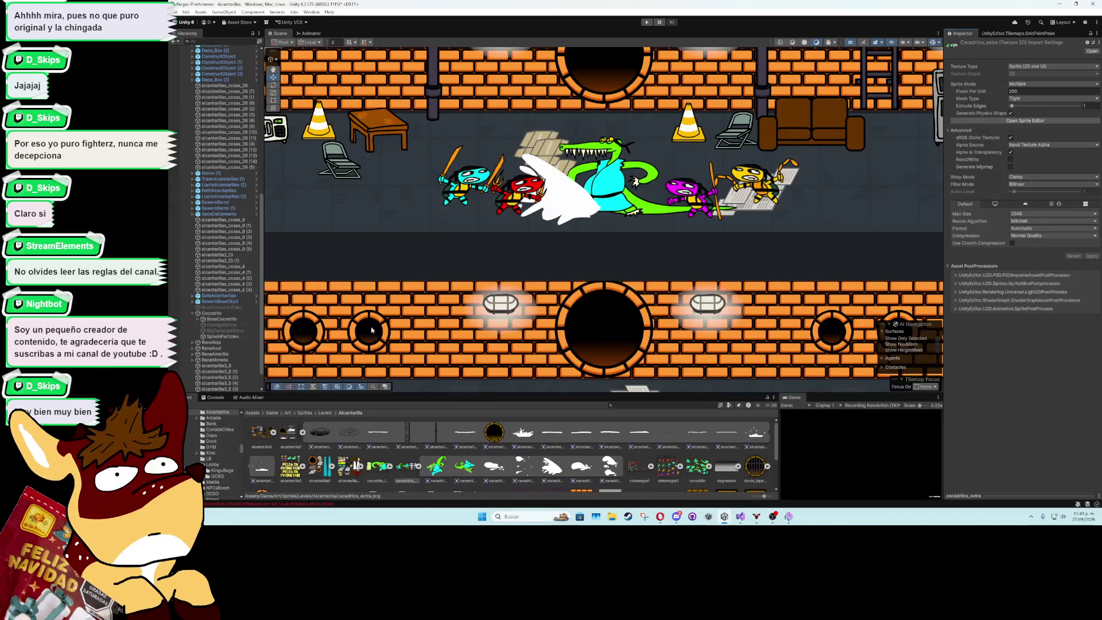
# Open the Animation window for SplashParticles and preview its splash clip
pyautogui.click(218, 336)
pyautogui.click(312, 11)
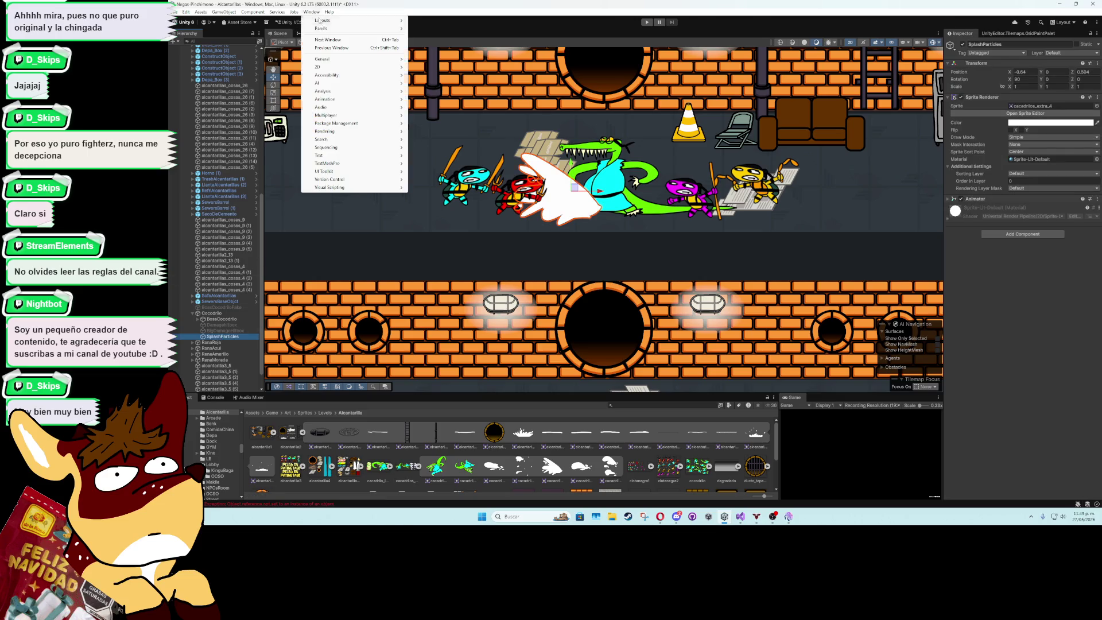
pyautogui.moveTo(345, 99)
pyautogui.click(419, 99)
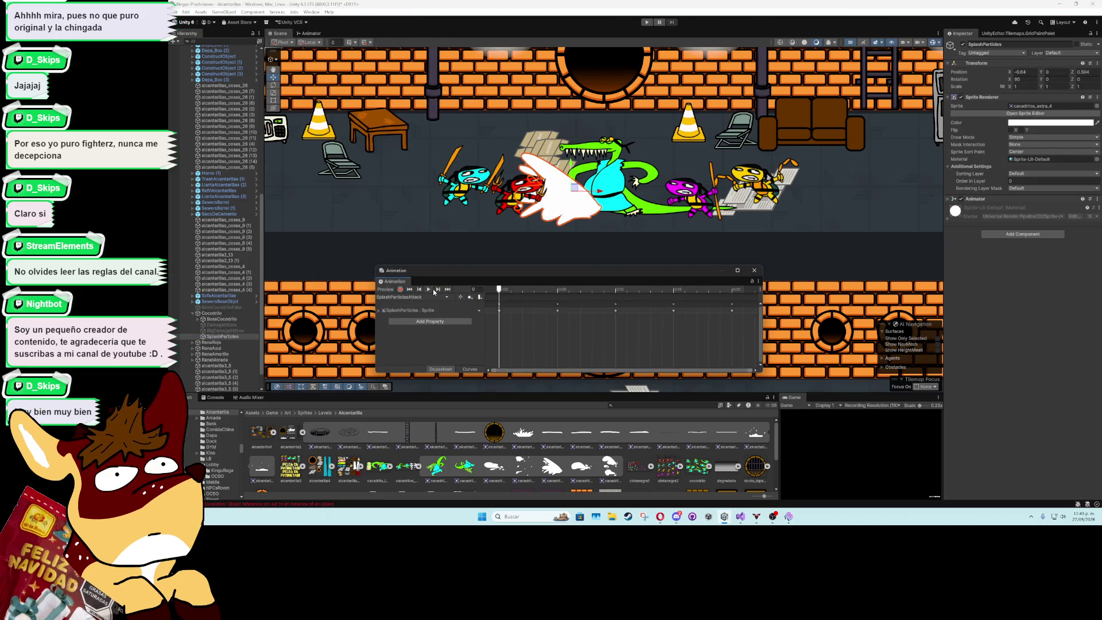
pyautogui.click(429, 289)
pyautogui.click(429, 290)
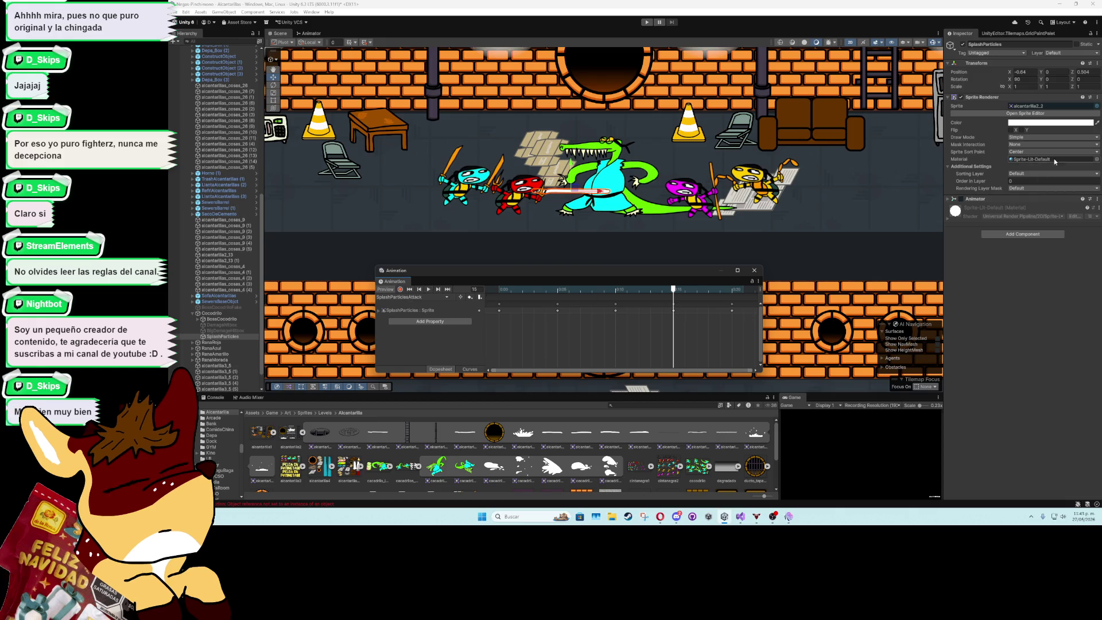
# Set the Sprite Sort Point to Pivot and review the splash frames in playback
pyautogui.click(1044, 152)
pyautogui.click(1027, 168)
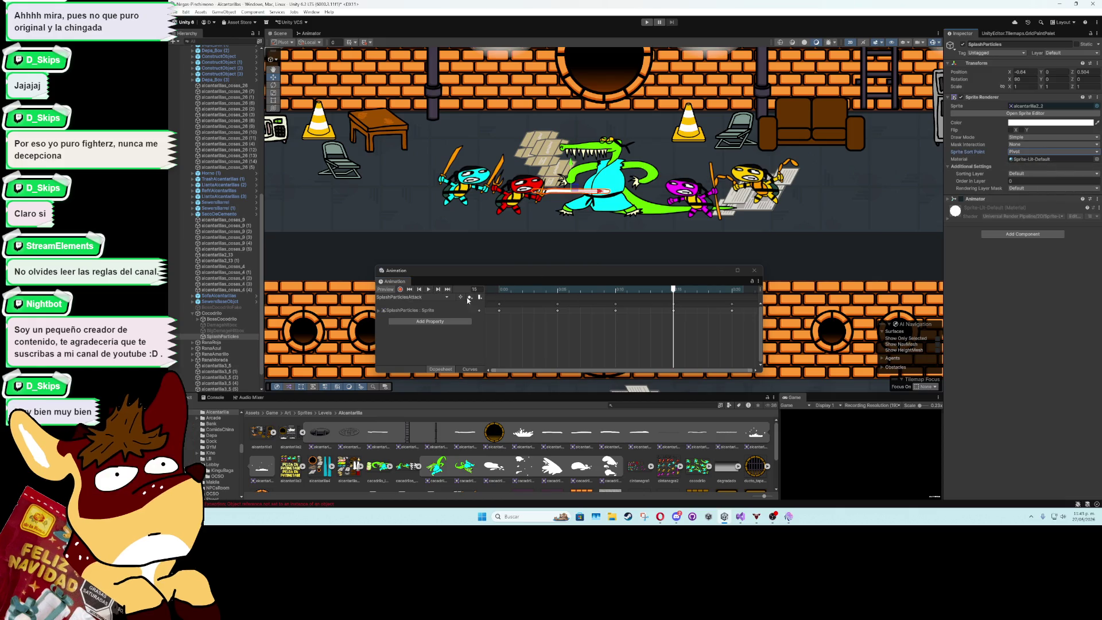
pyautogui.moveTo(500, 291)
pyautogui.mouseDown()
pyautogui.moveTo(720, 295)
pyautogui.moveTo(503, 304)
pyautogui.mouseUp()
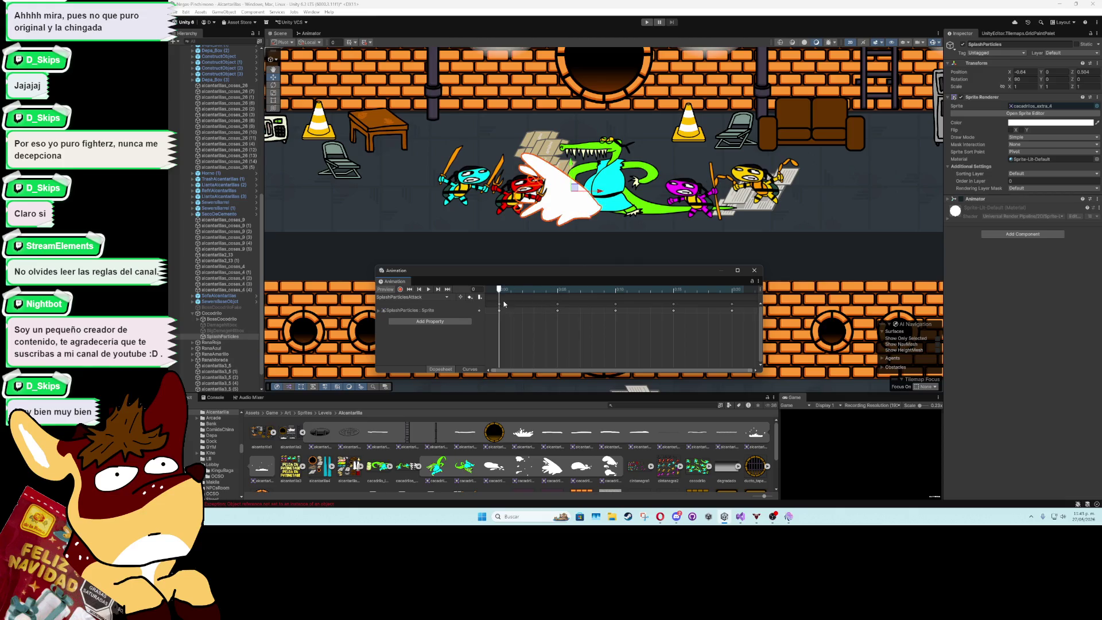
pyautogui.press('space')
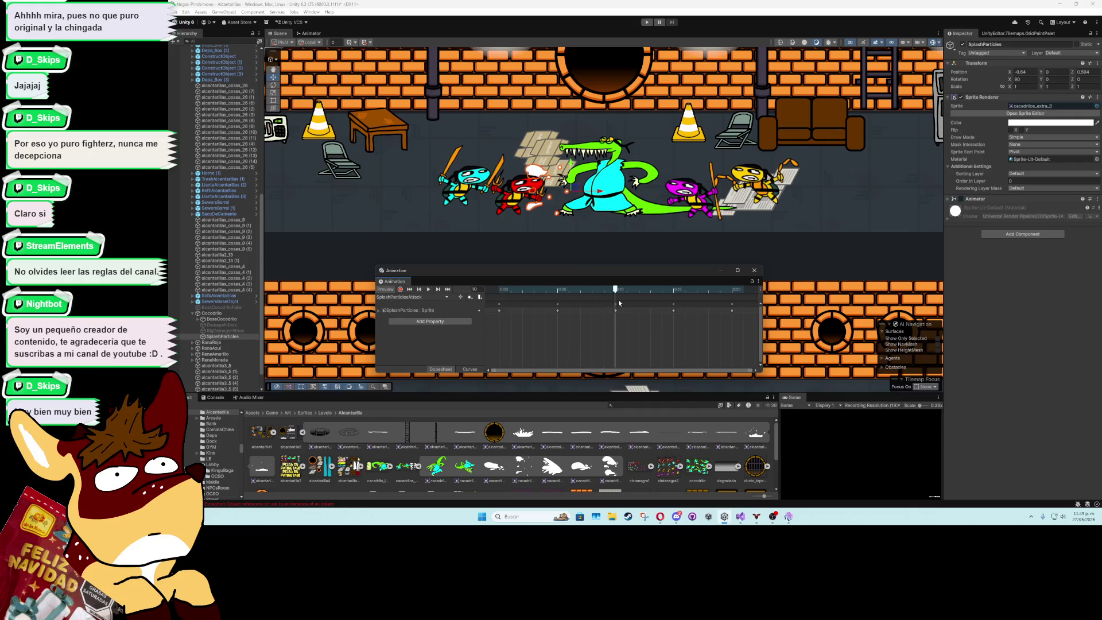
pyautogui.moveTo(619, 302); pyautogui.dragTo(689, 304)
pyautogui.click(419, 289)
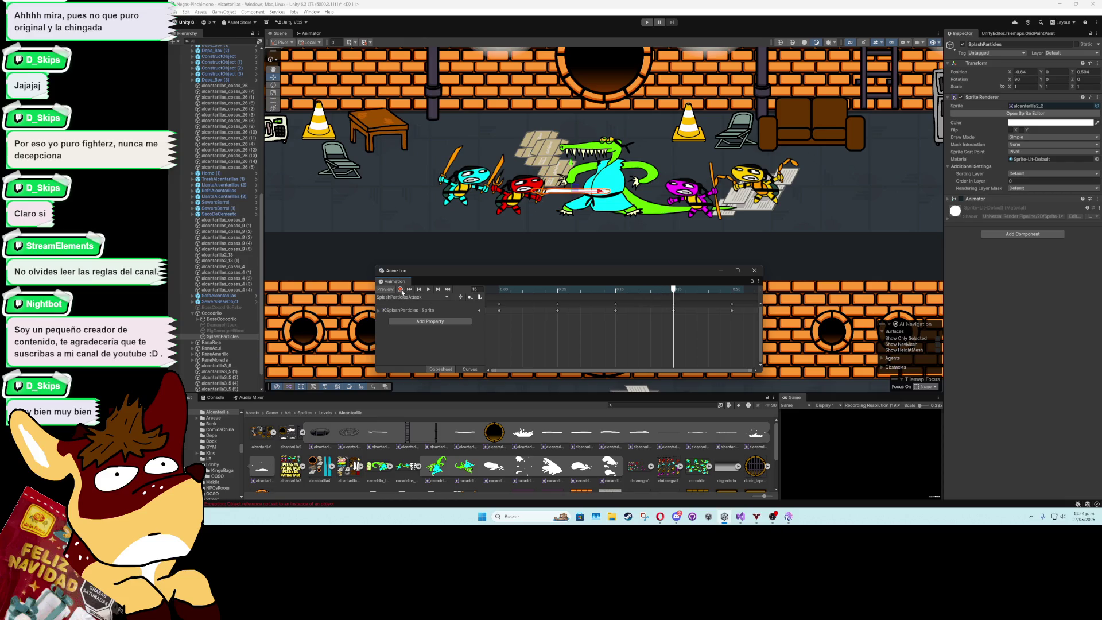
# Delete the sprite keyframe at frame 20
pyautogui.click(837, 197)
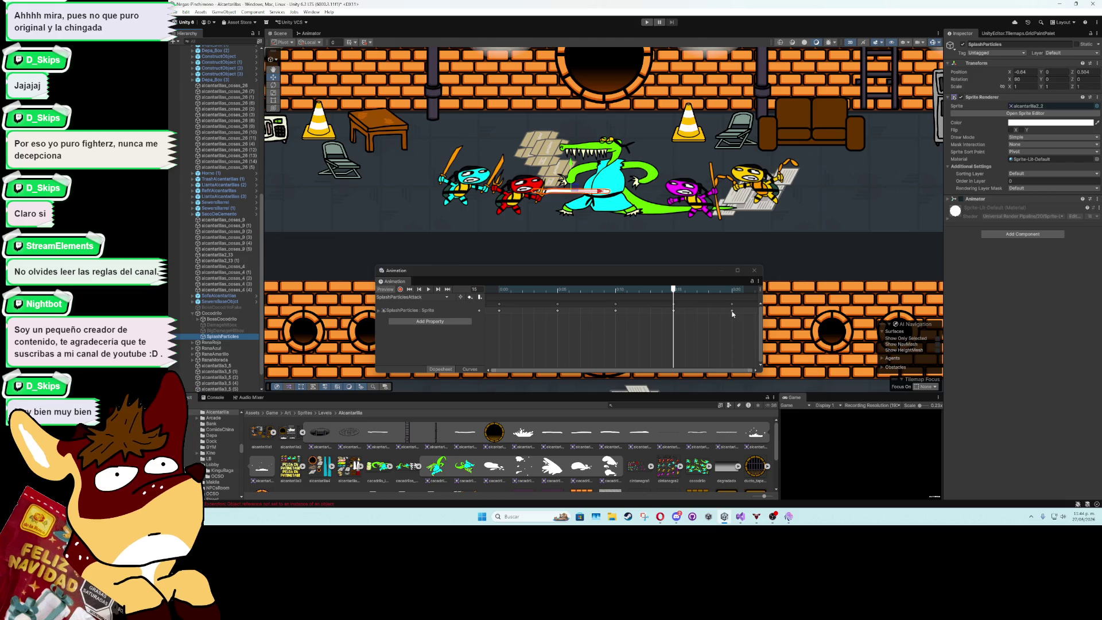
pyautogui.click(732, 313)
pyautogui.press('Delete')
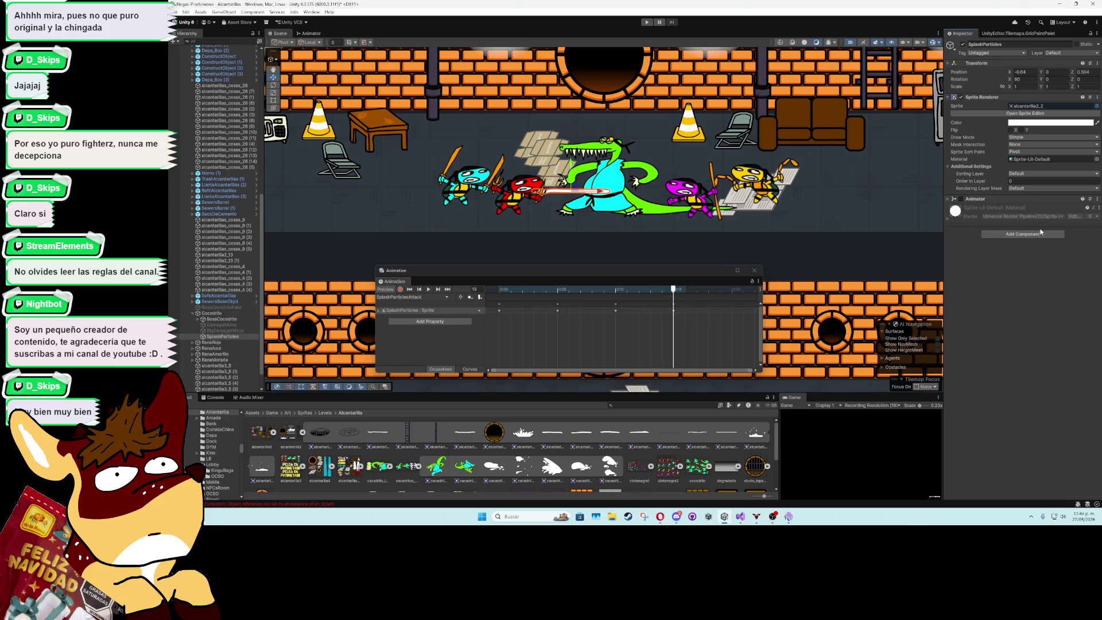
# Add a Destroy After Time component to SplashParticles with Time 0.5 and Disable After Time ticked
pyautogui.click(1022, 234)
pyautogui.write('disabl')
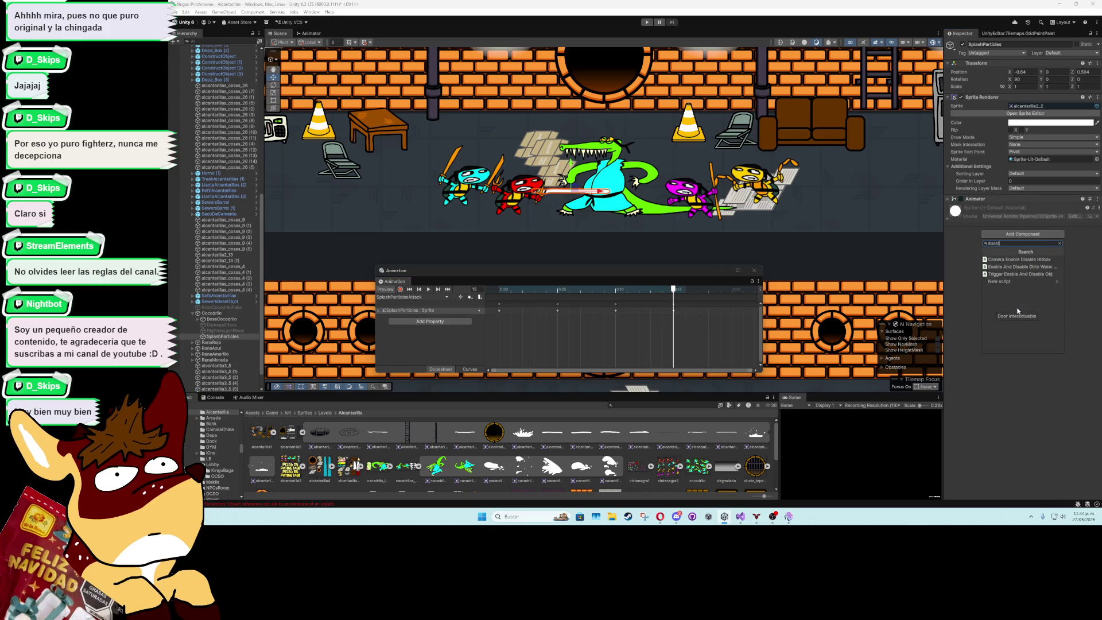
pyautogui.press('BackSpace')
pyautogui.press('BackSpace')
pyautogui.press('BackSpace')
pyautogui.write('destr')
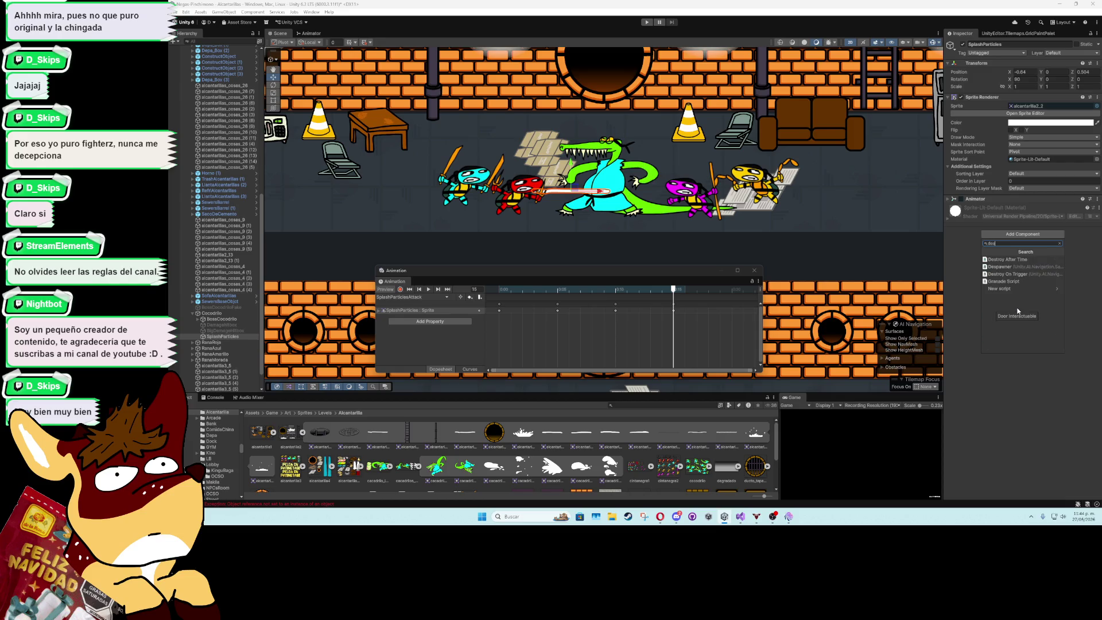
pyautogui.click(1013, 260)
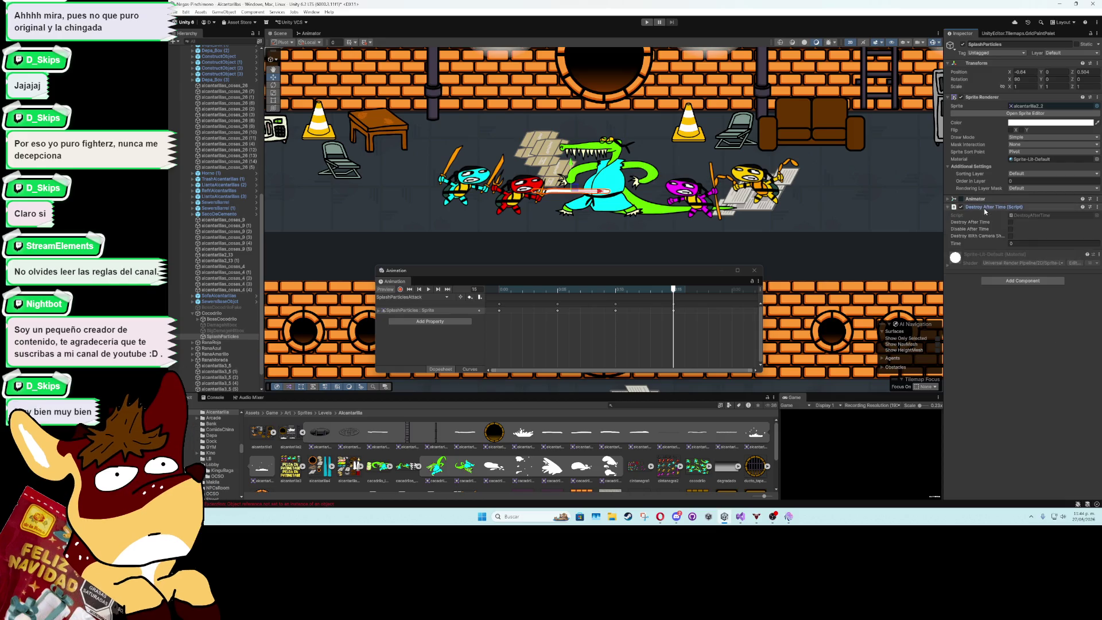
pyautogui.click(1017, 244)
pyautogui.write('.15')
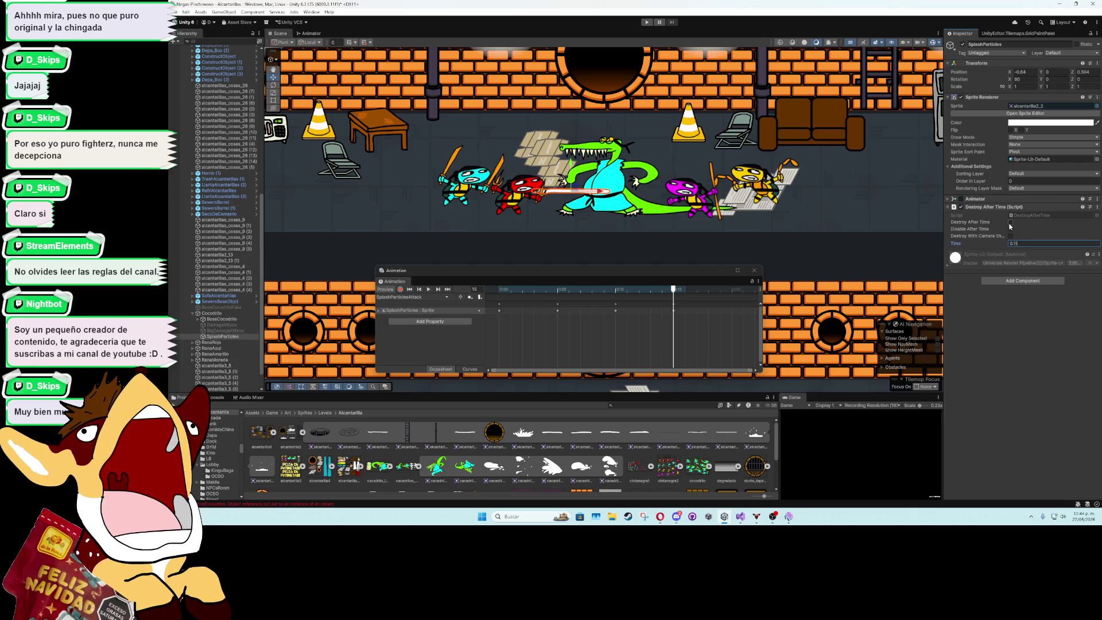
pyautogui.click(1010, 229)
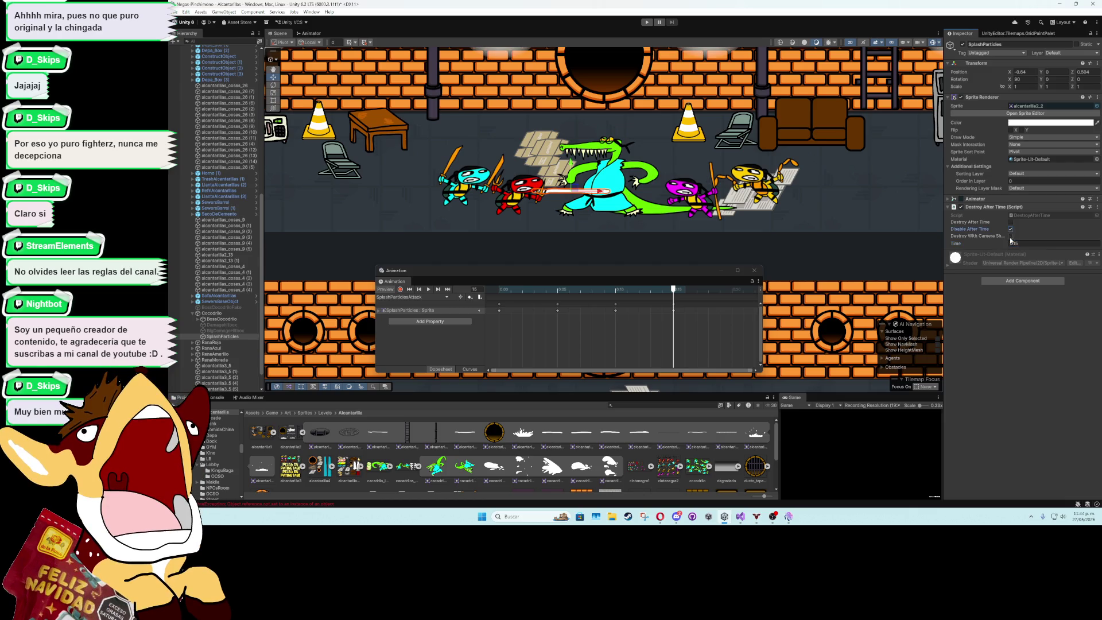
pyautogui.click(968, 207)
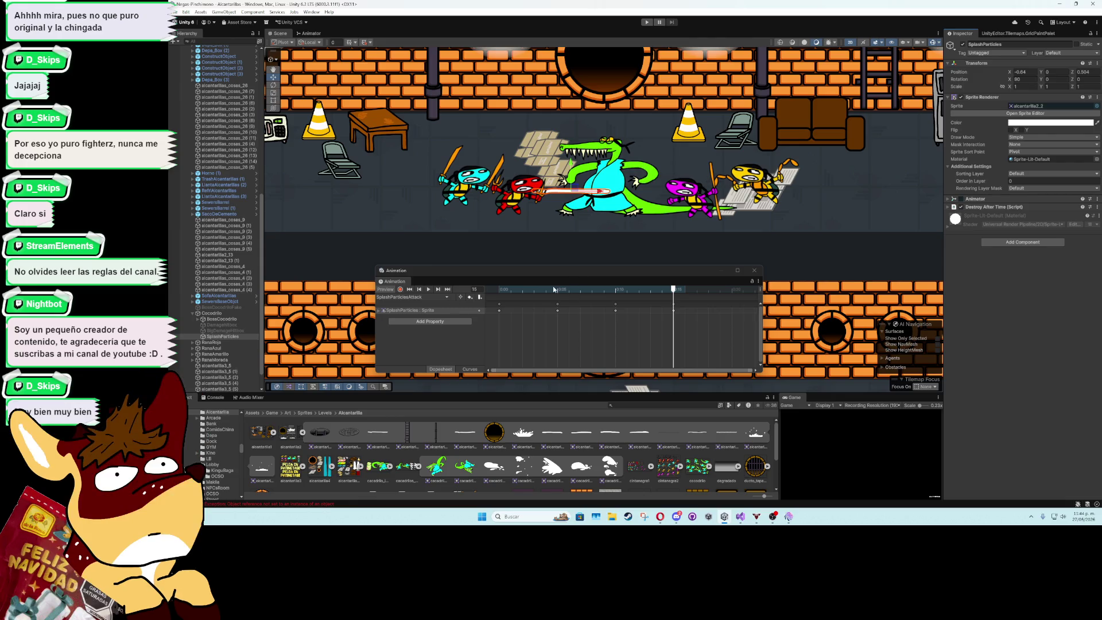
# Replace the frame-15 keyframe with a new splash sprite and play the clip to check it
pyautogui.moveTo(545, 289)
pyautogui.mouseDown()
pyautogui.moveTo(663, 291)
pyautogui.moveTo(536, 291)
pyautogui.moveTo(679, 300)
pyautogui.mouseUp()
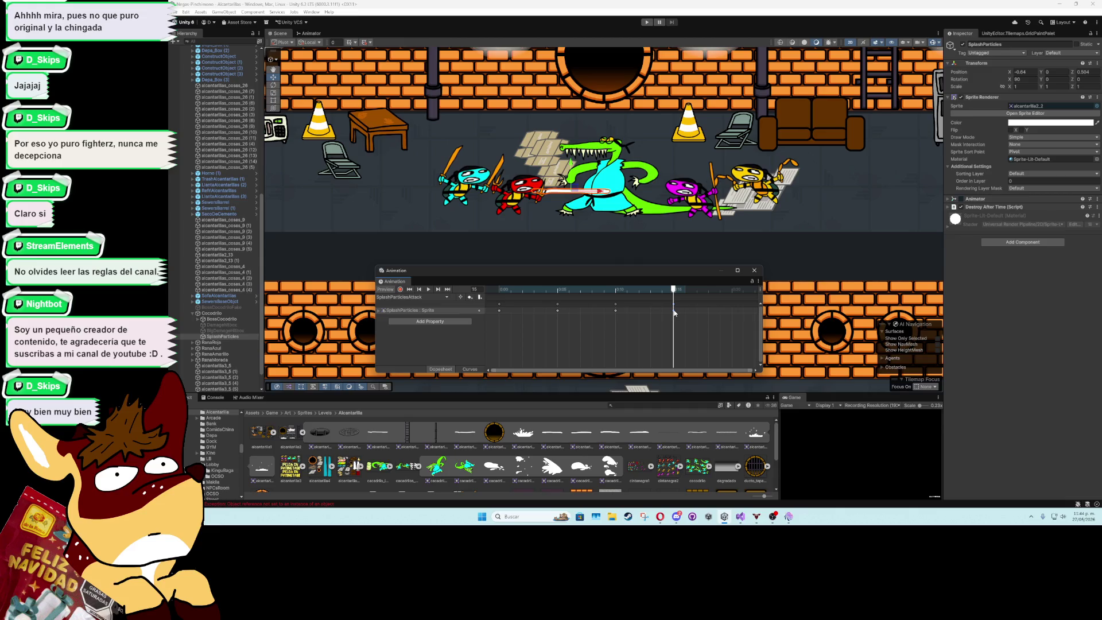
pyautogui.click(674, 313)
pyautogui.press('Delete')
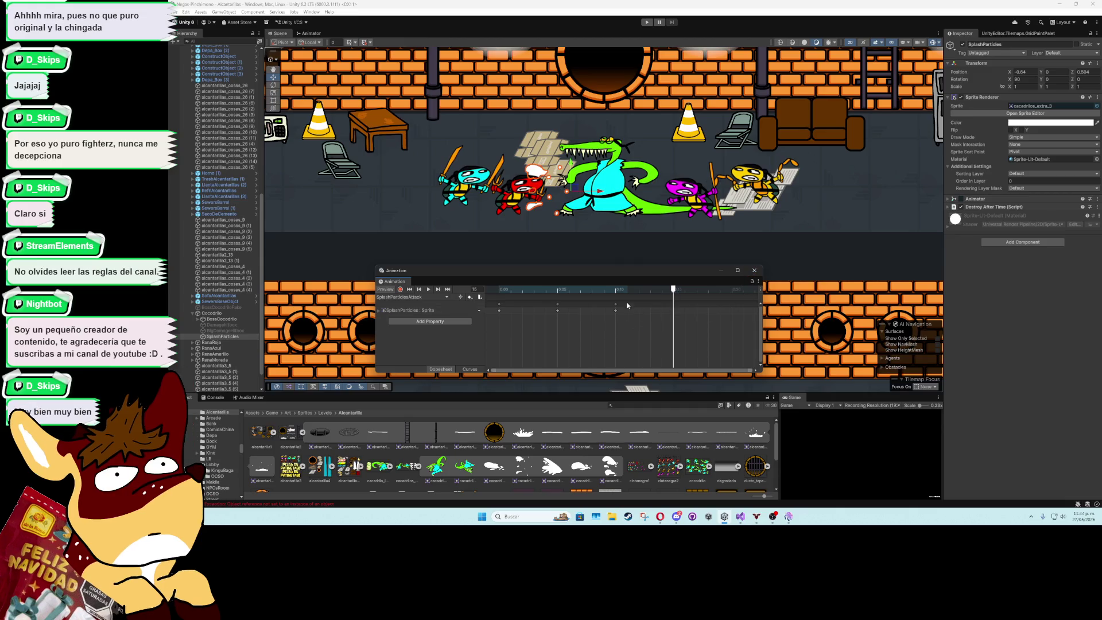
pyautogui.moveTo(602, 290)
pyautogui.mouseDown()
pyautogui.moveTo(590, 290)
pyautogui.moveTo(677, 304)
pyautogui.mouseUp()
pyautogui.moveTo(533, 471)
pyautogui.mouseDown()
pyautogui.moveTo(665, 331)
pyautogui.moveTo(601, 307)
pyautogui.moveTo(495, 309)
pyautogui.mouseUp()
pyautogui.click(427, 291)
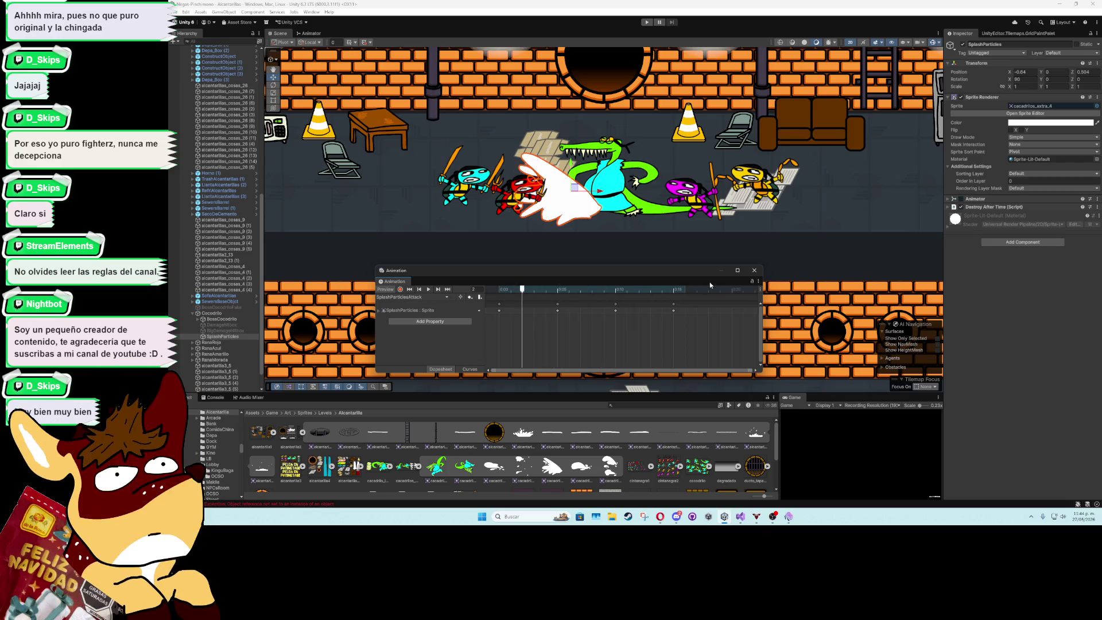
# Toggle Loop Time on the SplashParticlesAttack clip from the Animator state graph
pyautogui.click(754, 271)
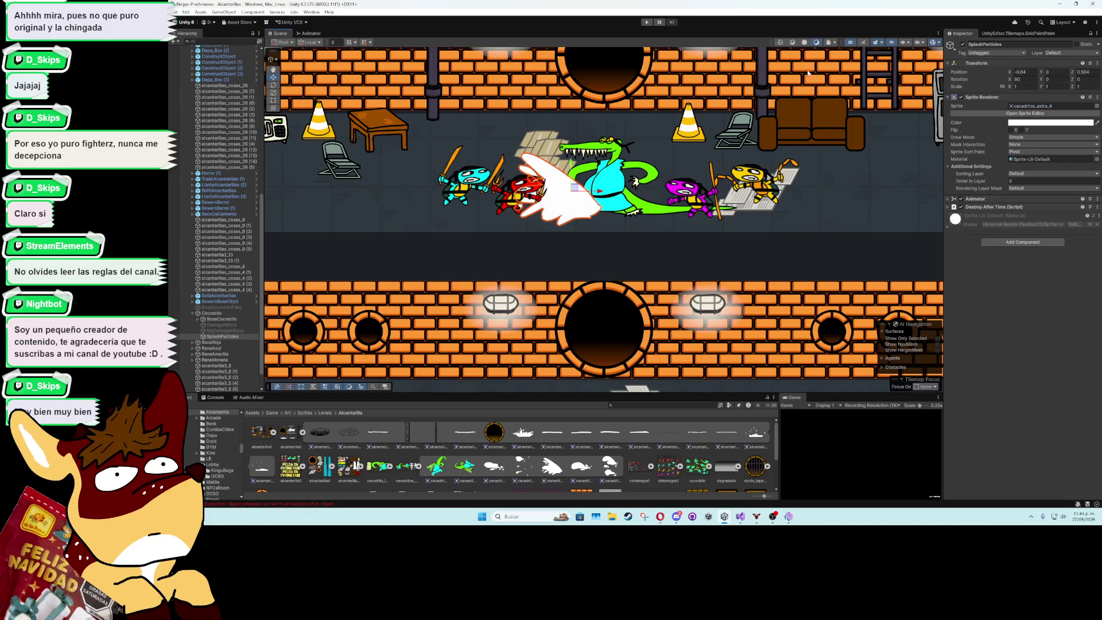
pyautogui.click(310, 33)
pyautogui.moveTo(578, 112); pyautogui.dragTo(592, 155)
pyautogui.doubleClick(591, 155)
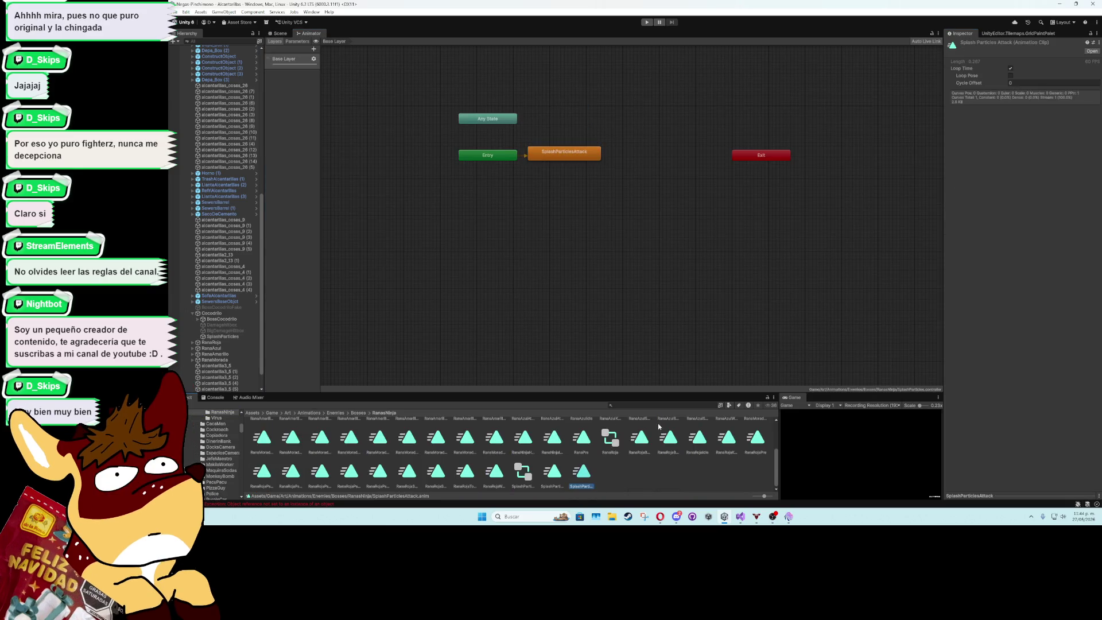
pyautogui.click(1012, 68)
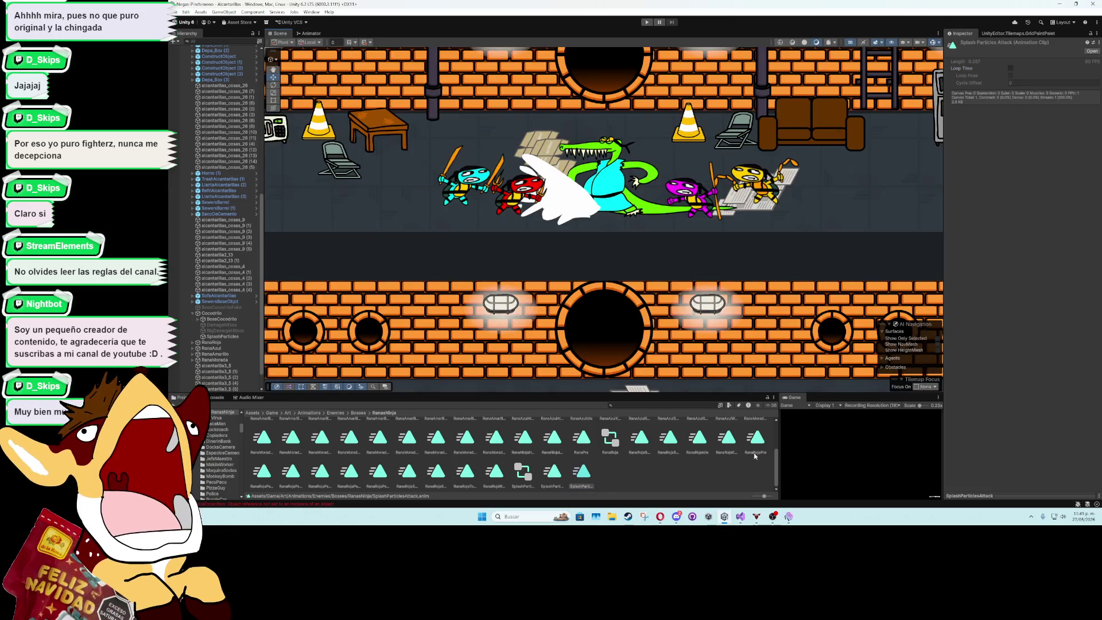
pyautogui.click(743, 523)
# Duplicate the projectilePrefab field as a GameObject splashParticlesAttack field and save
pyautogui.scroll(20, 582, 221)
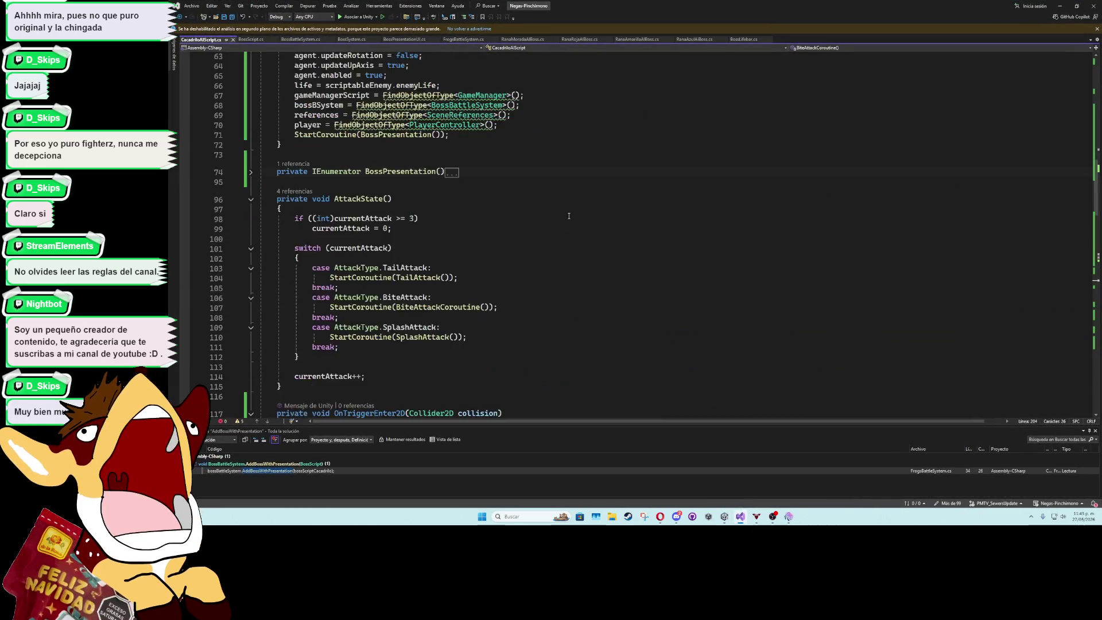
pyautogui.scroll(9, 581, 221)
pyautogui.scroll(-5, 441, 256)
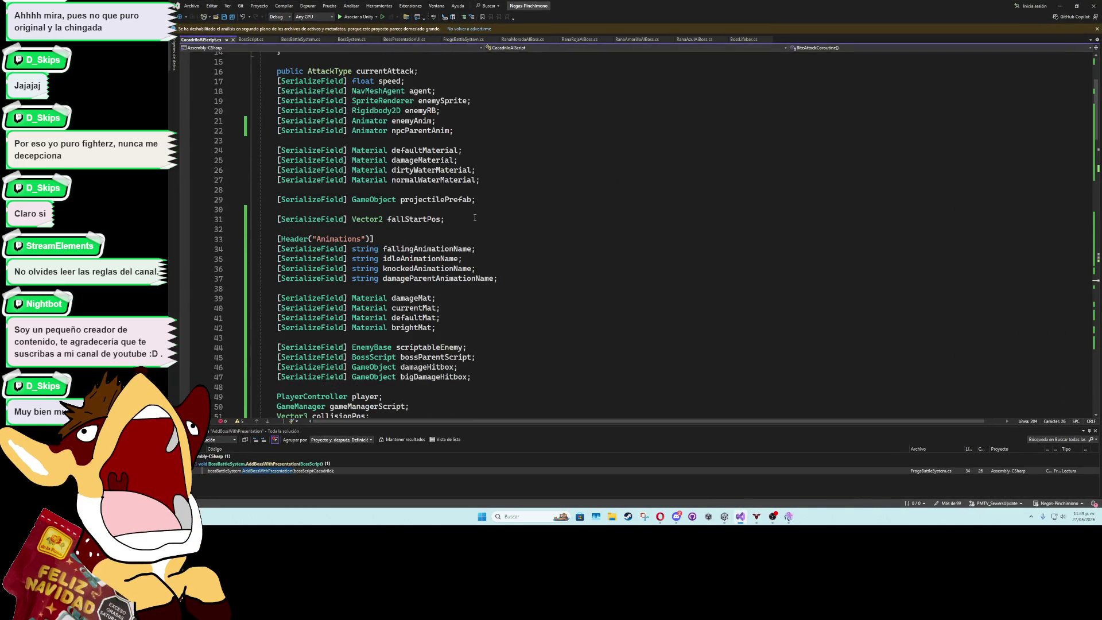
pyautogui.click(475, 199)
pyautogui.hotkey('ctrl', 'd')
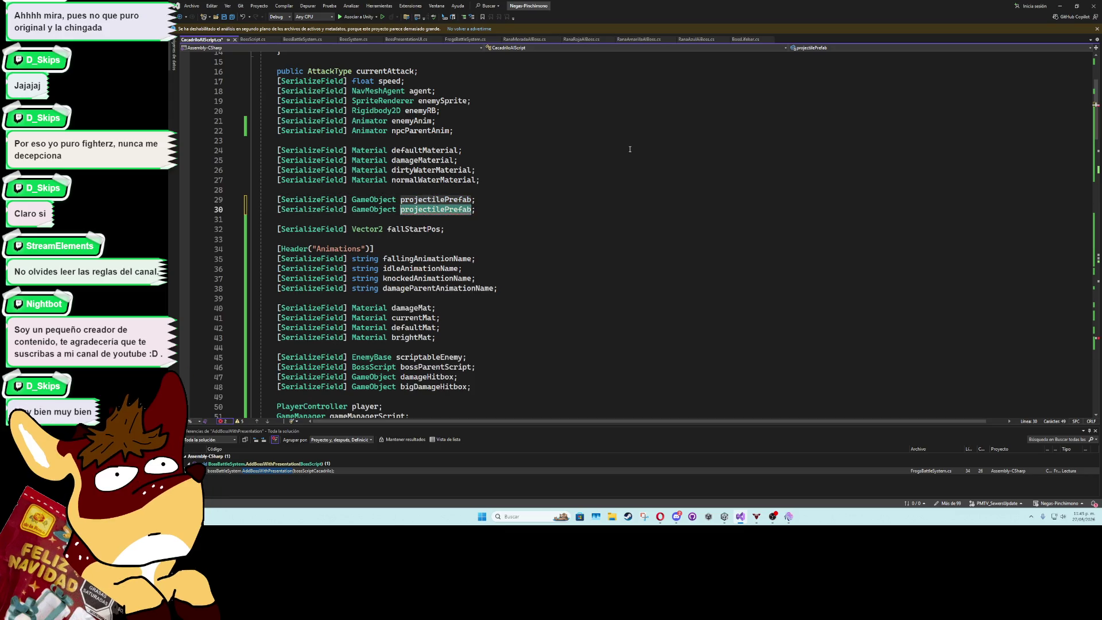
pyautogui.write('splashPar')
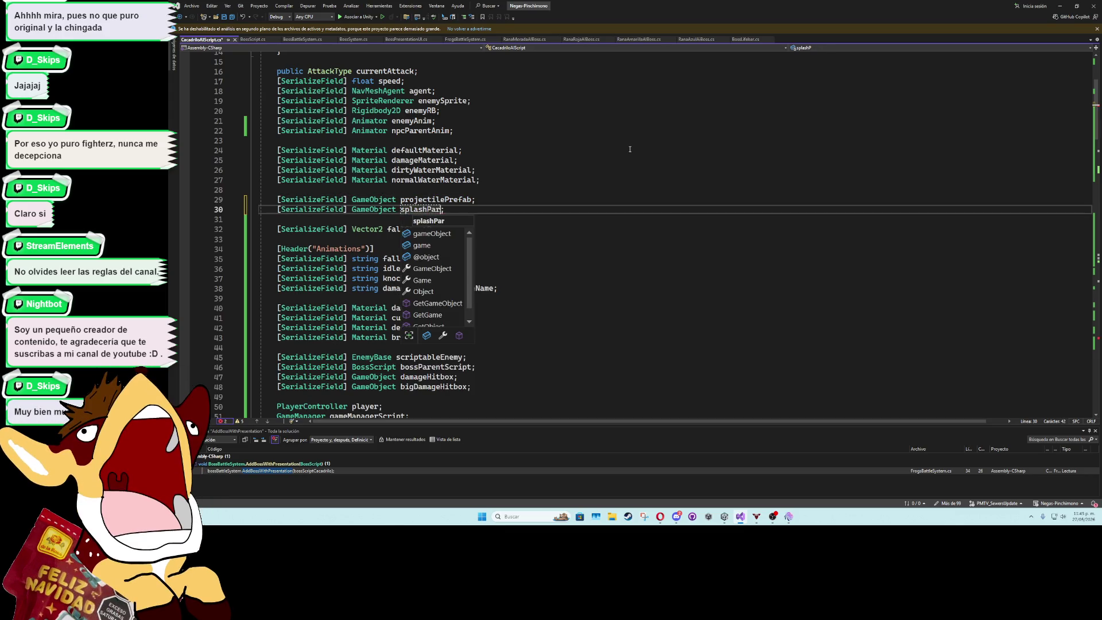
pyautogui.write('ticlesAttack')
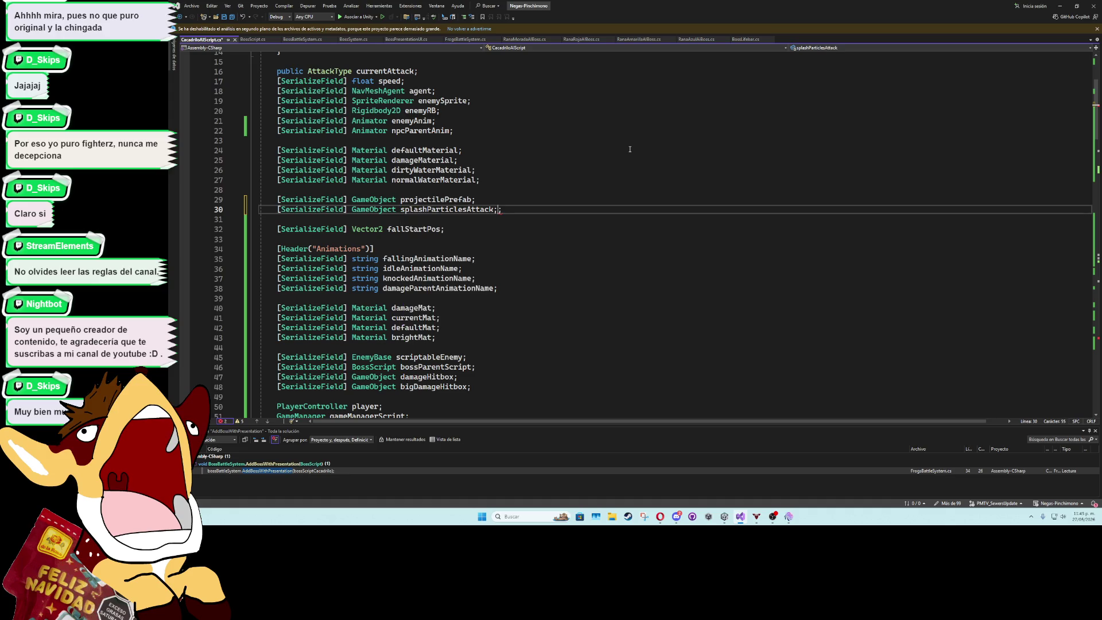
pyautogui.hotkey('ctrl', 's')
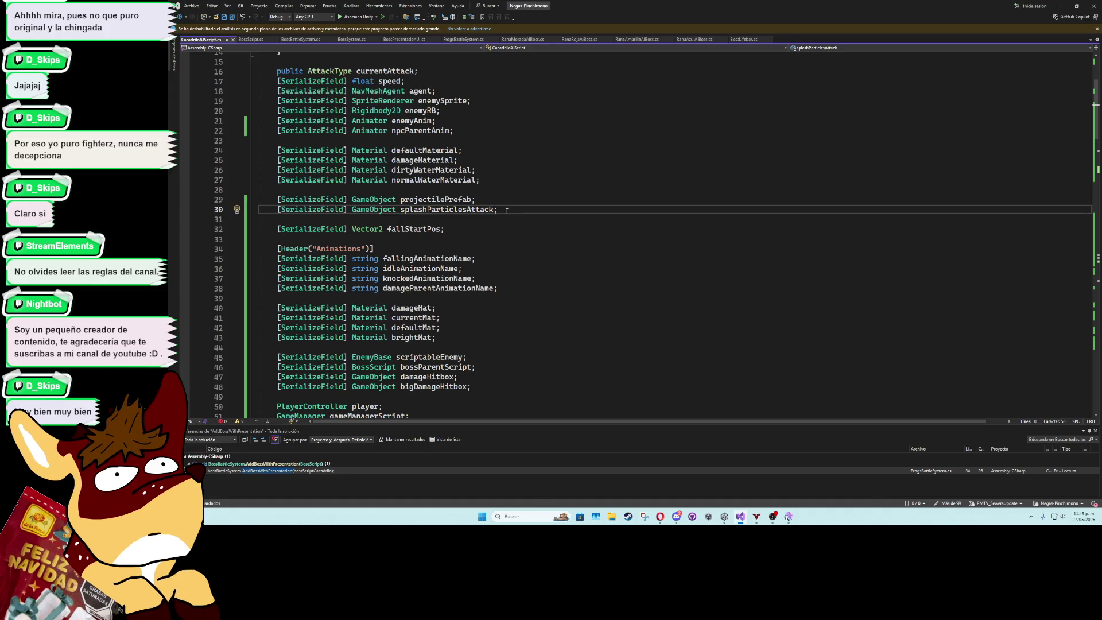
# Add a second field, SpriteRenderer splashParticlesAttackSprite, below it
pyautogui.hotkey('ctrl', 'd')
pyautogui.click(490, 220)
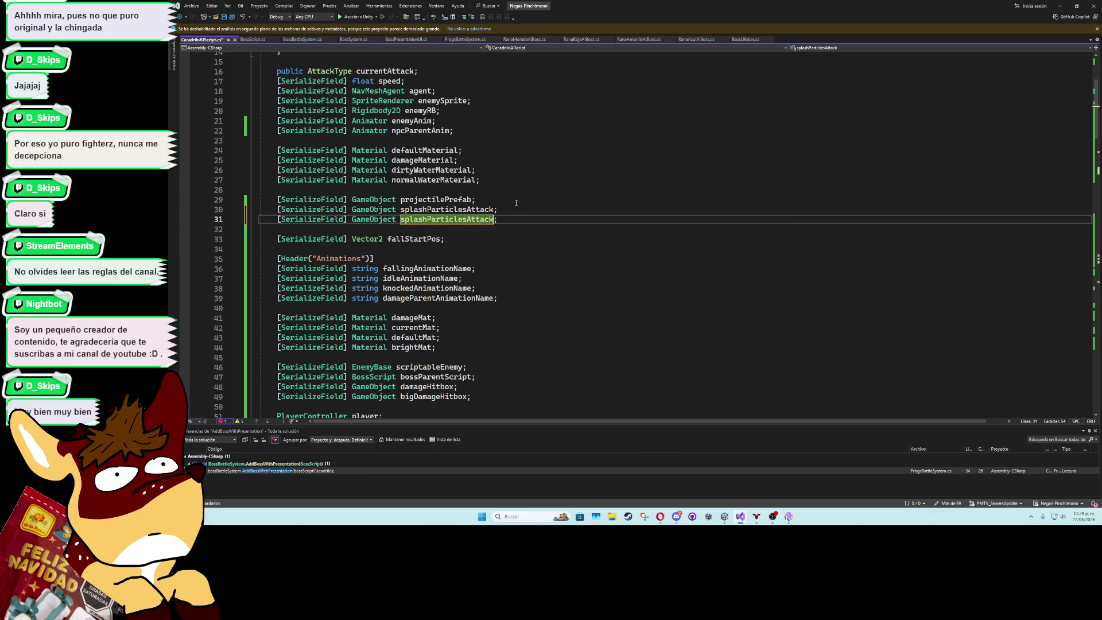
pyautogui.write('Sprite')
pyautogui.hotkey('ctrl', 'Left')
pyautogui.press('Left')
pyautogui.hotkey('ctrl', 'shift', 'Left')
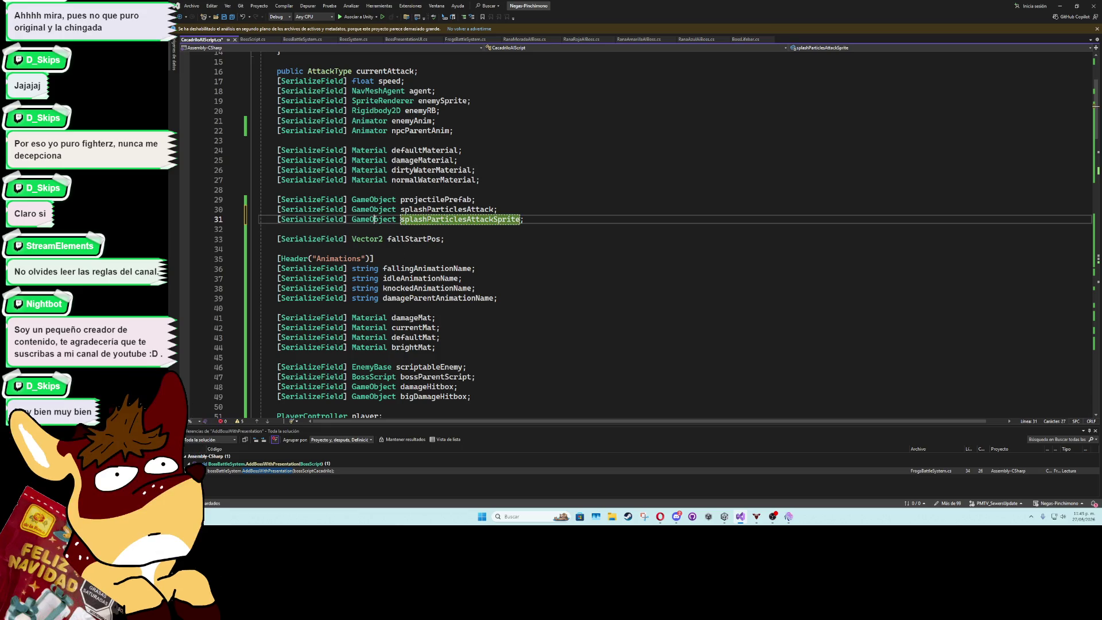
pyautogui.write('s')
pyautogui.write('Sp')
pyautogui.press('Tab')
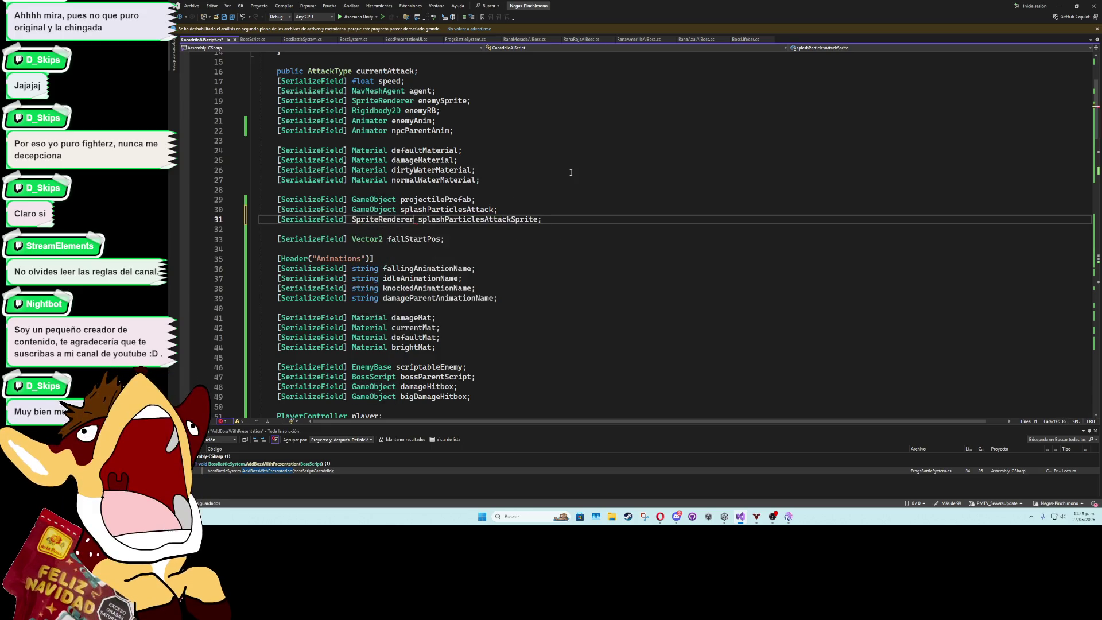
pyautogui.scroll(-6, 523, 255)
pyautogui.scroll(6, 523, 254)
pyautogui.scroll(-2, 508, 325)
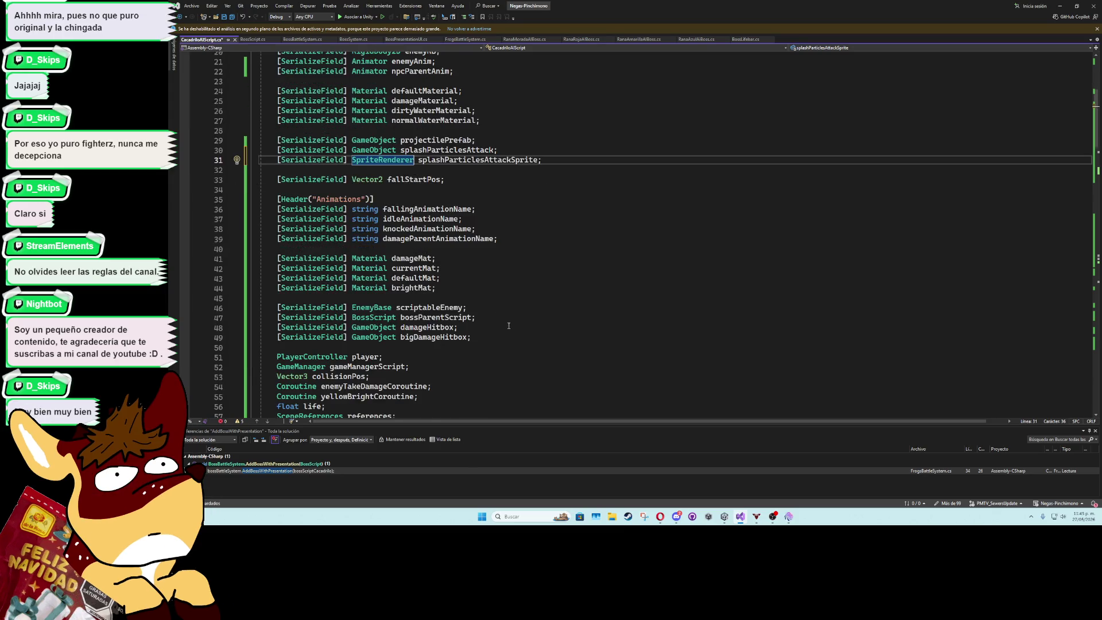
pyautogui.doubleClick(459, 150)
pyautogui.scroll(-14, 509, 312)
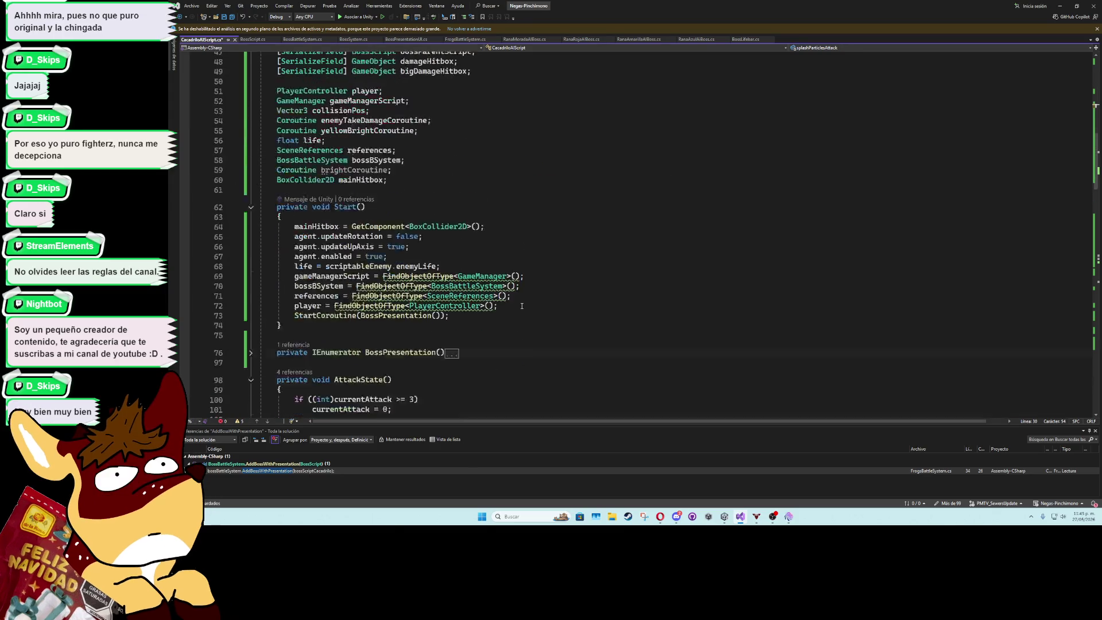
# Collapse BiteAttackCoroutine and expand the SplashAttack method to read its code
pyautogui.scroll(-20, 509, 311)
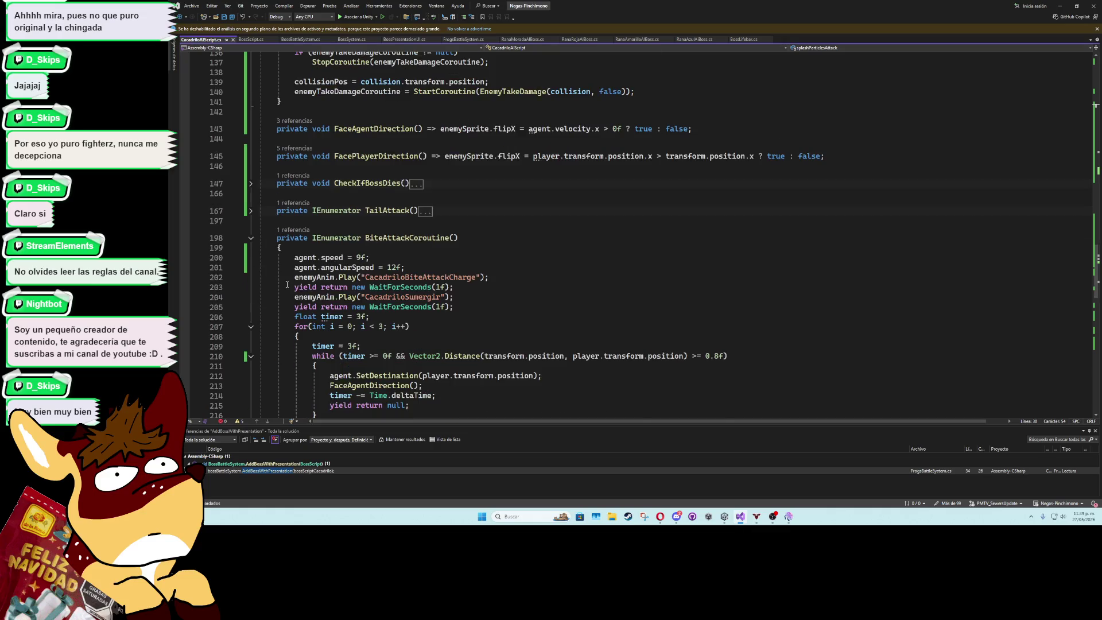
pyautogui.click(251, 237)
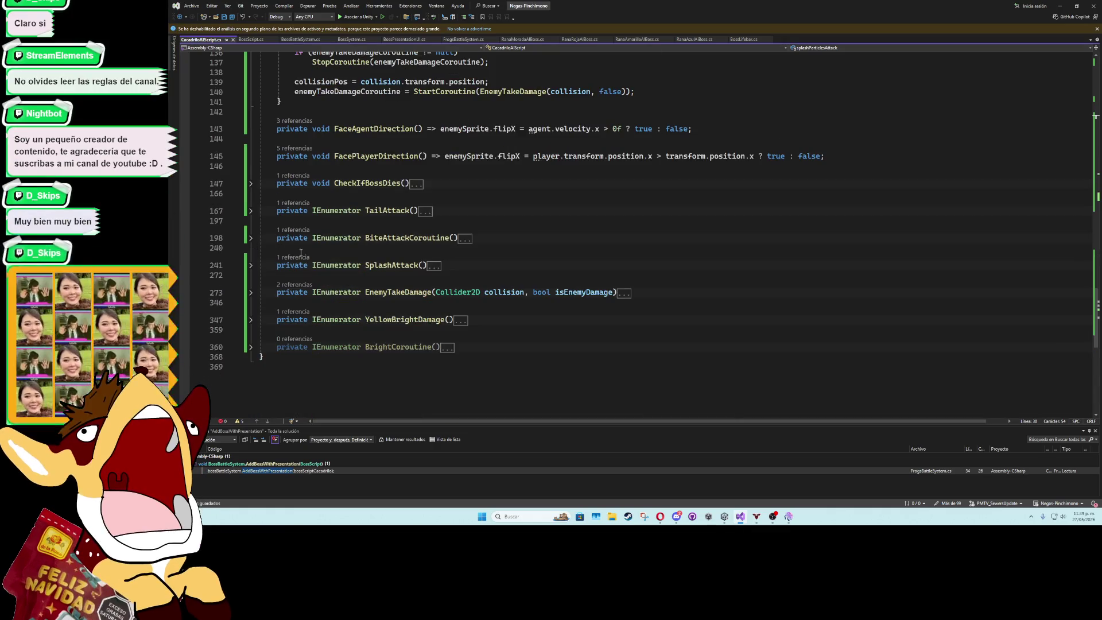
pyautogui.click(251, 266)
pyautogui.click(250, 266)
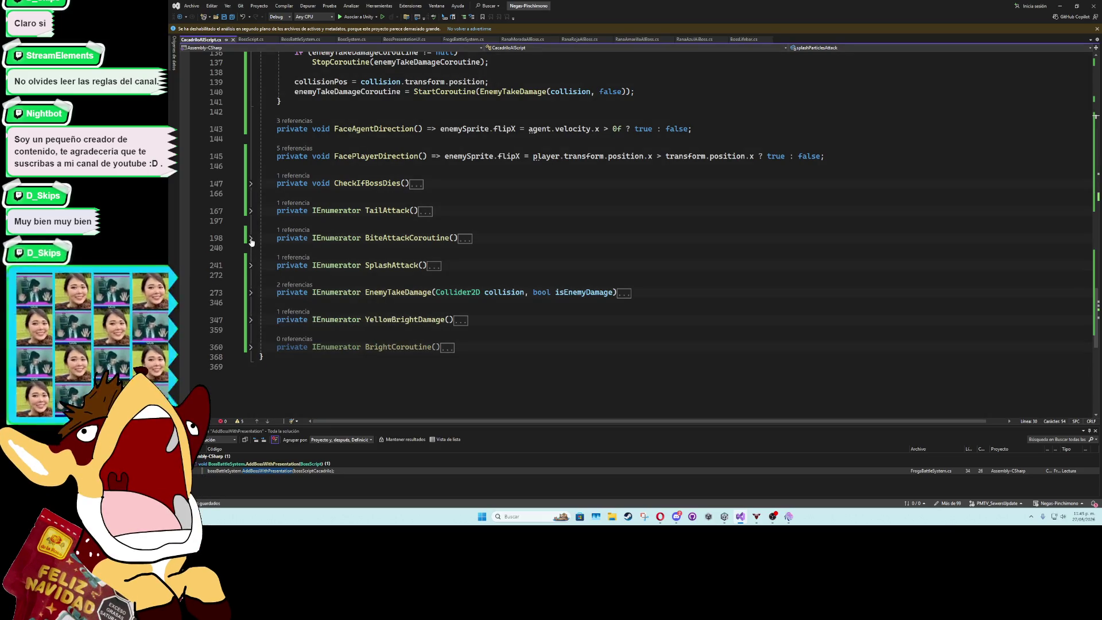
pyautogui.click(251, 266)
pyautogui.scroll(-6, 452, 278)
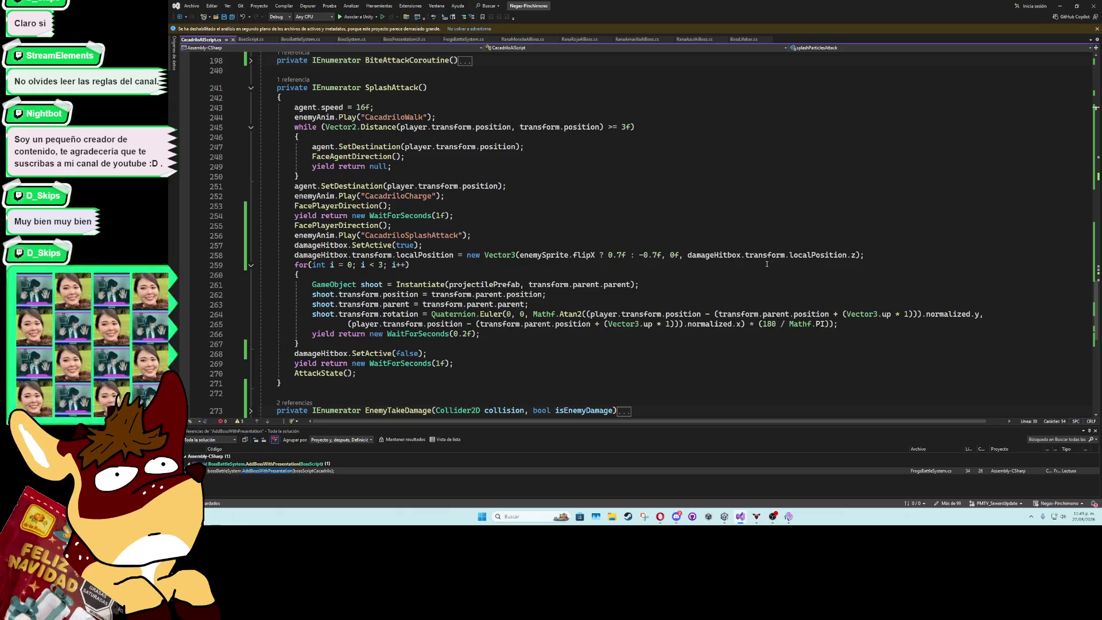
pyautogui.click(352, 226)
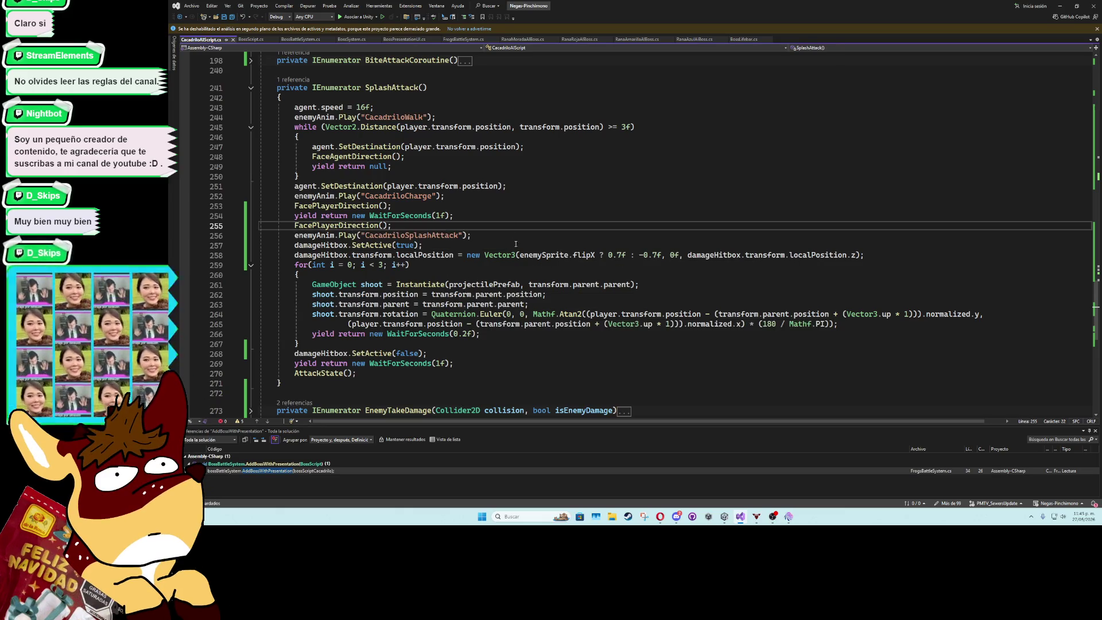
# Insert splashParticlesAttack.SetActive(true); after the hitbox positioning line, followed by blank lines
pyautogui.click(865, 254)
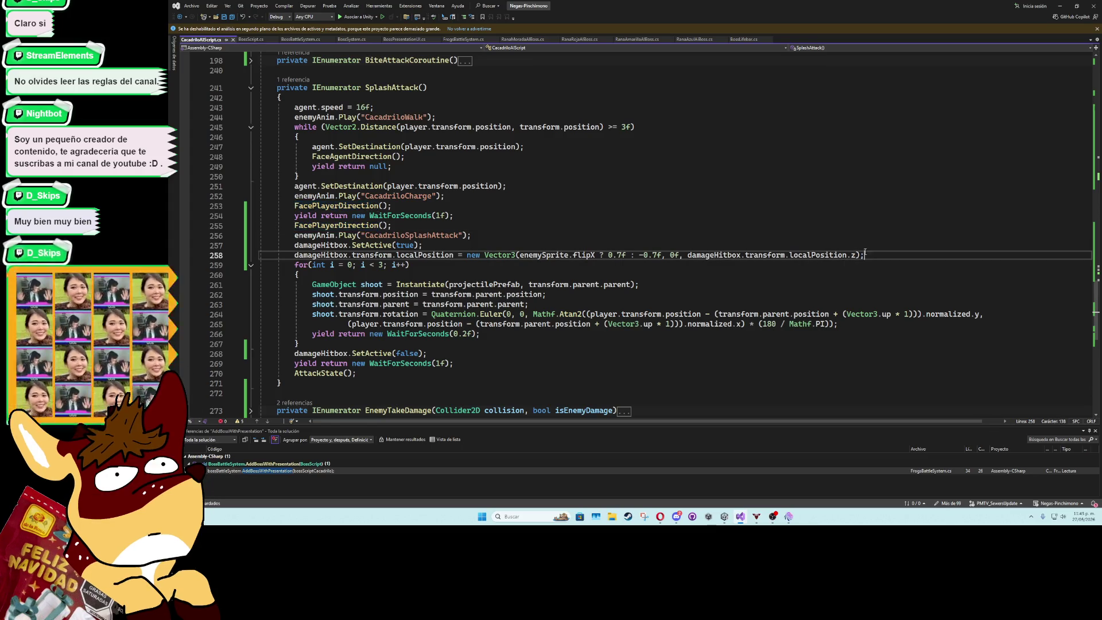
pyautogui.press('Return')
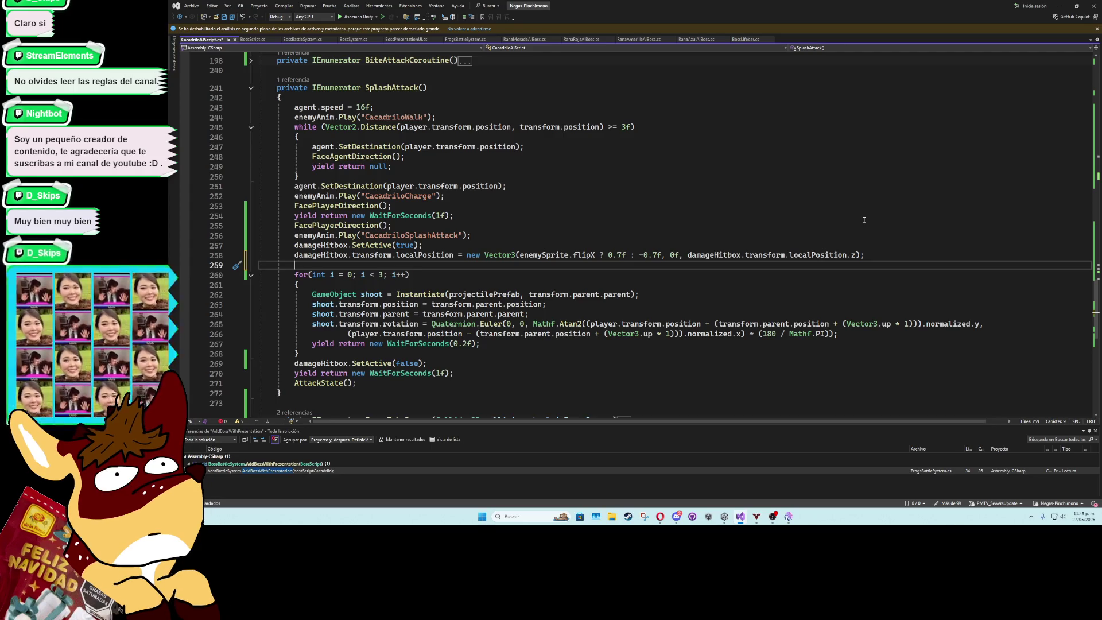
pyautogui.write('splashParticlesAttack')
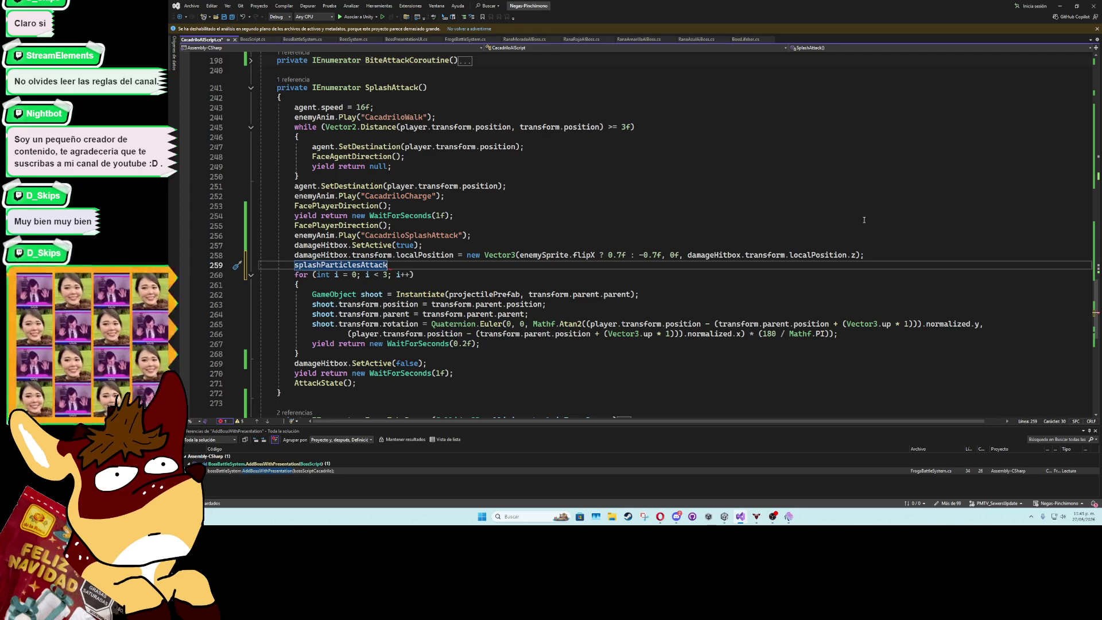
pyautogui.write('.SetActive();')
pyautogui.press('Down')
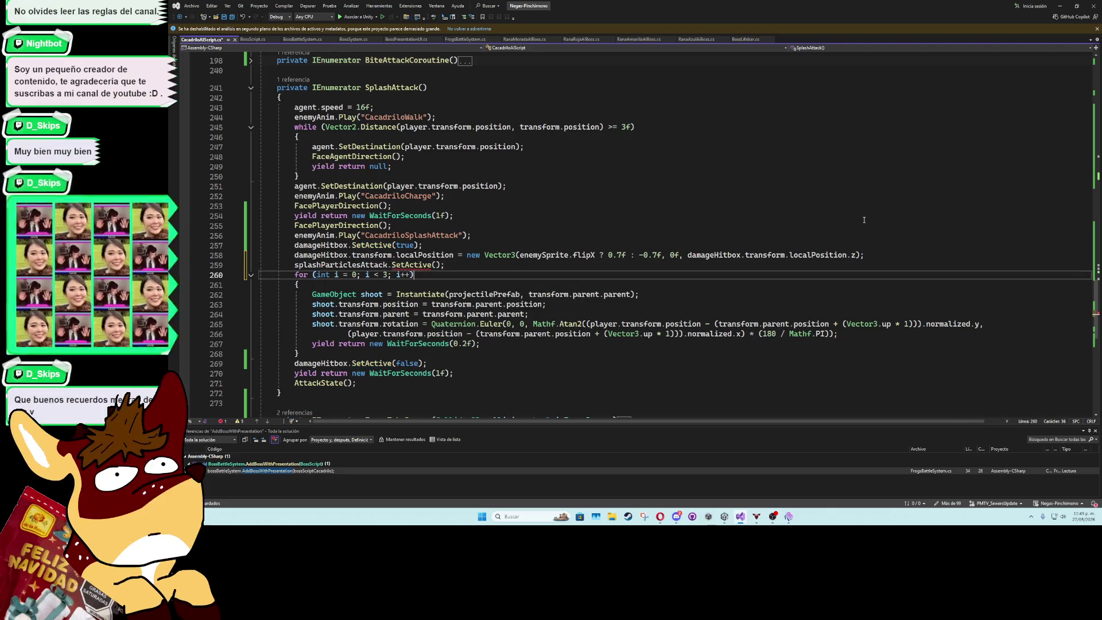
pyautogui.press('Up')
pyautogui.write('true')
pyautogui.press('End')
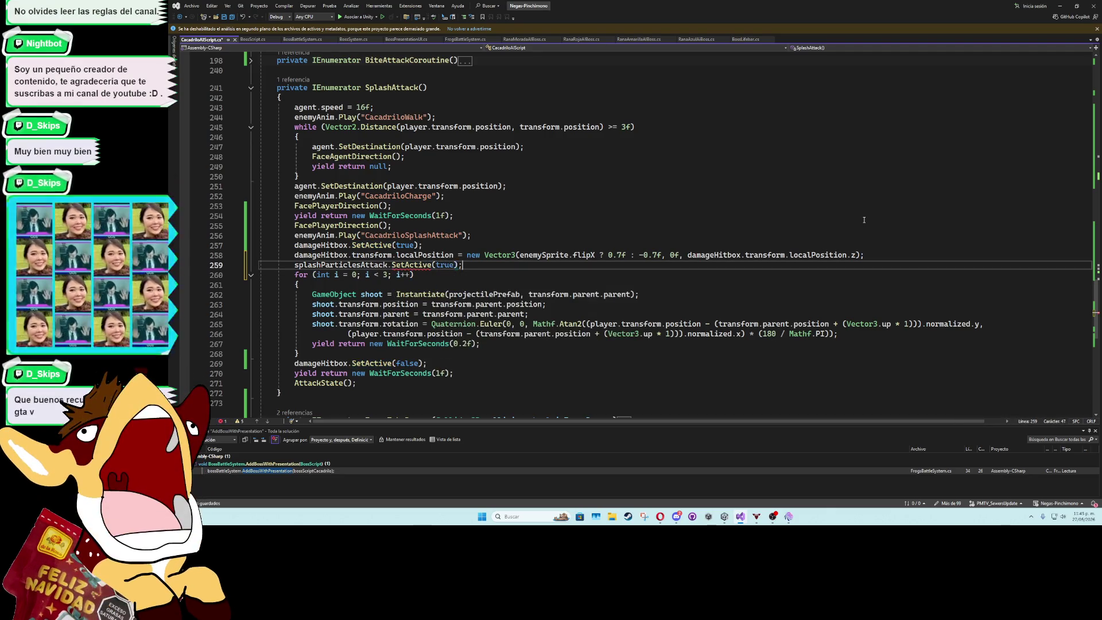
pyautogui.press('Return')
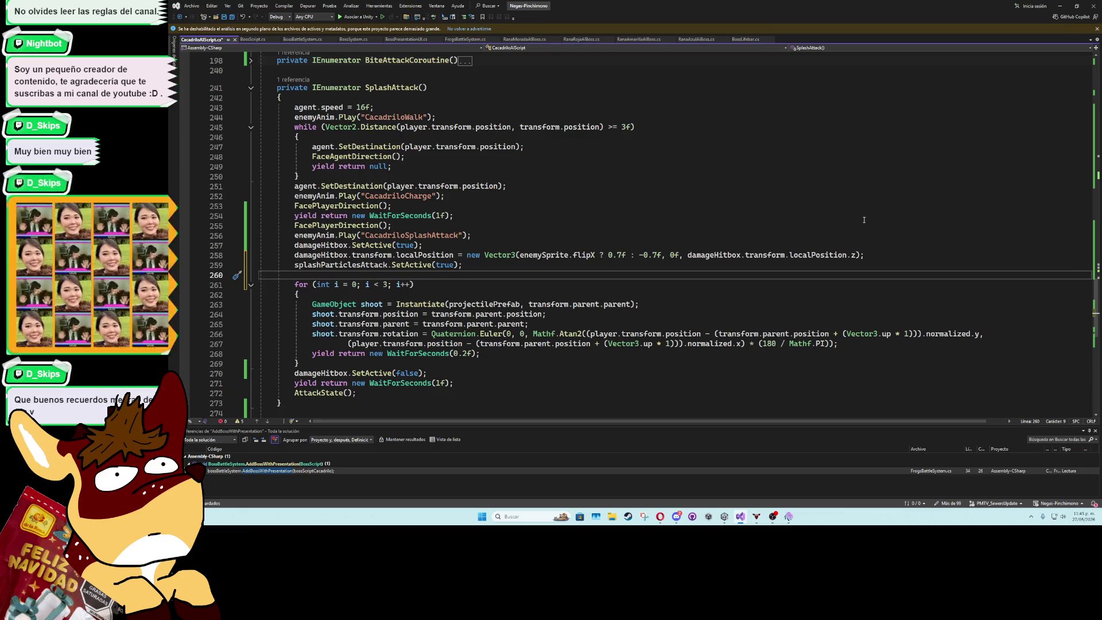
pyautogui.press('Return')
pyautogui.press('Up')
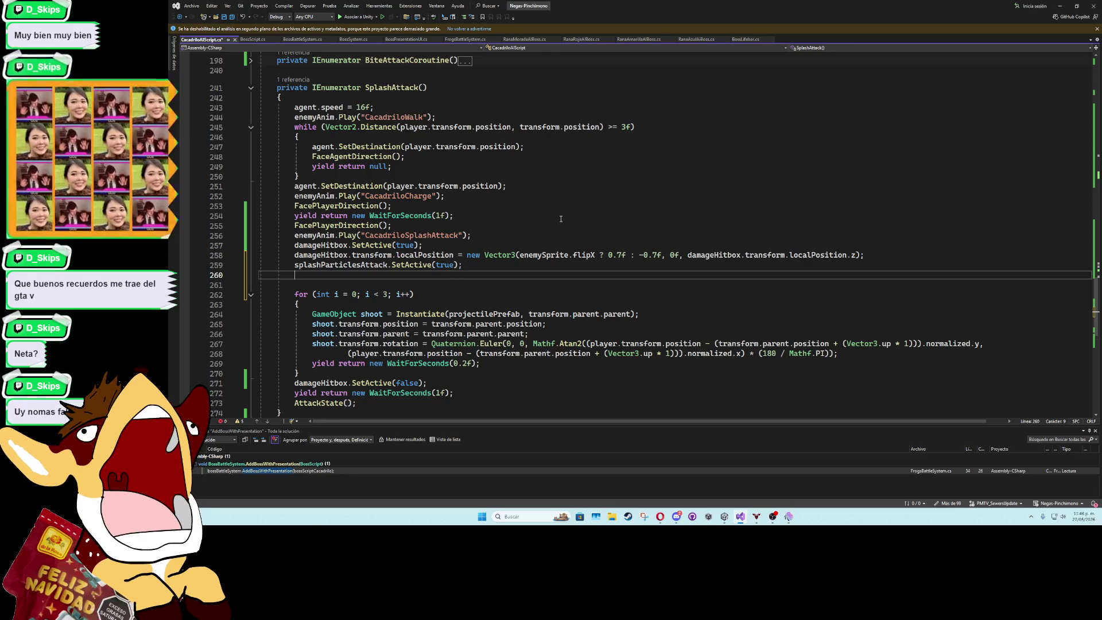
# Write splashParticlesAttack.transform.localPosition = enemySprite.flipX ? 0.64 : -0.64 and begin wrapping it in new Vector3
pyautogui.write('splashParticlesAttack')
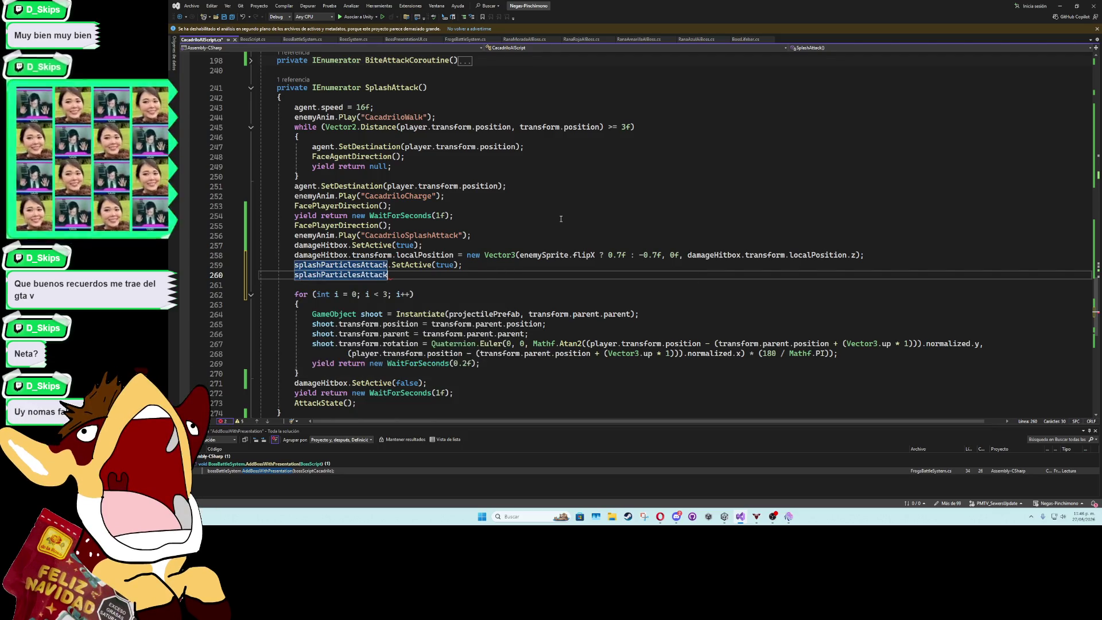
pyautogui.write('.')
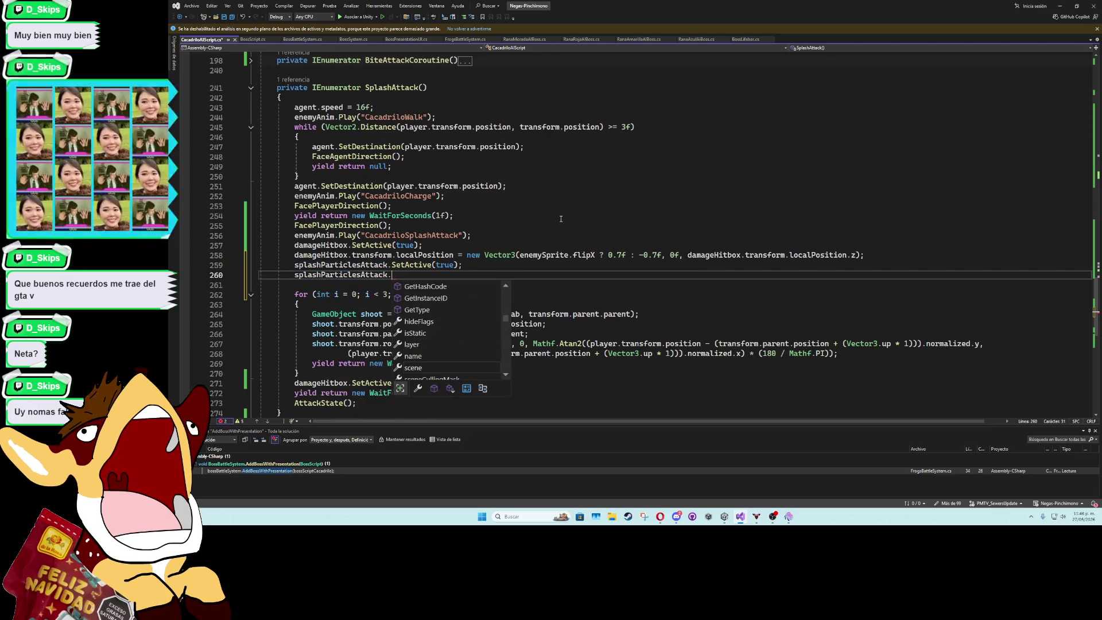
pyautogui.write('transform.local')
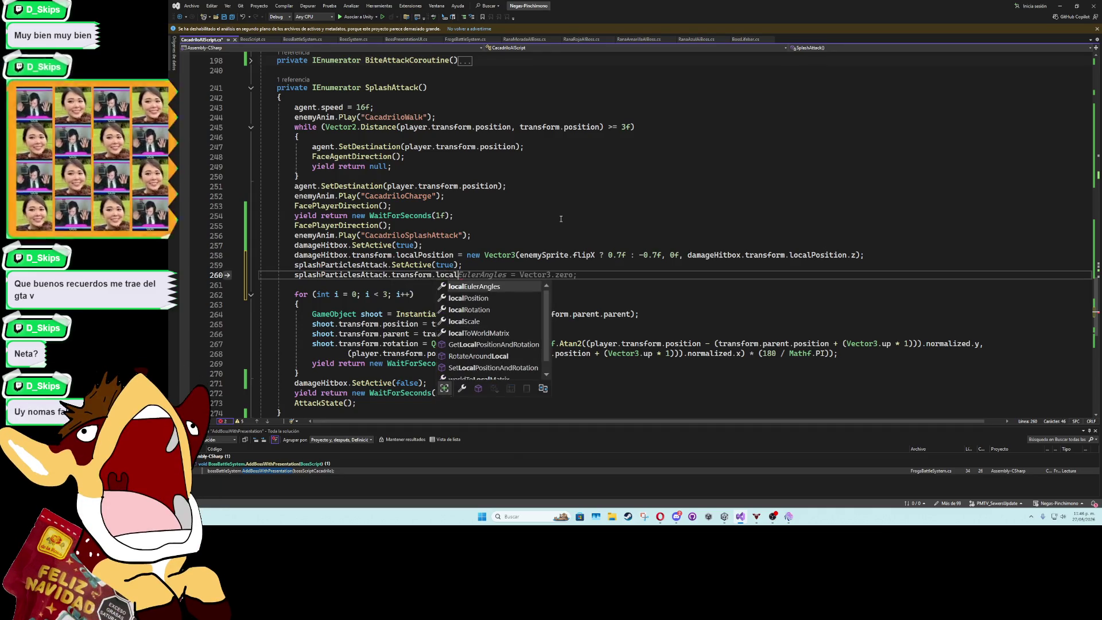
pyautogui.write('P')
pyautogui.press('Tab')
pyautogui.write('= ')
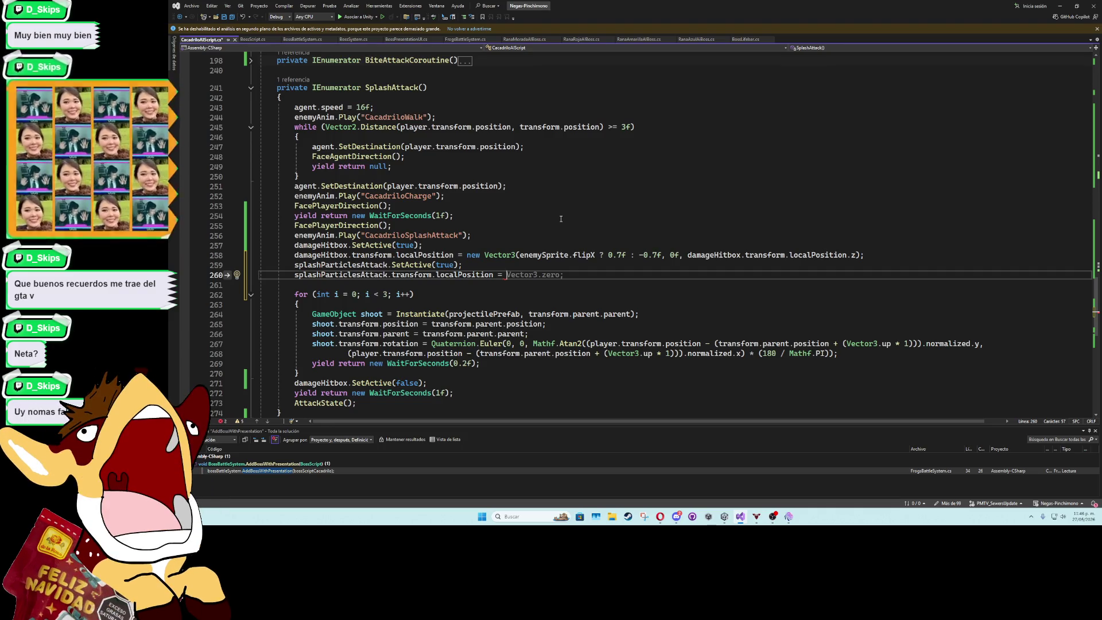
pyautogui.write('enemy')
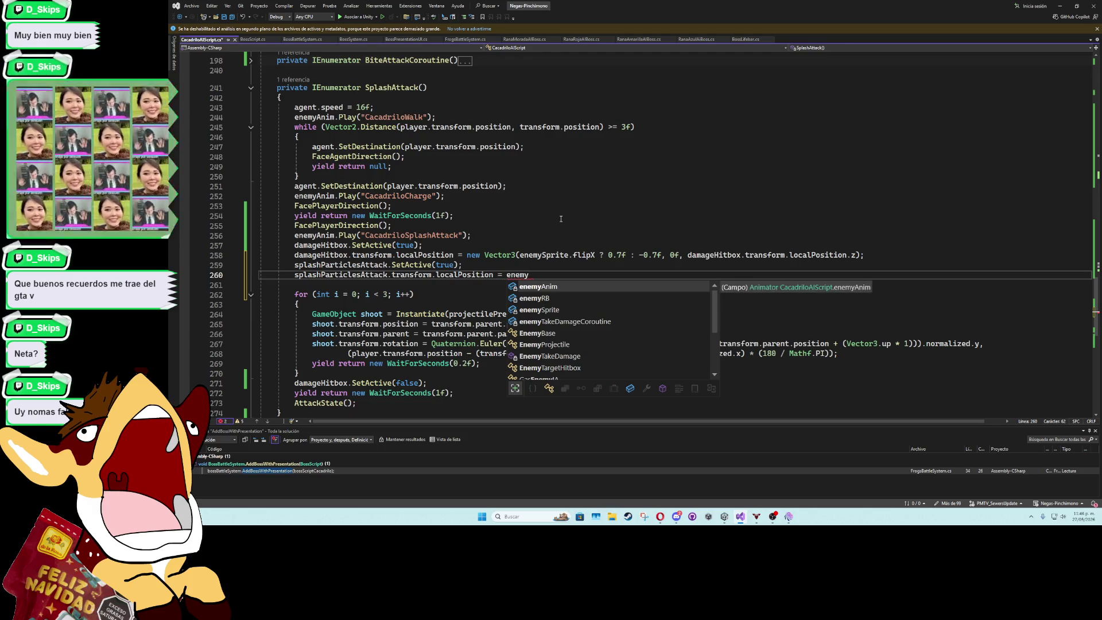
pyautogui.write('Sprite.flipX ')
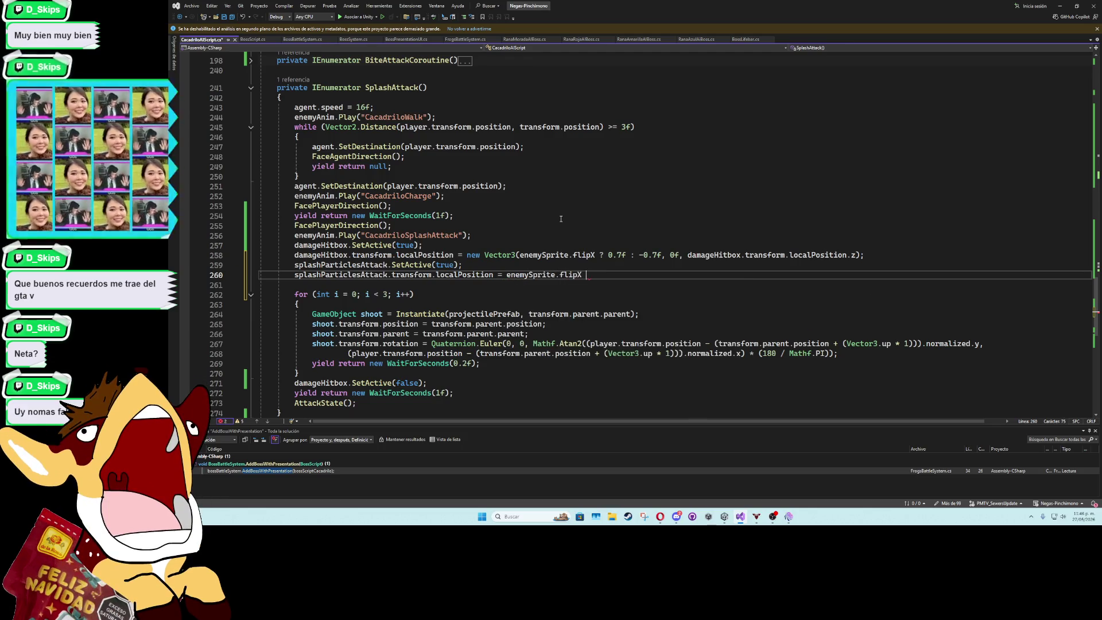
pyautogui.write('?')
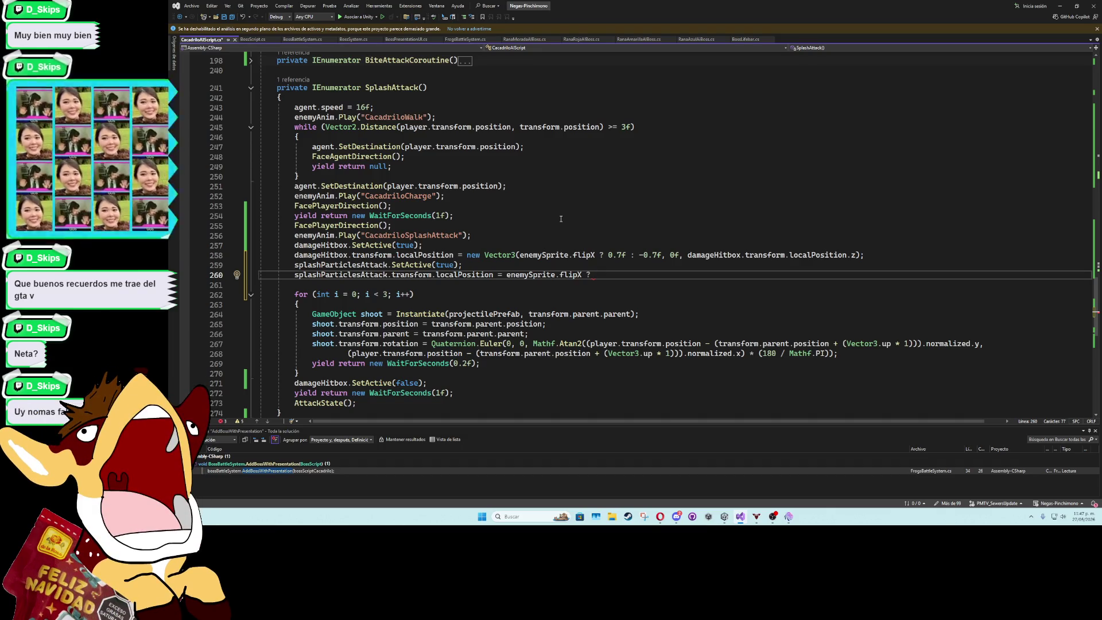
pyautogui.write('0')
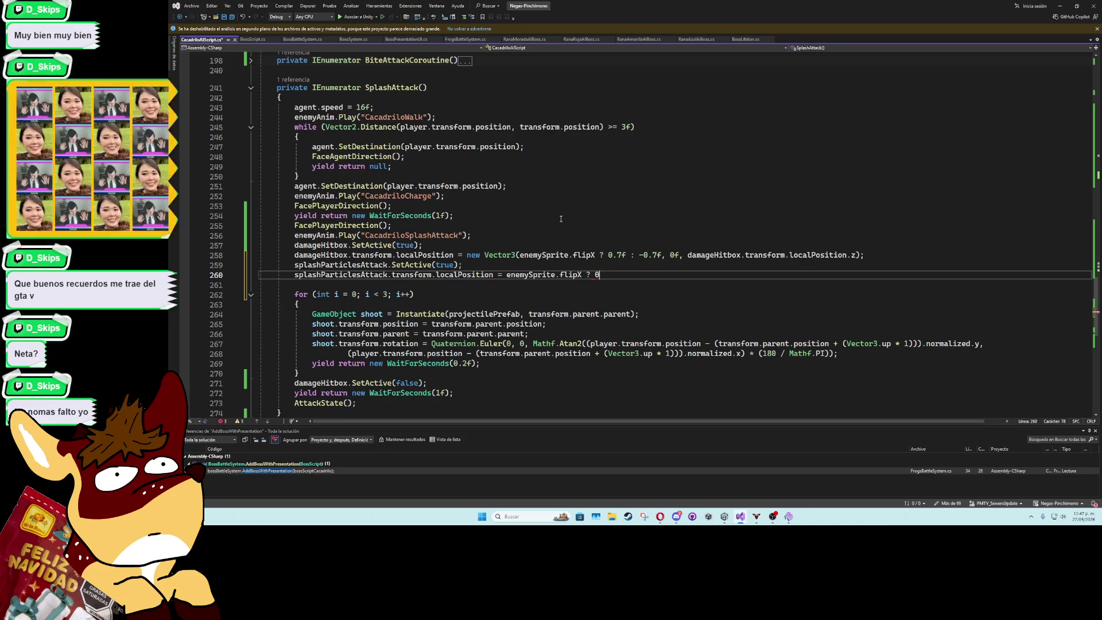
pyautogui.press('BackSpace')
pyautogui.write('new vec')
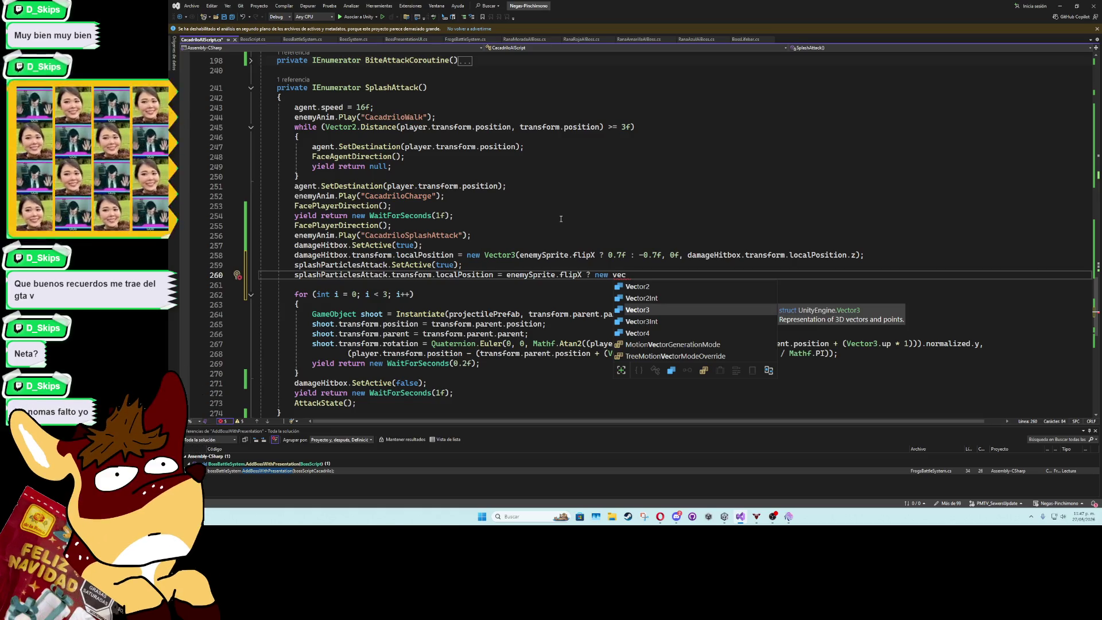
pyautogui.press('BackSpace')
pyautogui.press('BackSpace')
pyautogui.press('BackSpace')
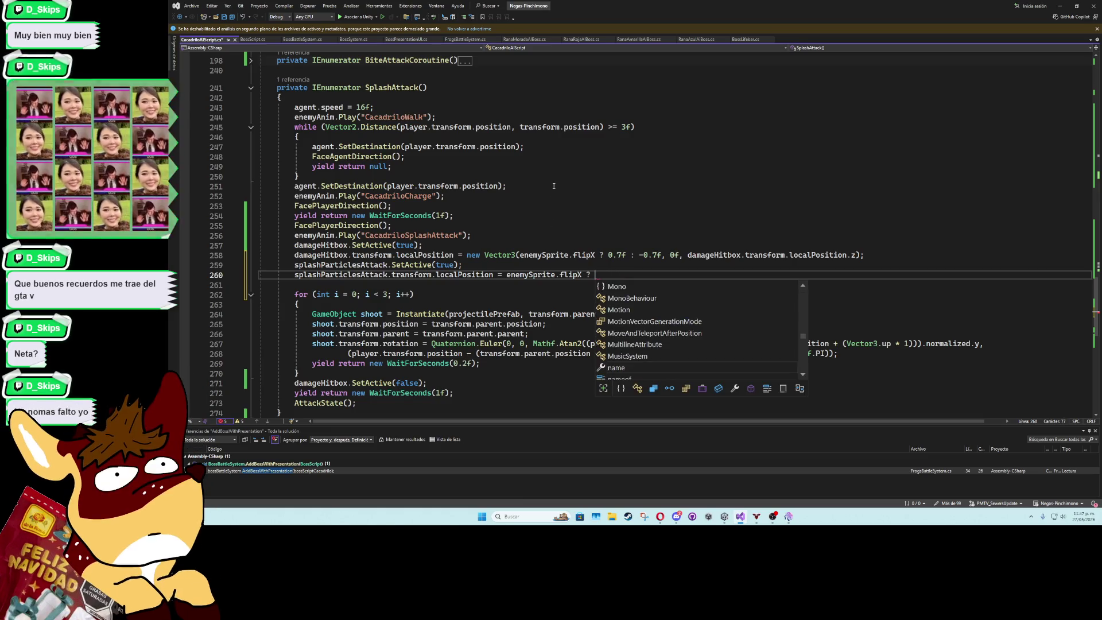
pyautogui.write('0.64')
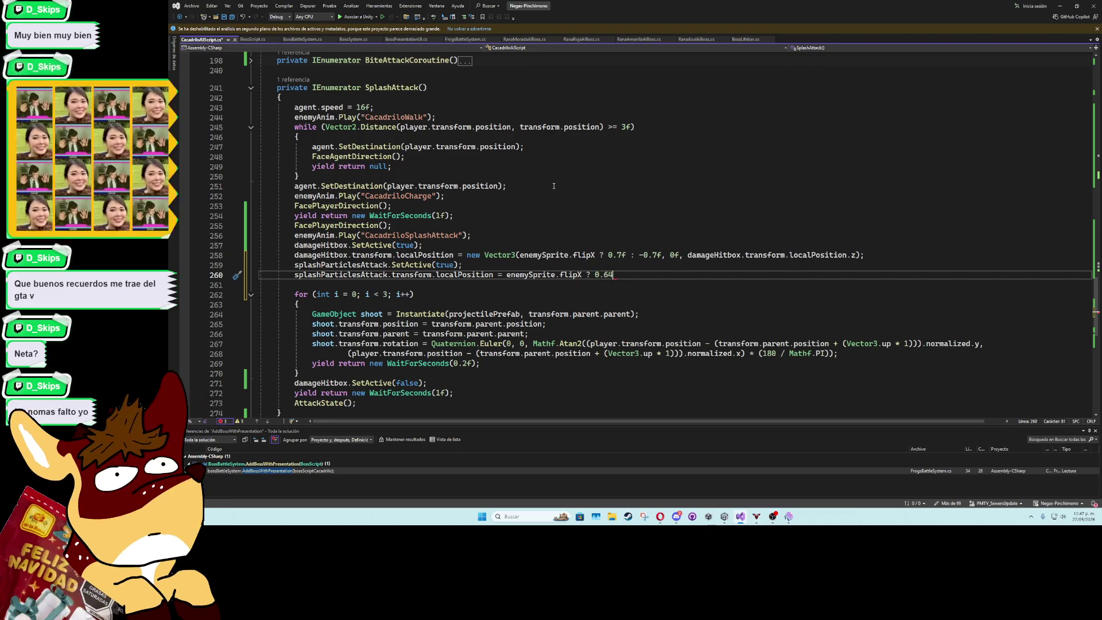
pyautogui.write(' : -0.64;')
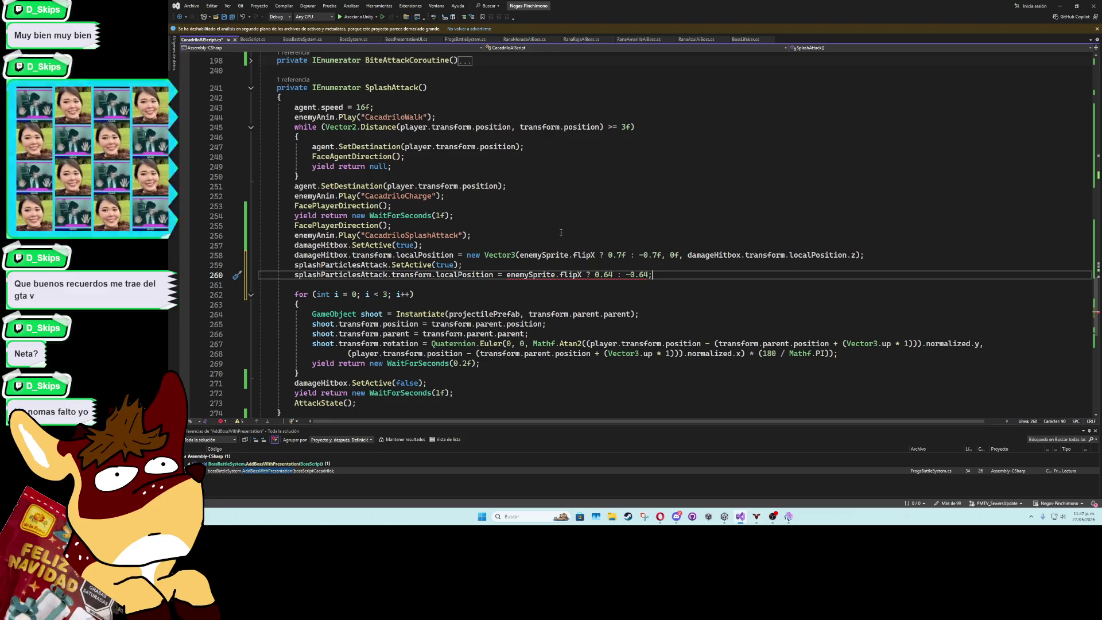
pyautogui.click(506, 274)
pyautogui.write('new vec')
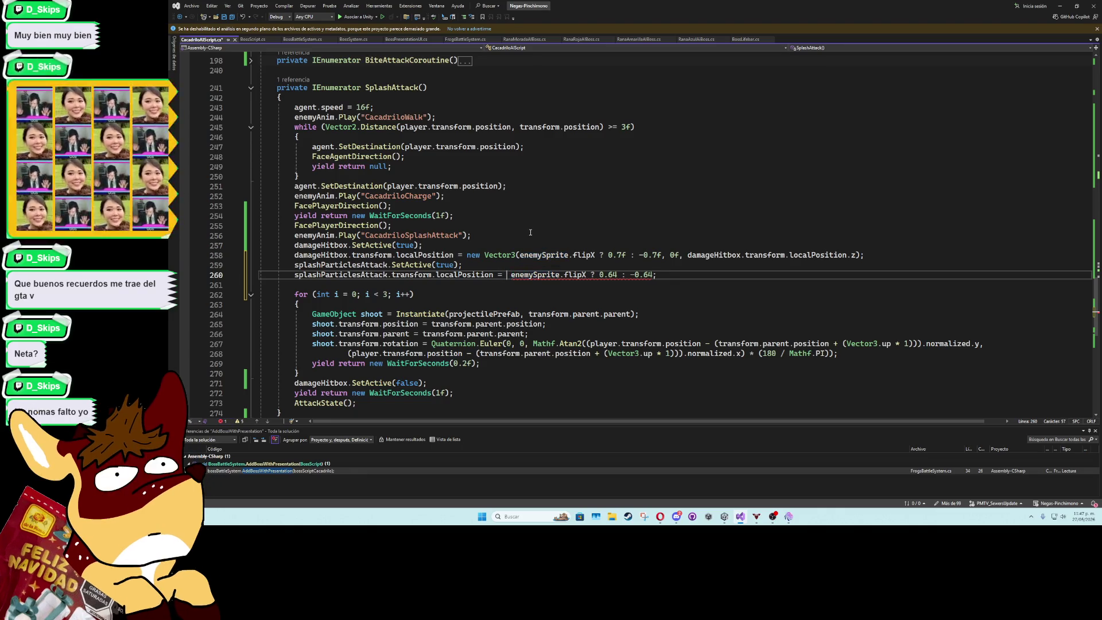
# Complete the new Vector3 around the flipX condition and make 0.64 a float
pyautogui.press('Tab')
pyautogui.press('Delete')
pyautogui.write('(')
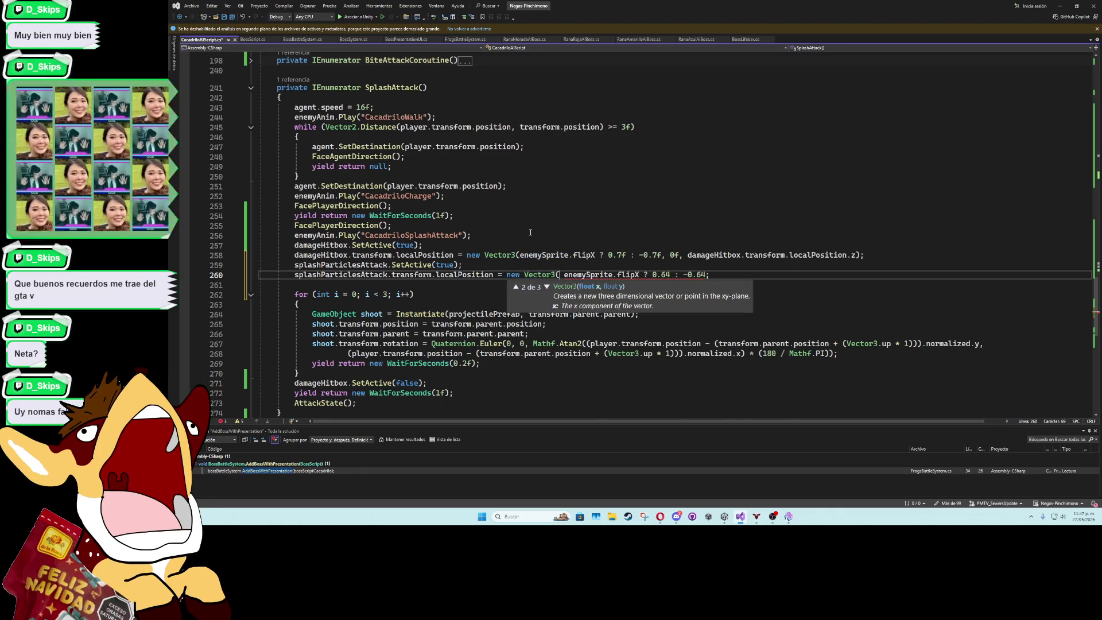
pyautogui.write('f;')
pyautogui.click(679, 274)
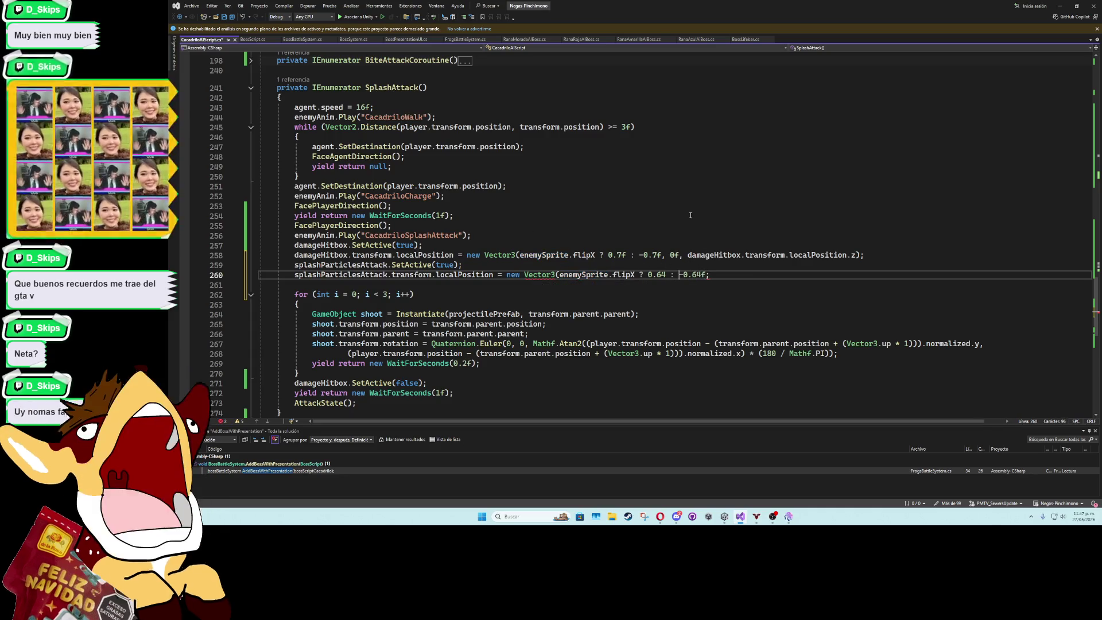
pyautogui.press('Left')
pyautogui.press('Left')
pyautogui.press('Left')
pyautogui.write('f')
pyautogui.press('End')
pyautogui.press('Left')
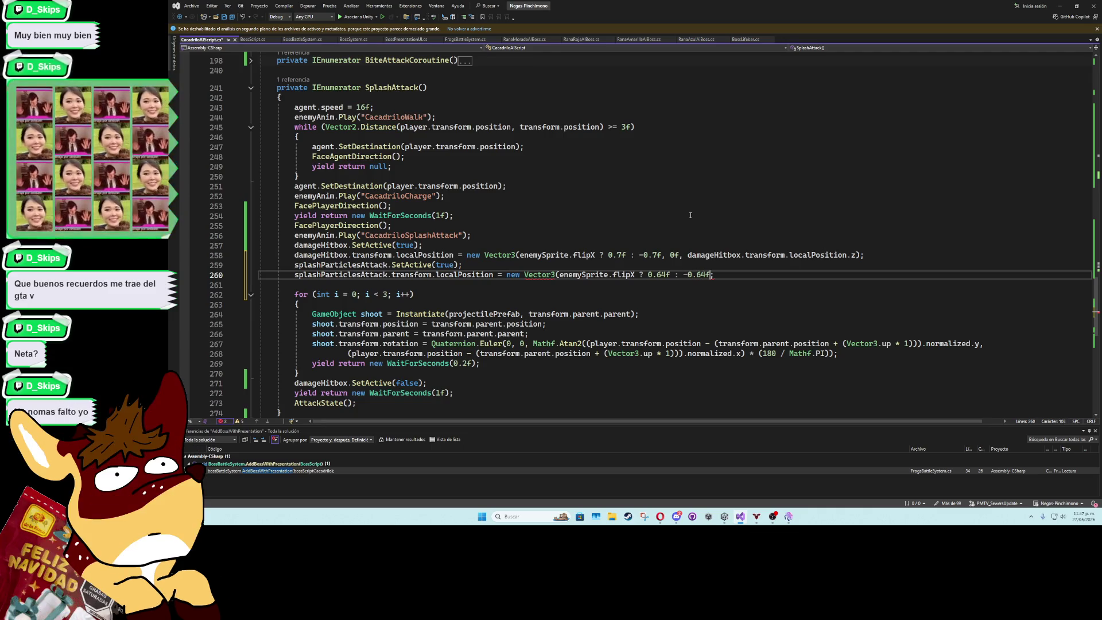
# Add y 0f and z splashParticlesAttack.transform.localPosition.z, close the parenthesis, and save
pyautogui.write(', ')
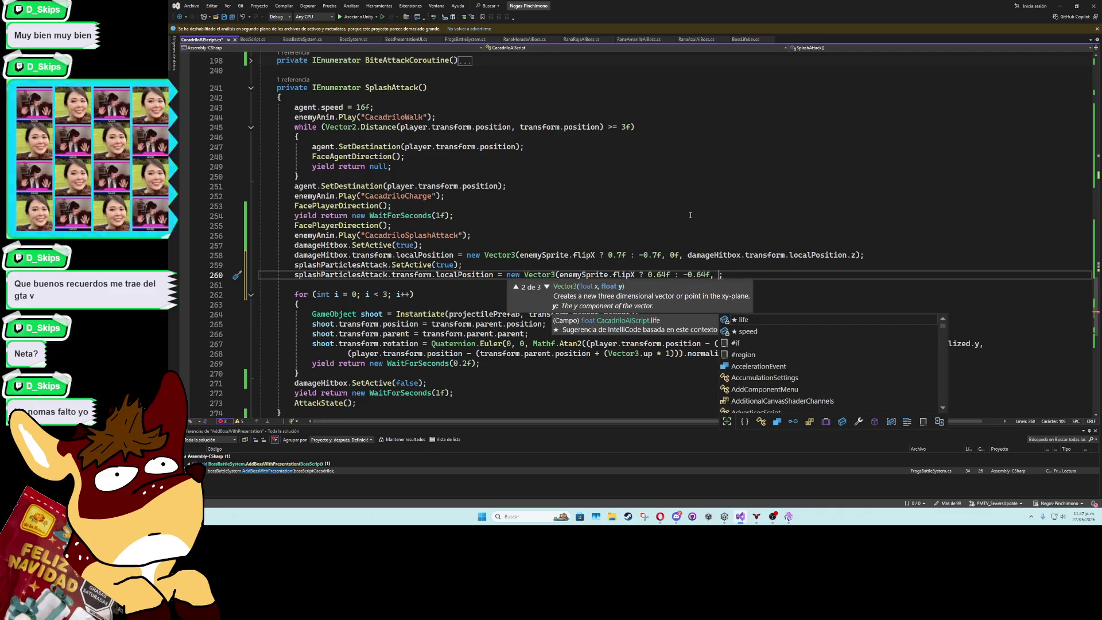
pyautogui.write('0f')
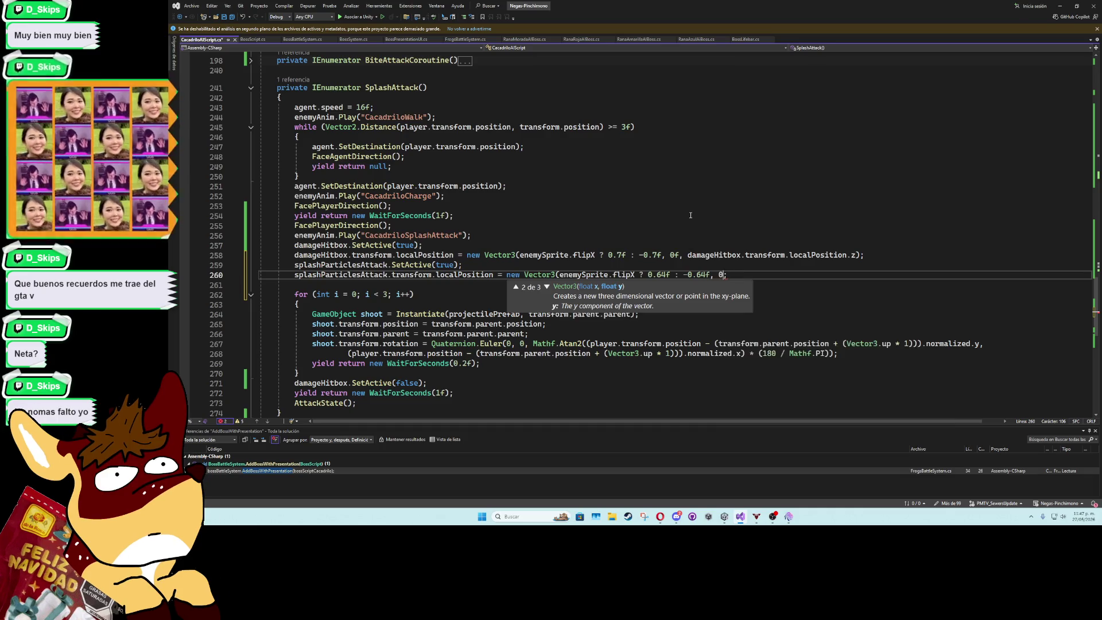
pyautogui.write(', ')
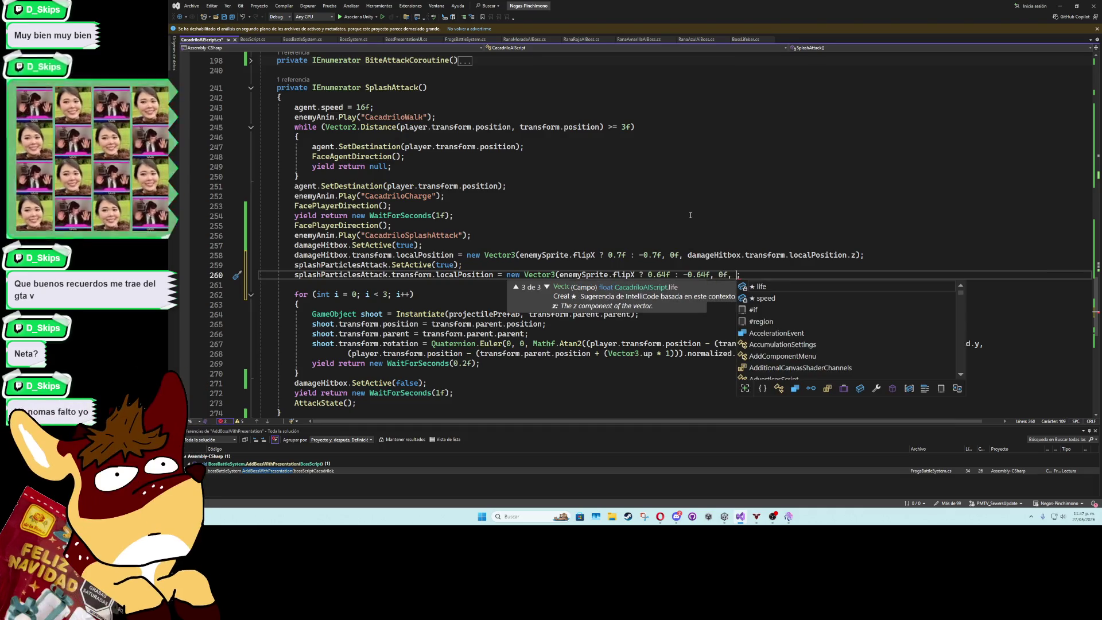
pyautogui.write('splashpa')
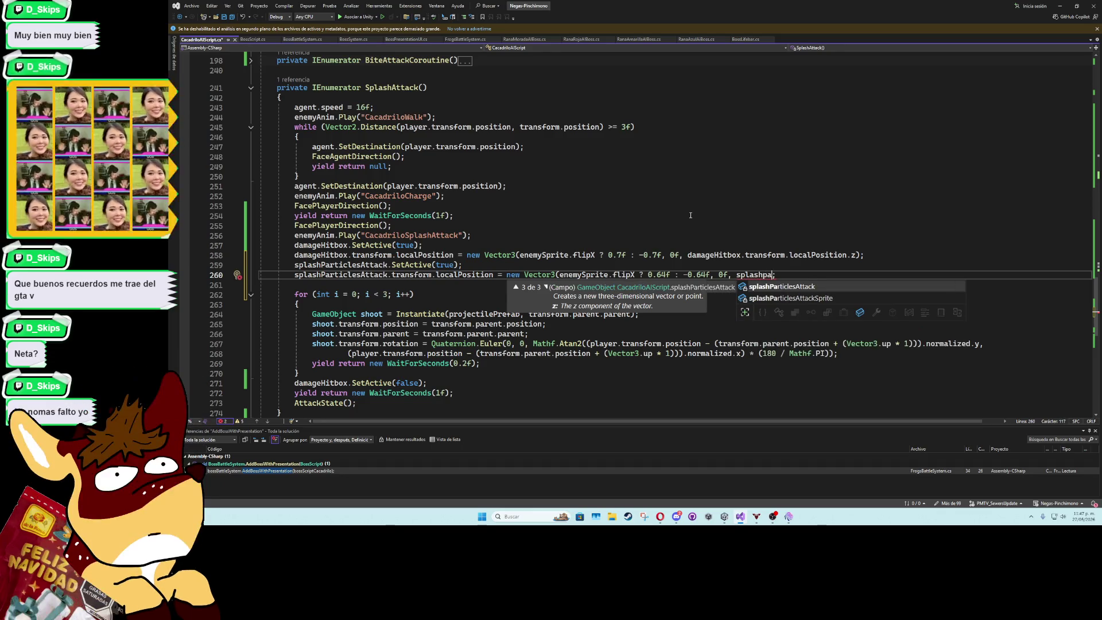
pyautogui.press('Tab')
pyautogui.write('.tra')
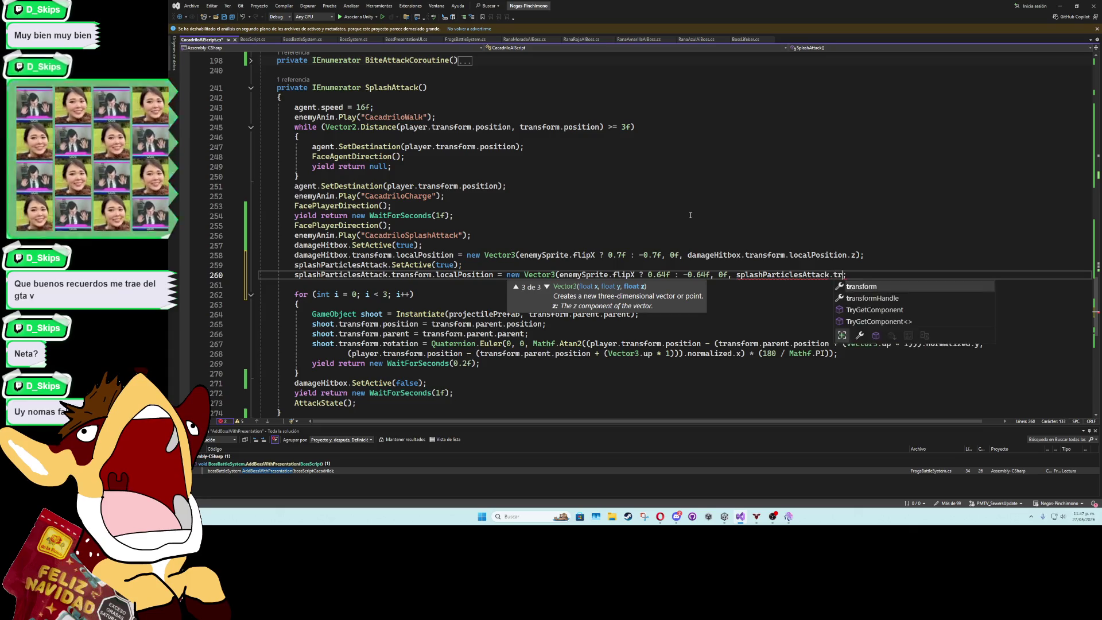
pyautogui.press('Tab')
pyautogui.write('.lo')
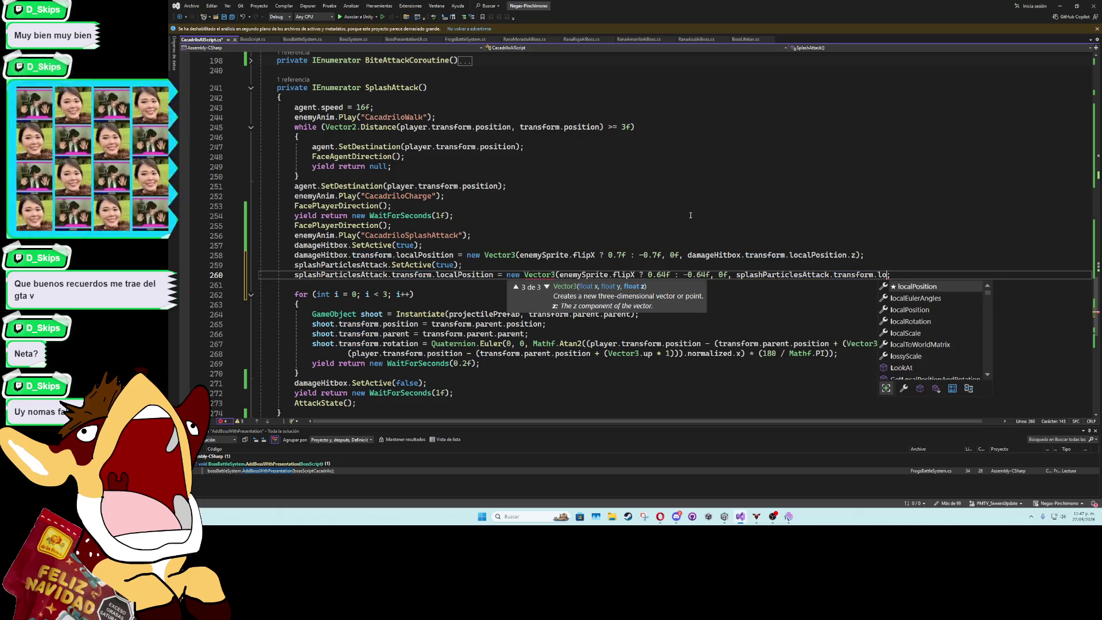
pyautogui.press('Tab')
pyautogui.write('.z')
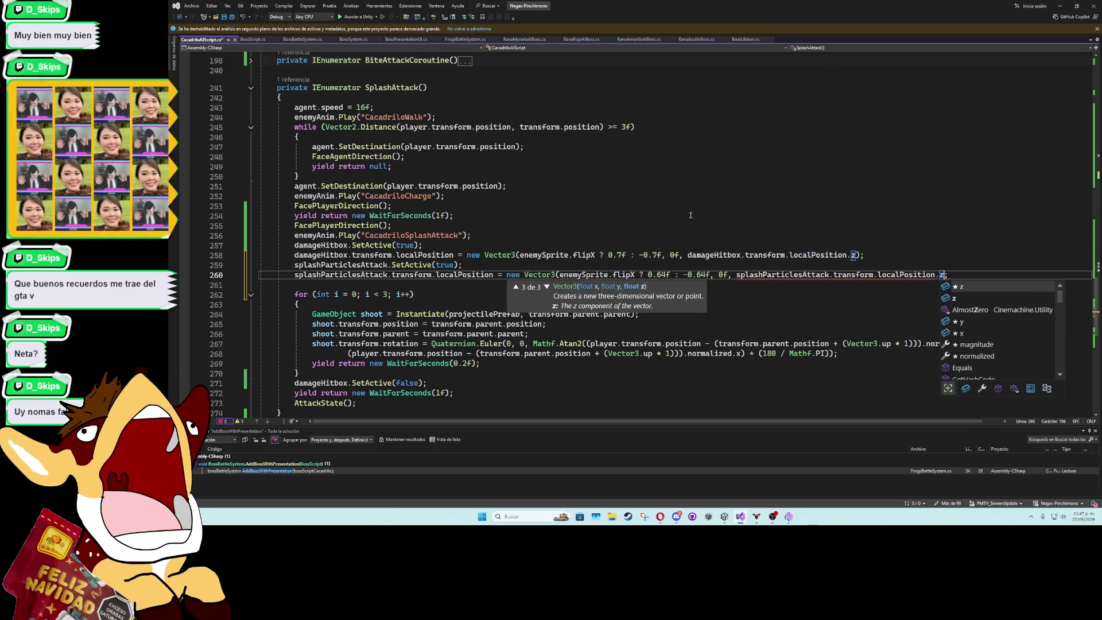
pyautogui.press('Escape')
pyautogui.press('Up')
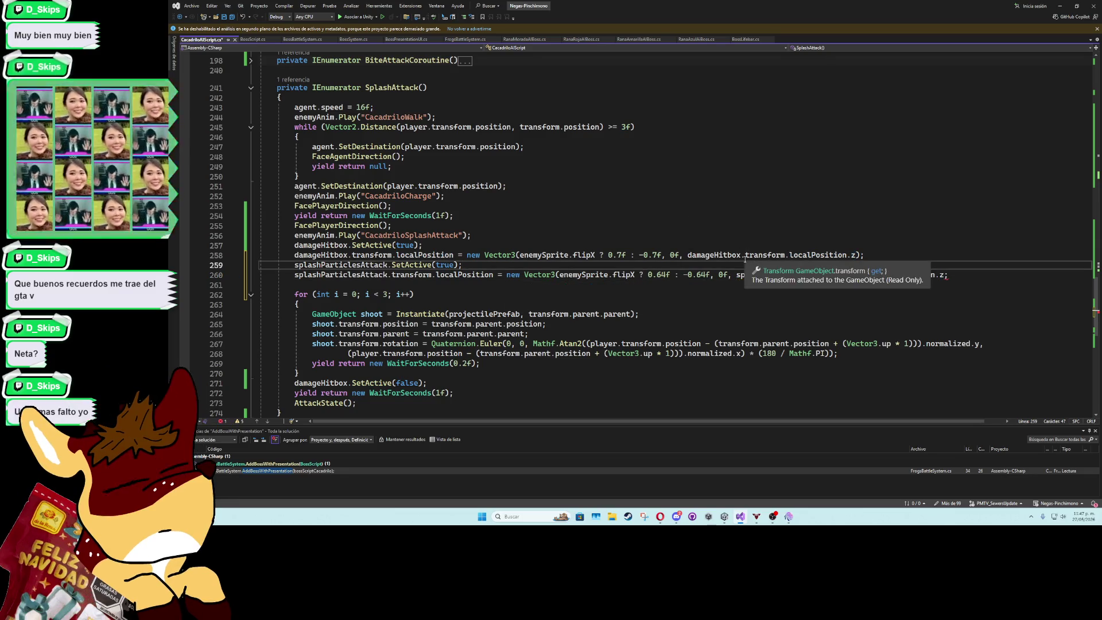
pyautogui.click(942, 275)
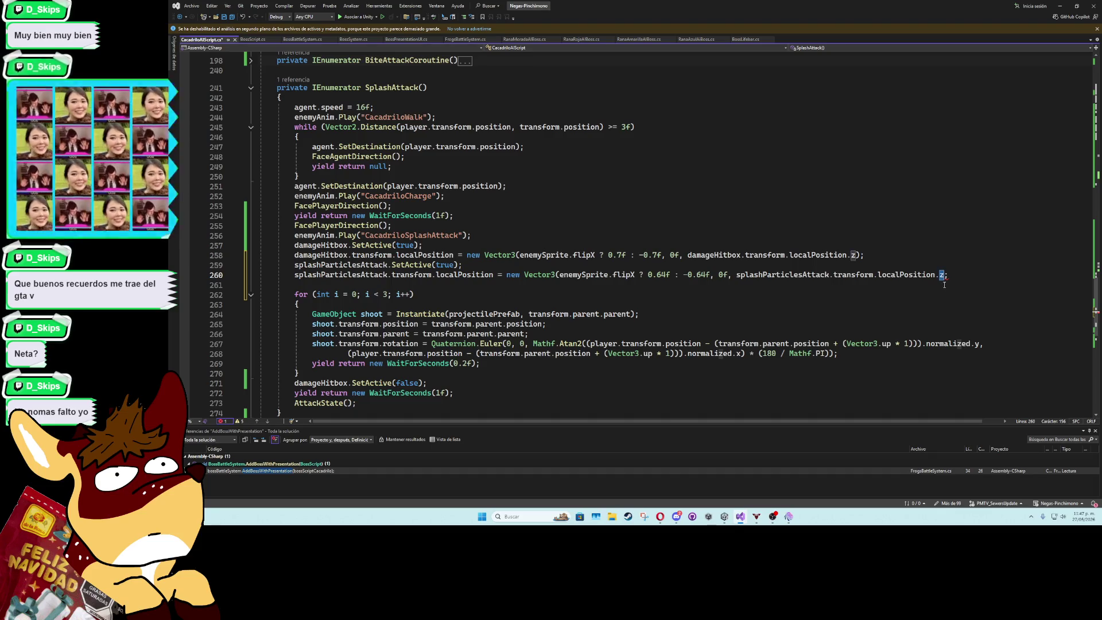
pyautogui.write(')')
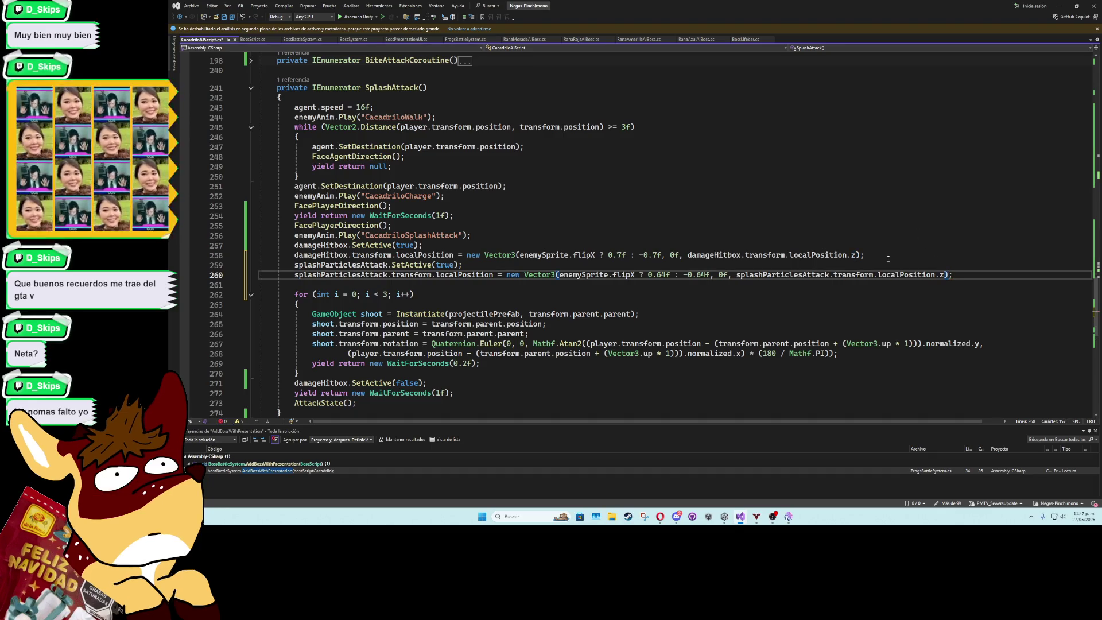
pyautogui.click(889, 259)
pyautogui.hotkey('ctrl', 's')
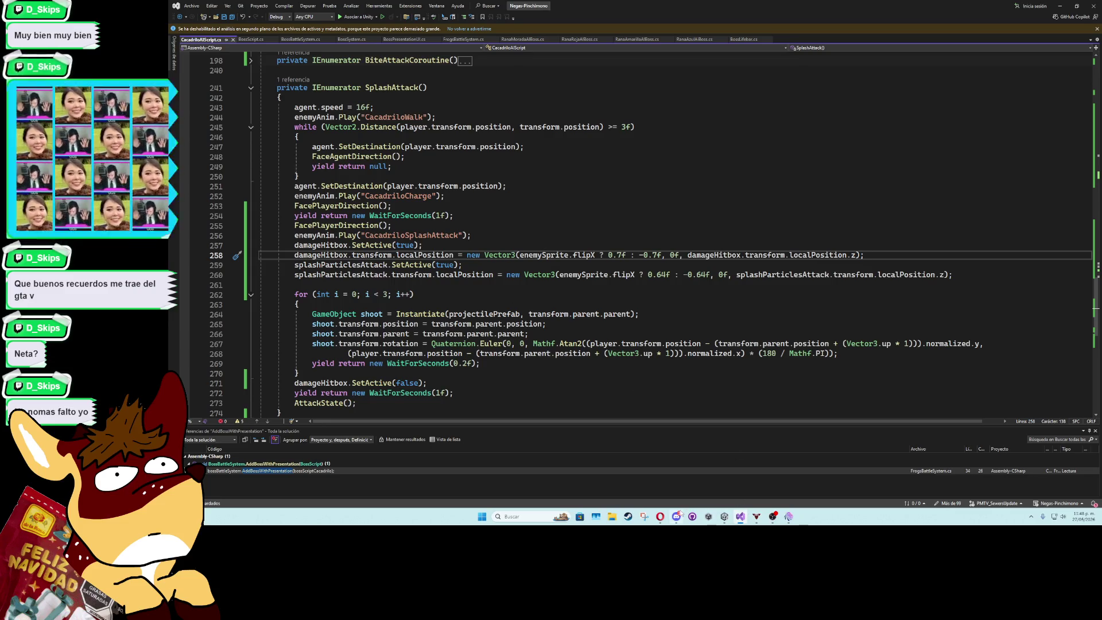
# Assign SplashParticles and its Sprite Renderer to BossCocodrilo's two splash attack fields
pyautogui.moveTo(677, 518)
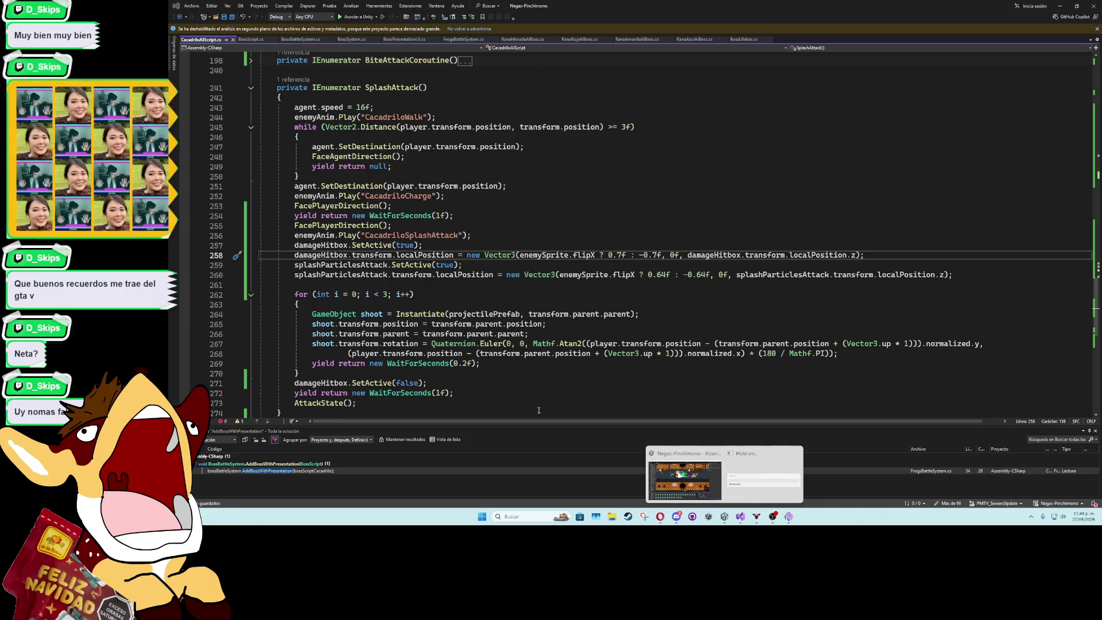
pyautogui.moveTo(693, 475)
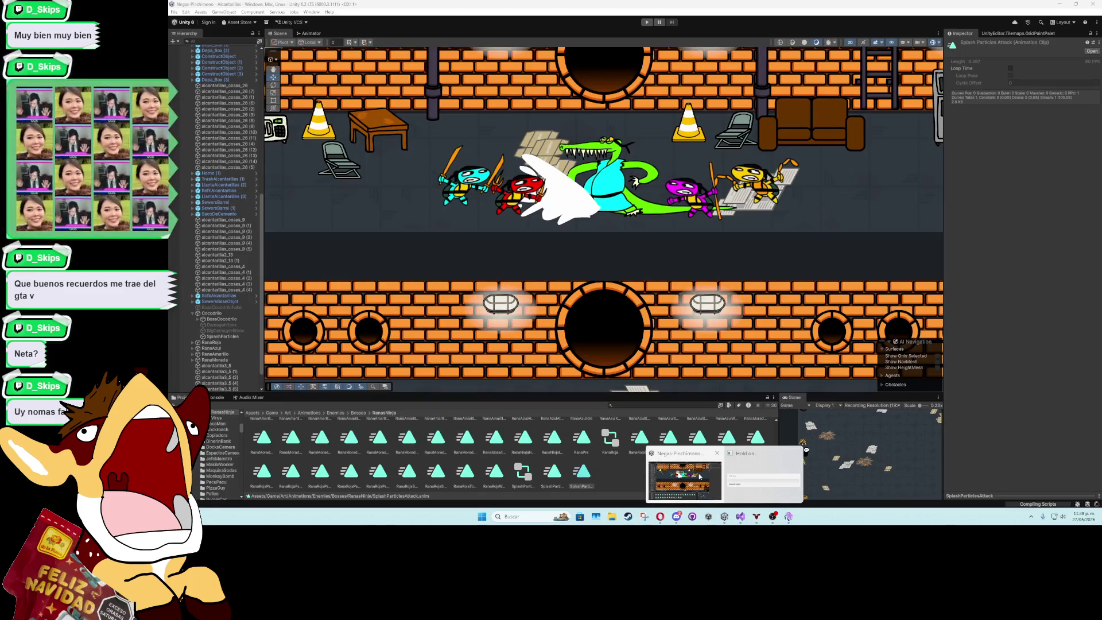
pyautogui.click(699, 476)
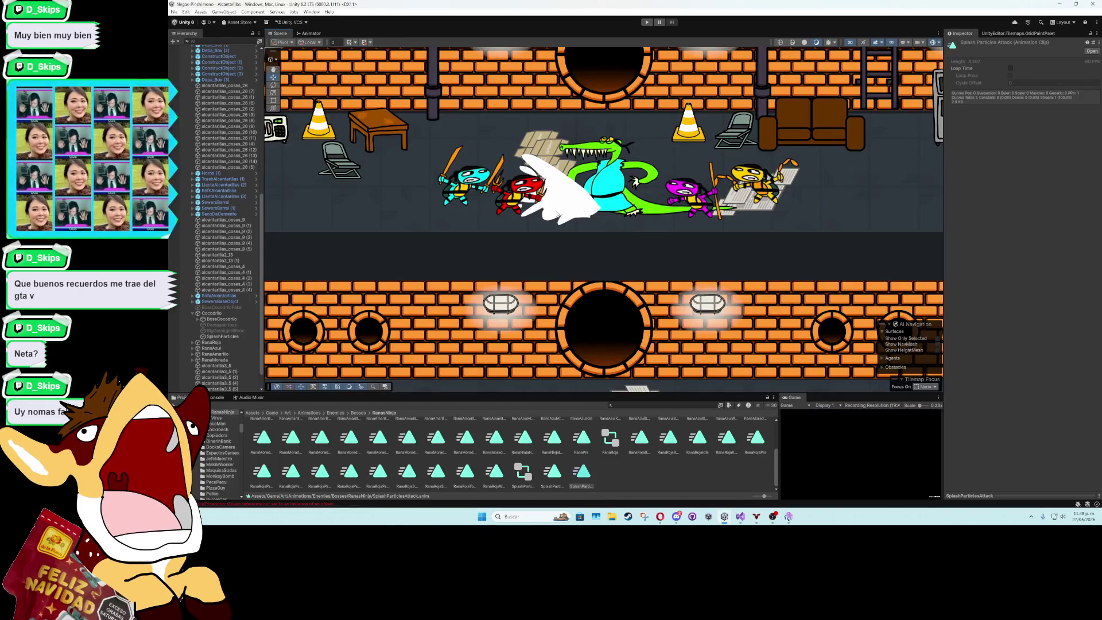
pyautogui.click(223, 336)
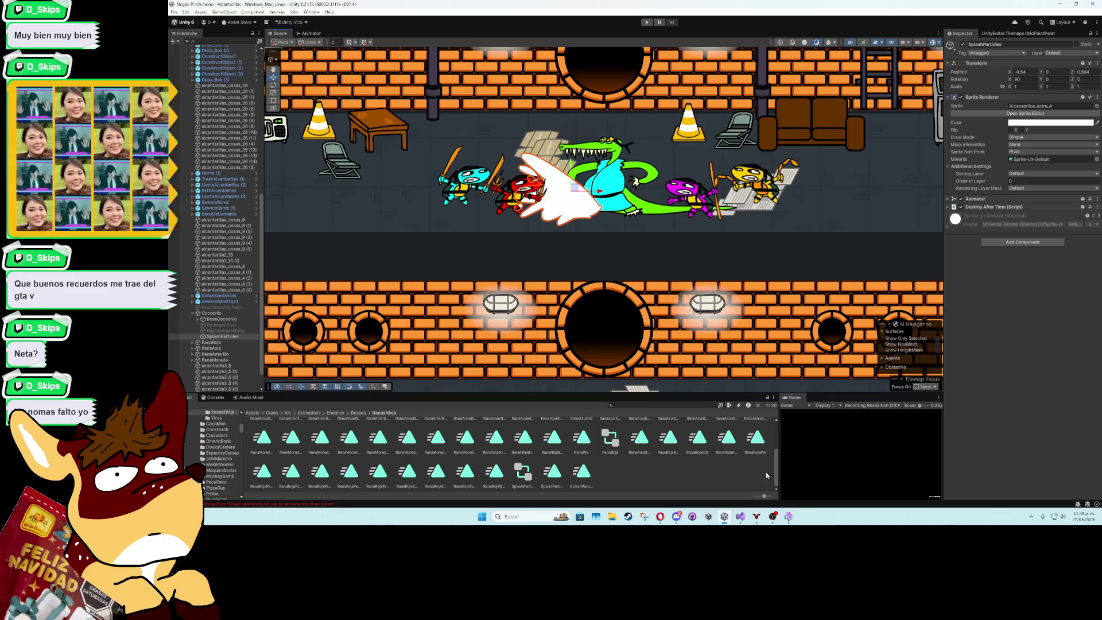
pyautogui.click(229, 318)
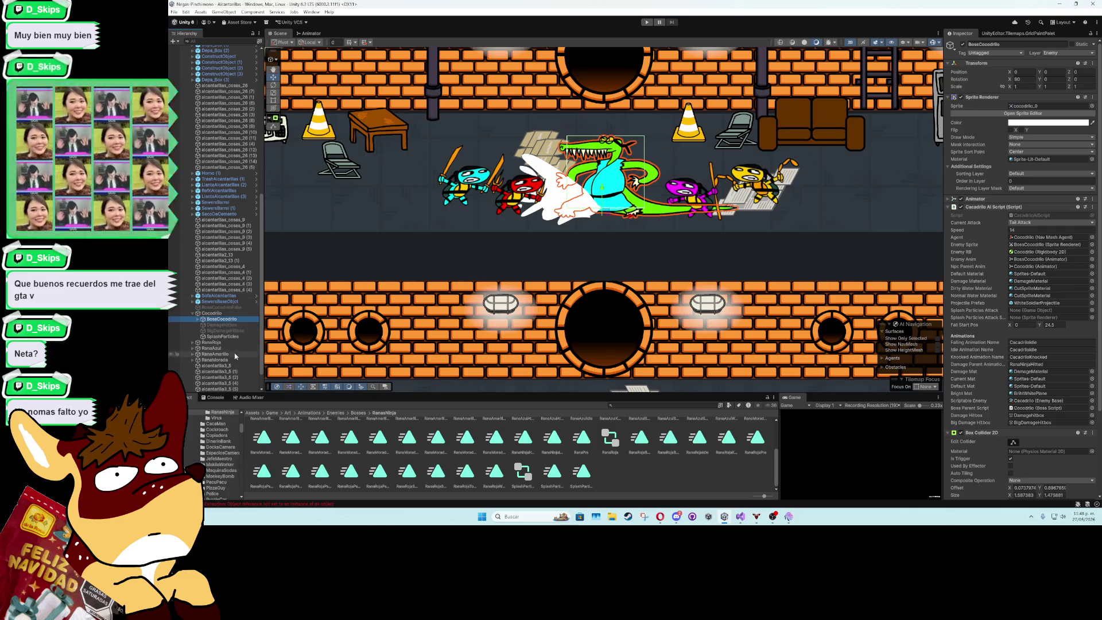
pyautogui.moveTo(221, 336)
pyautogui.mouseDown()
pyautogui.moveTo(1050, 365)
pyautogui.moveTo(1050, 310)
pyautogui.mouseUp()
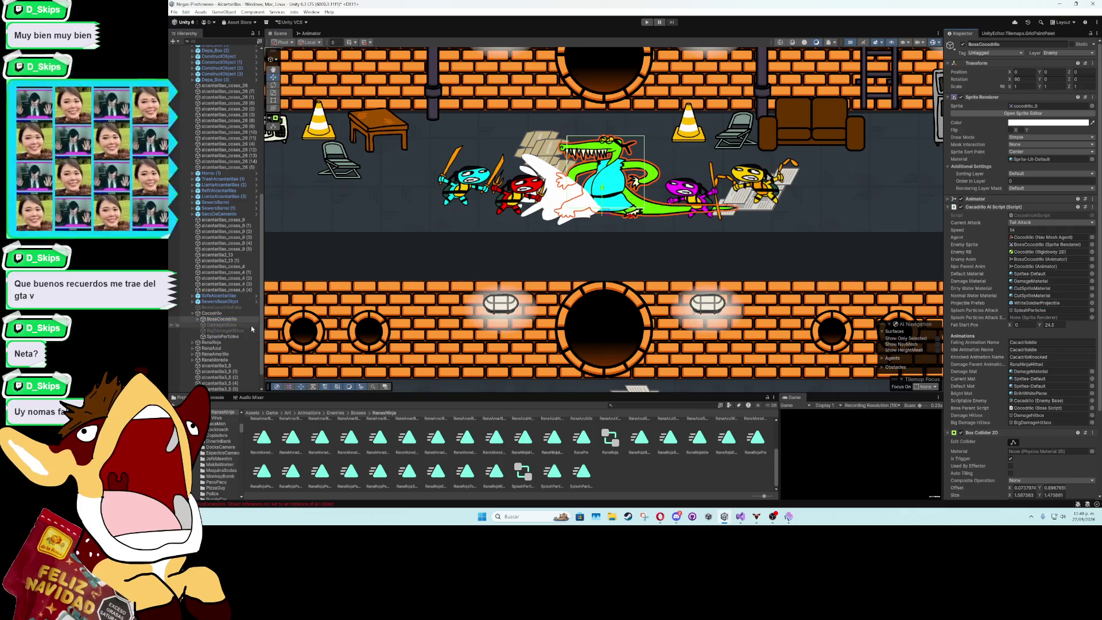
pyautogui.moveTo(222, 336)
pyautogui.mouseDown()
pyautogui.moveTo(1044, 352)
pyautogui.moveTo(1039, 323)
pyautogui.mouseUp()
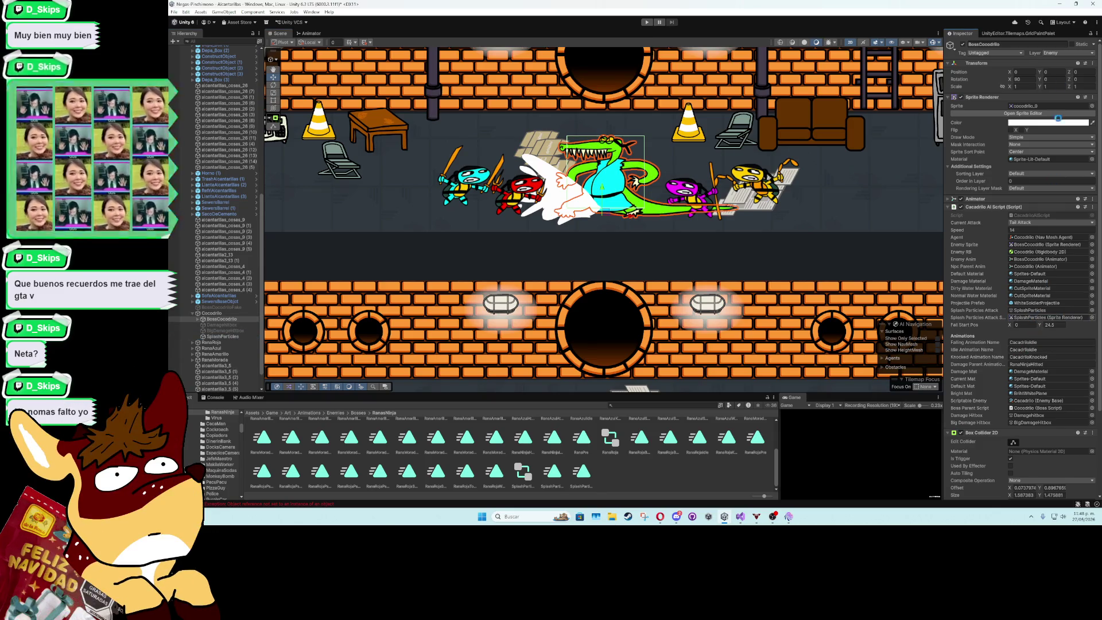
pyautogui.click(741, 519)
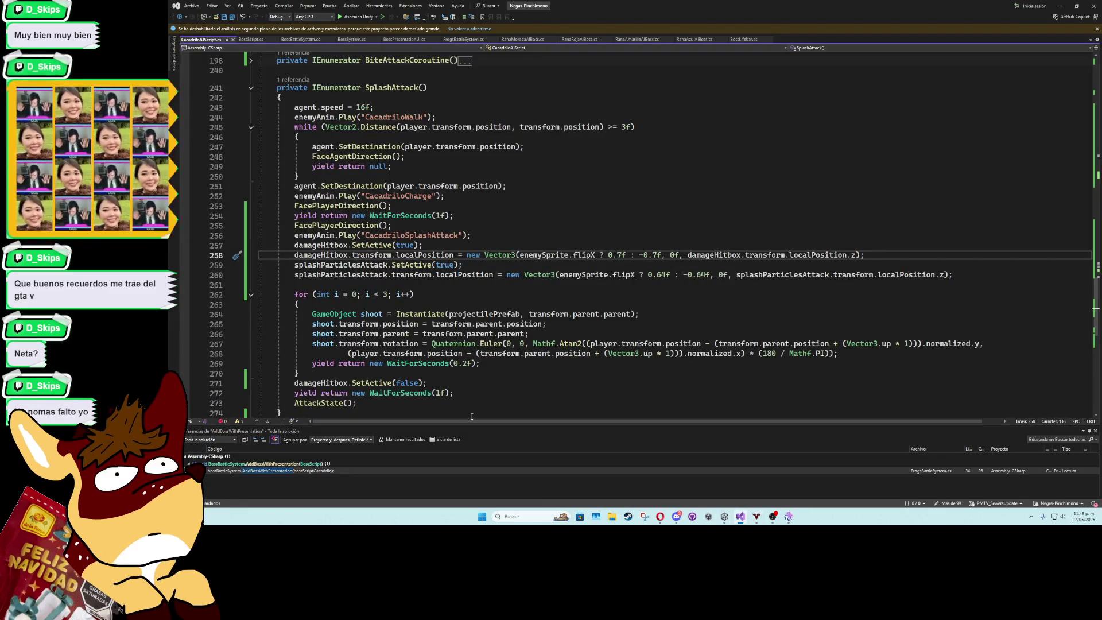
# Add the line splashParticlesAttackSprite.flipX = enemySprite.flipX; after the splash positioning code
pyautogui.click(462, 285)
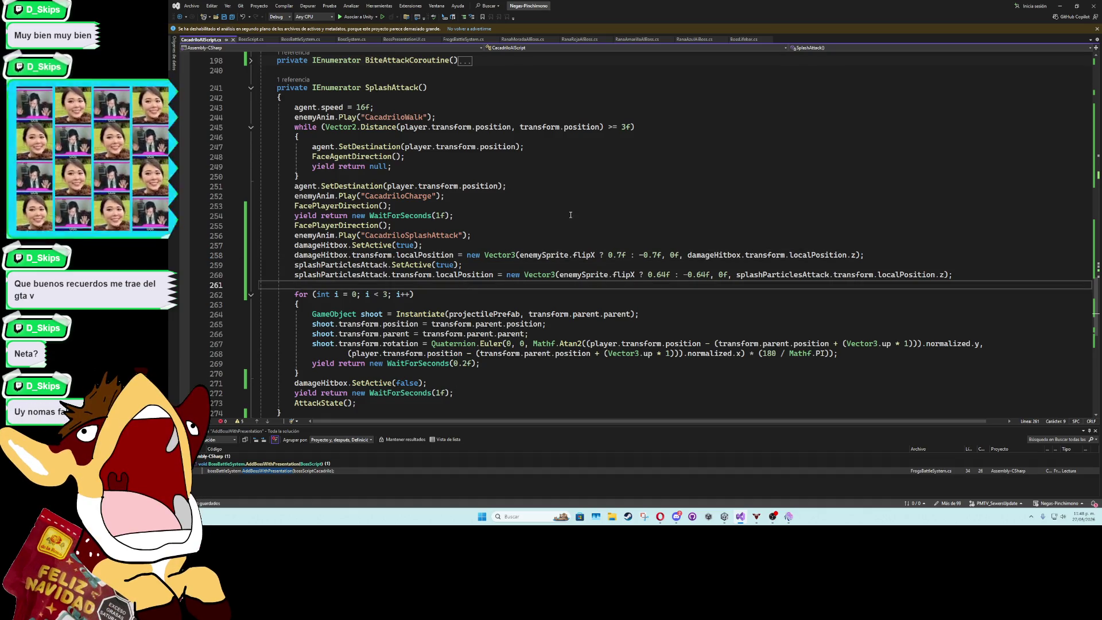
pyautogui.write('splashpa')
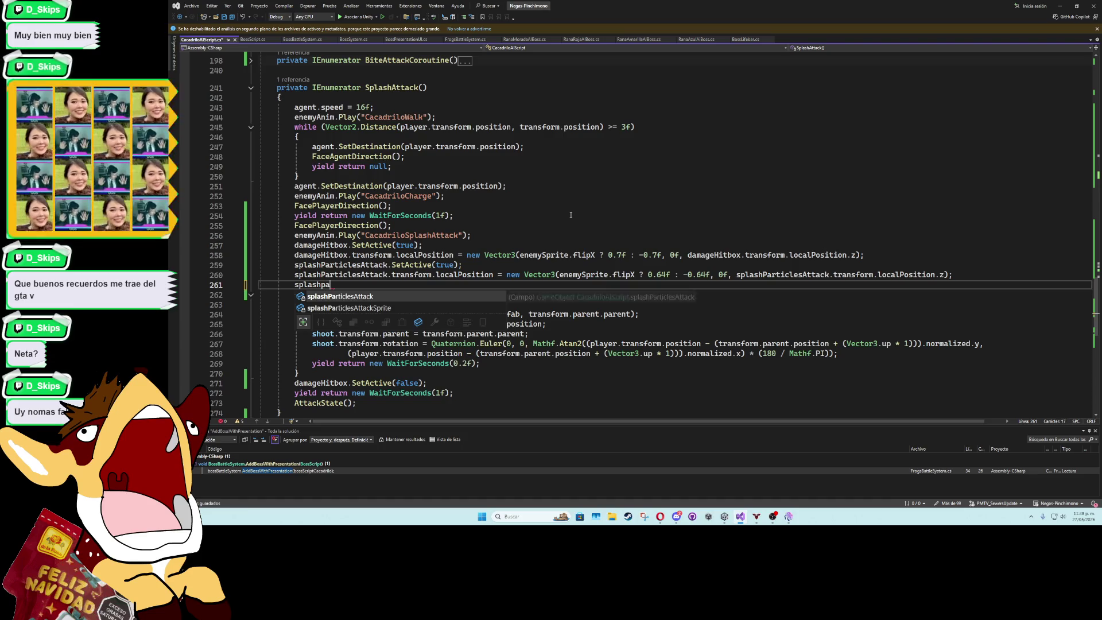
pyautogui.press('Down')
pyautogui.press('Tab')
pyautogui.write('.f')
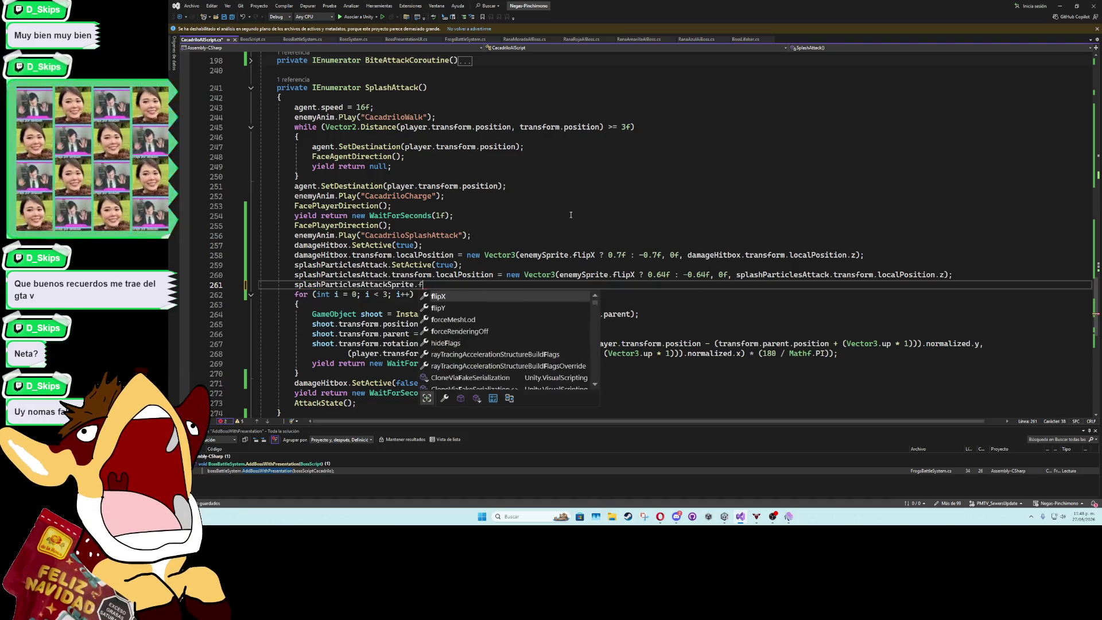
pyautogui.write('lipX = enemySprite.')
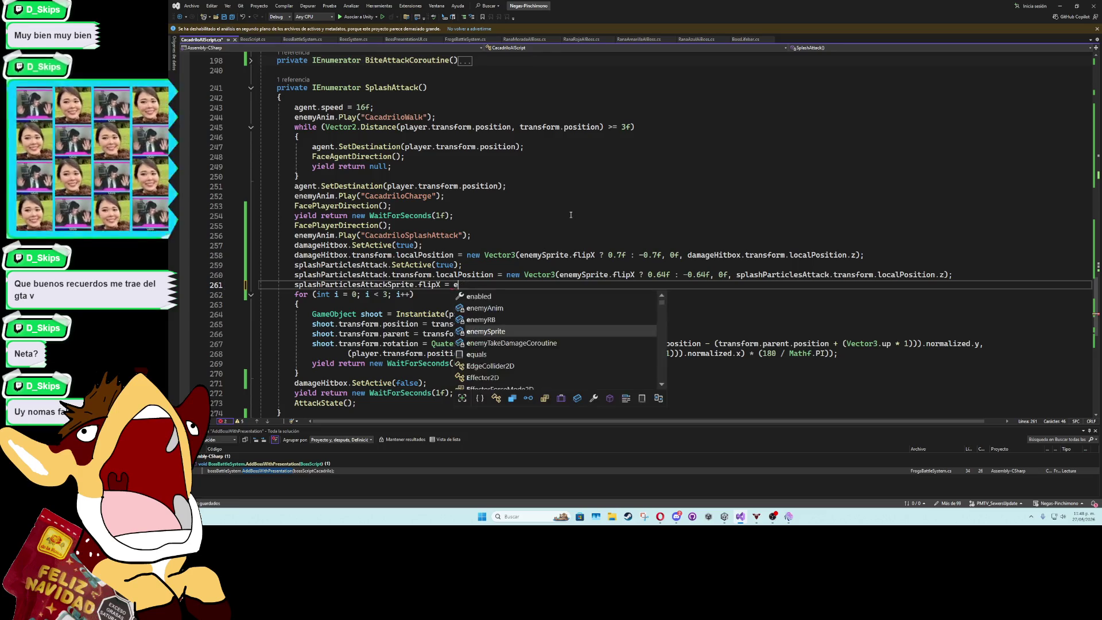
pyautogui.press('Tab')
pyautogui.write(';')
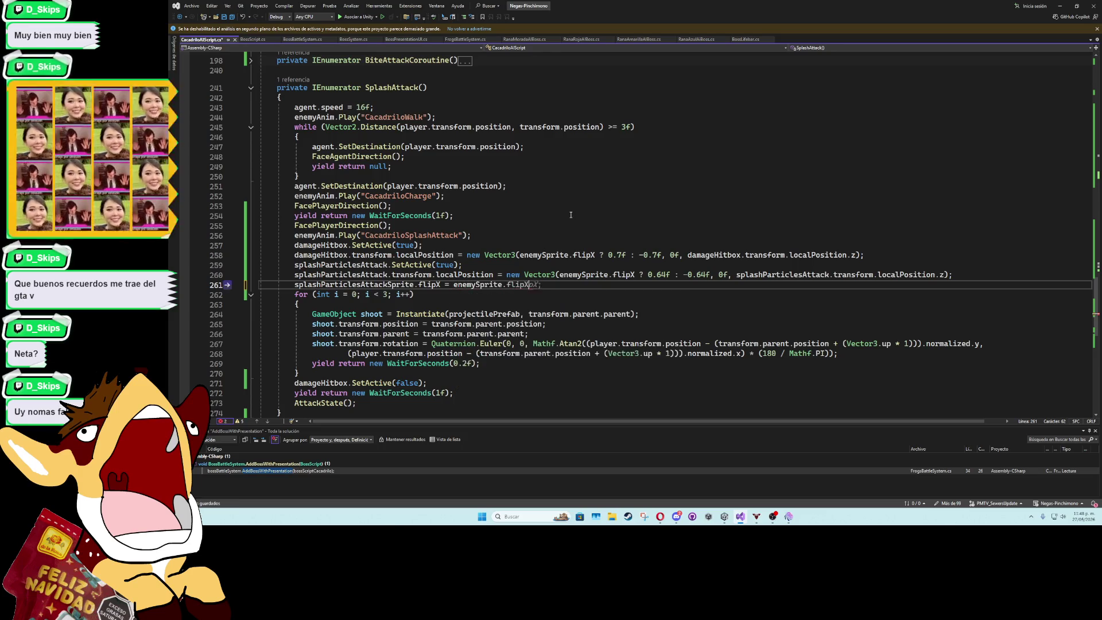
# Remove the accidentally duplicated SetActive line and save the script
pyautogui.click(585, 257)
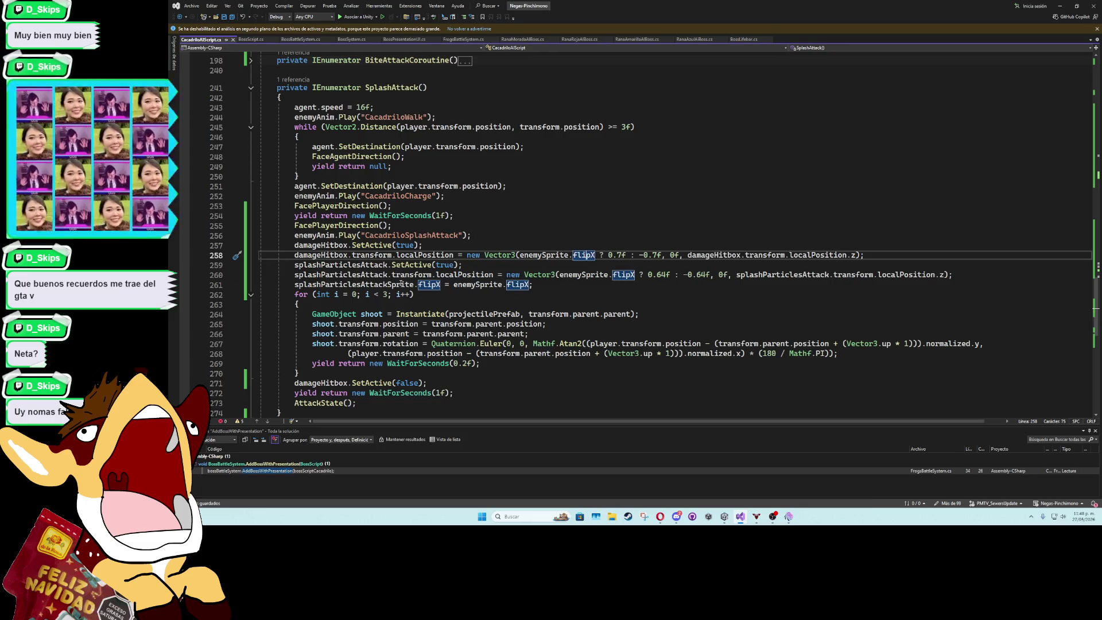
pyautogui.click(476, 268)
pyautogui.hotkey('ctrl', 'd')
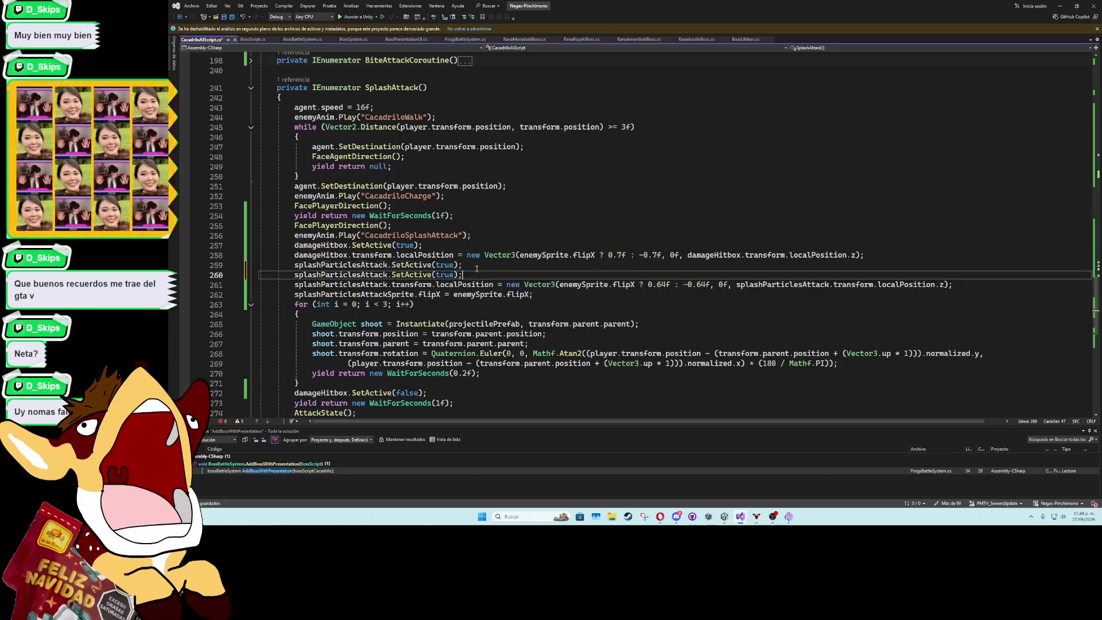
pyautogui.scroll(5, 442, 275)
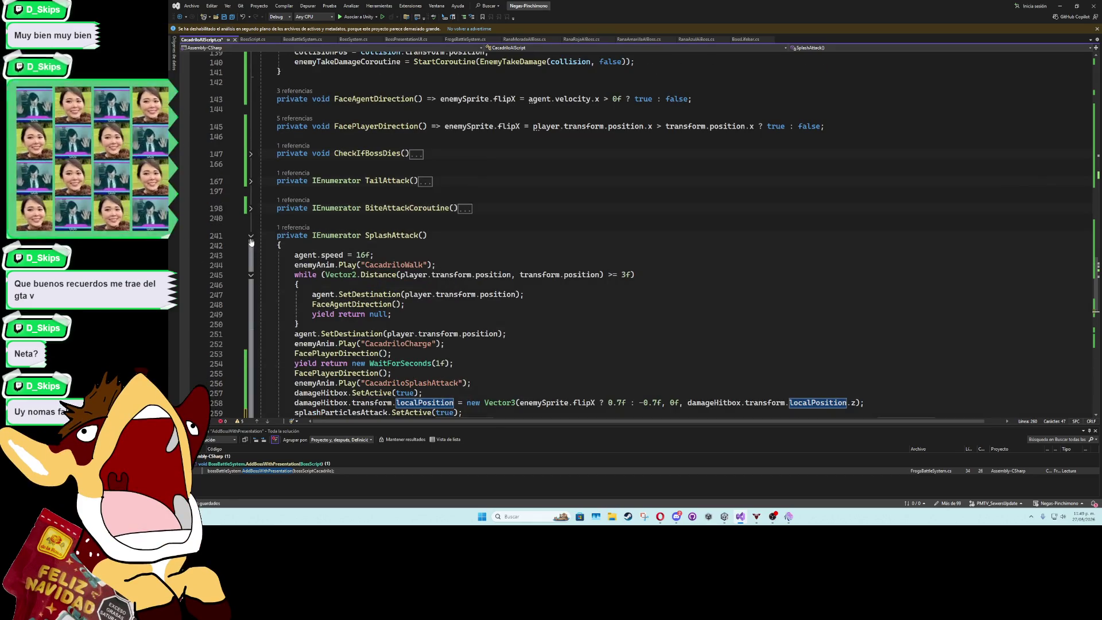
pyautogui.scroll(-6, 528, 260)
pyautogui.click(529, 260)
pyautogui.hotkey('ctrl', 's')
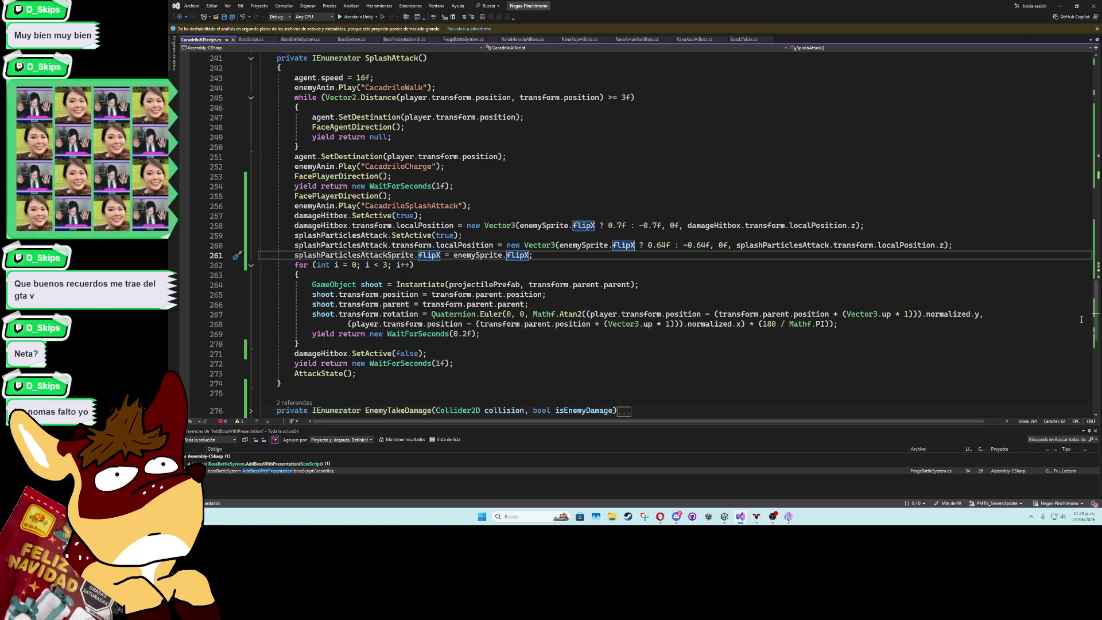
pyautogui.scroll(20, 661, 251)
pyautogui.scroll(-9, 661, 251)
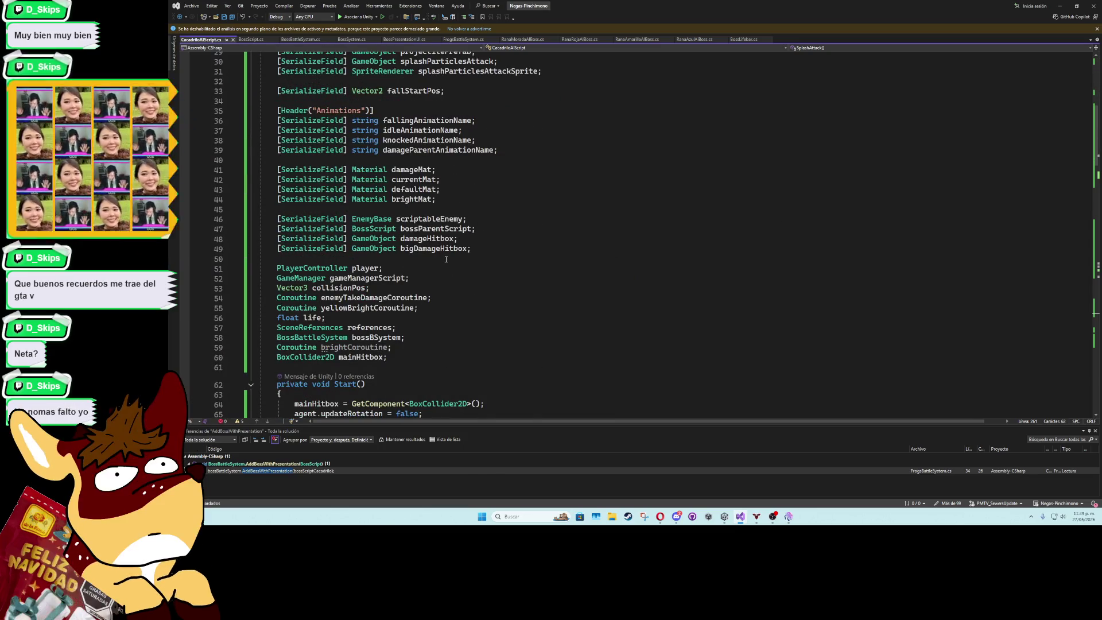
# Declare a public bool isInPhase2 field below the hitbox field declarations
pyautogui.click(446, 263)
pyautogui.press('Return')
pyautogui.press('Return')
pyautogui.press('Up')
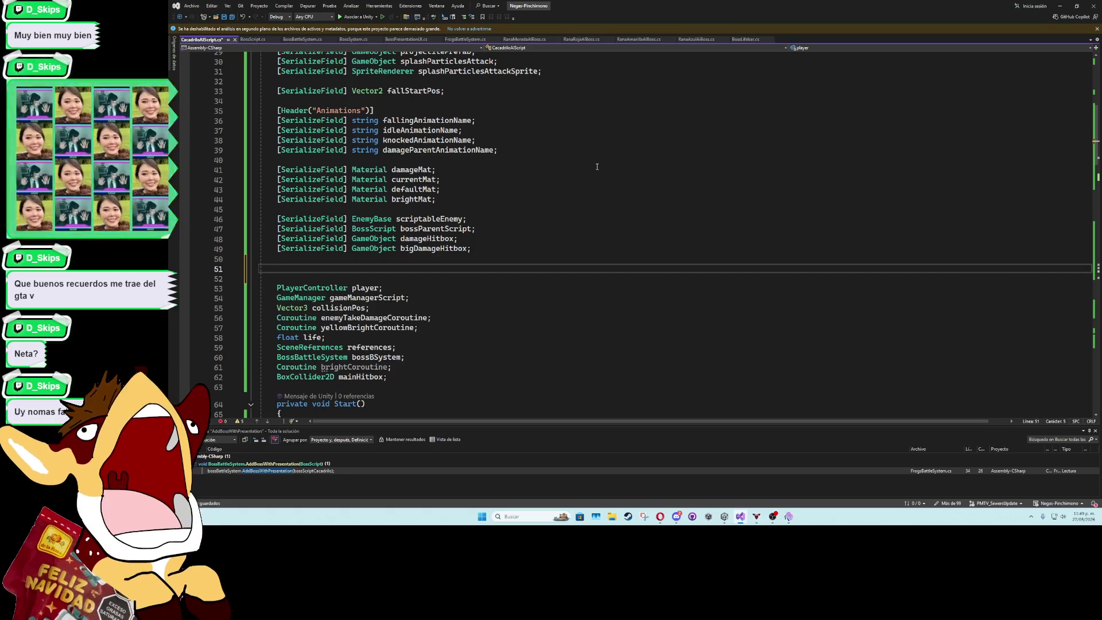
pyautogui.write('public')
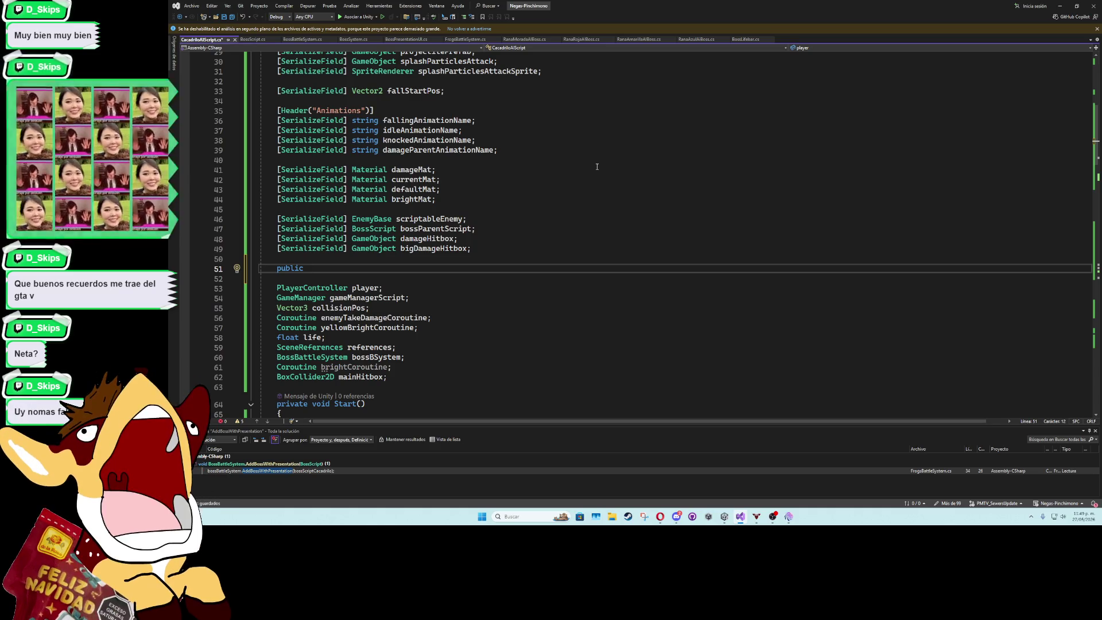
pyautogui.write('boo')
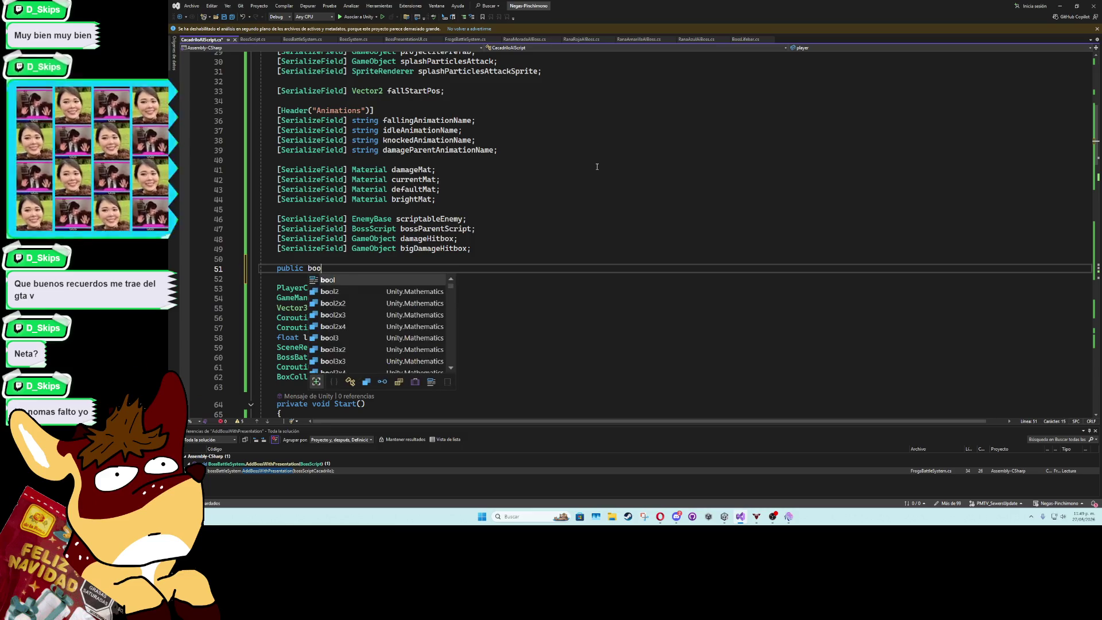
pyautogui.write('l isInPhase2;')
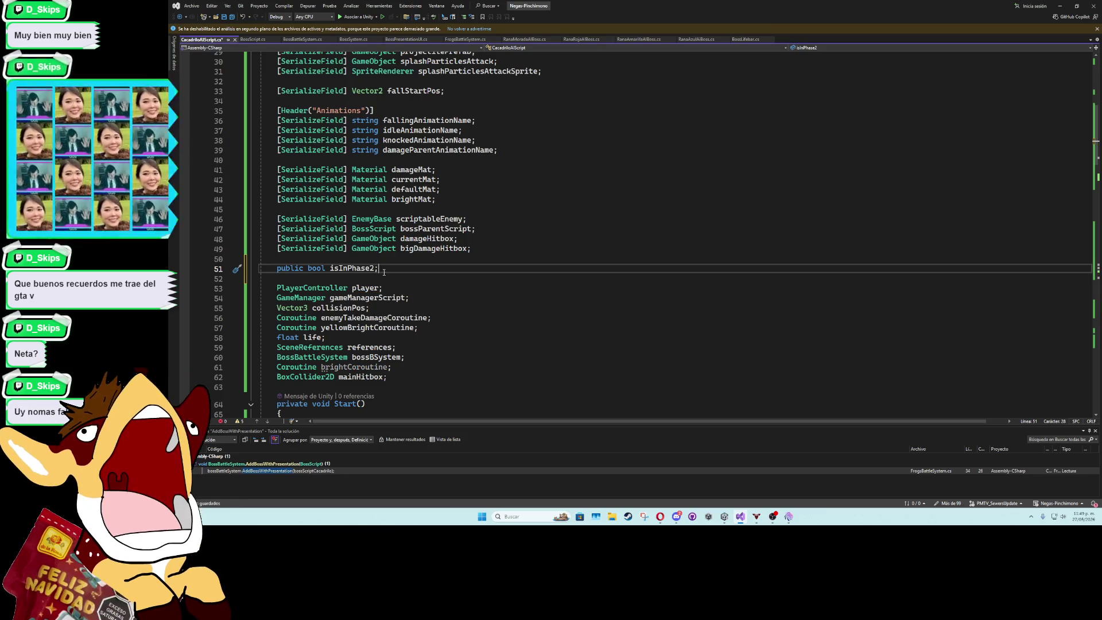
# Add [SerializeField] Color32 waterColor1 and waterColor2 fields below isInPhase2 and save
pyautogui.press('Return')
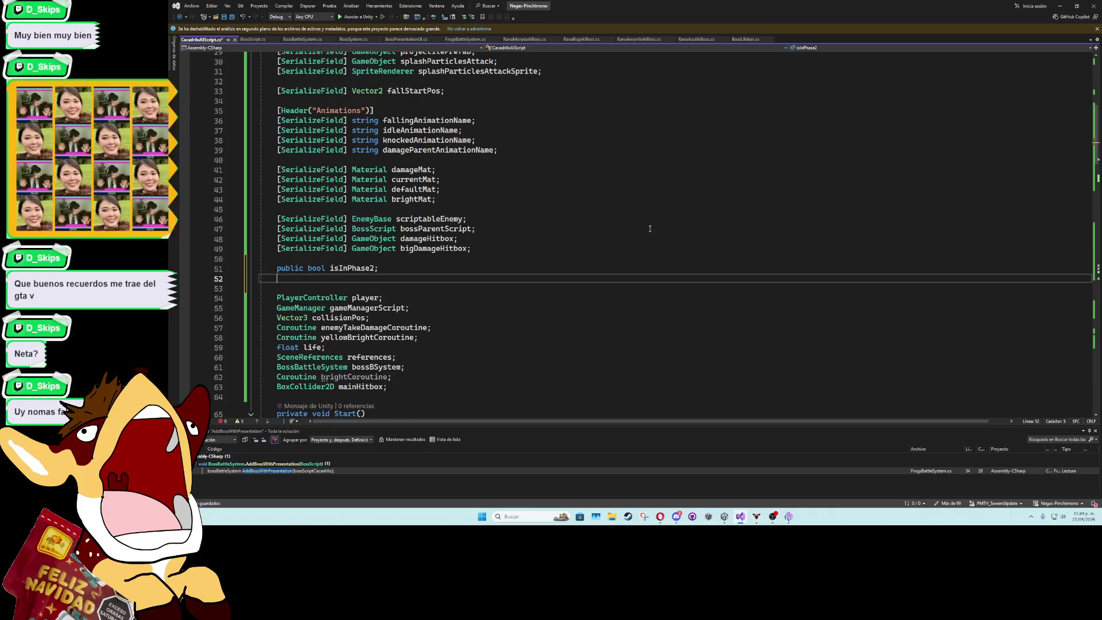
pyautogui.write('[seria]')
pyautogui.press('Tab')
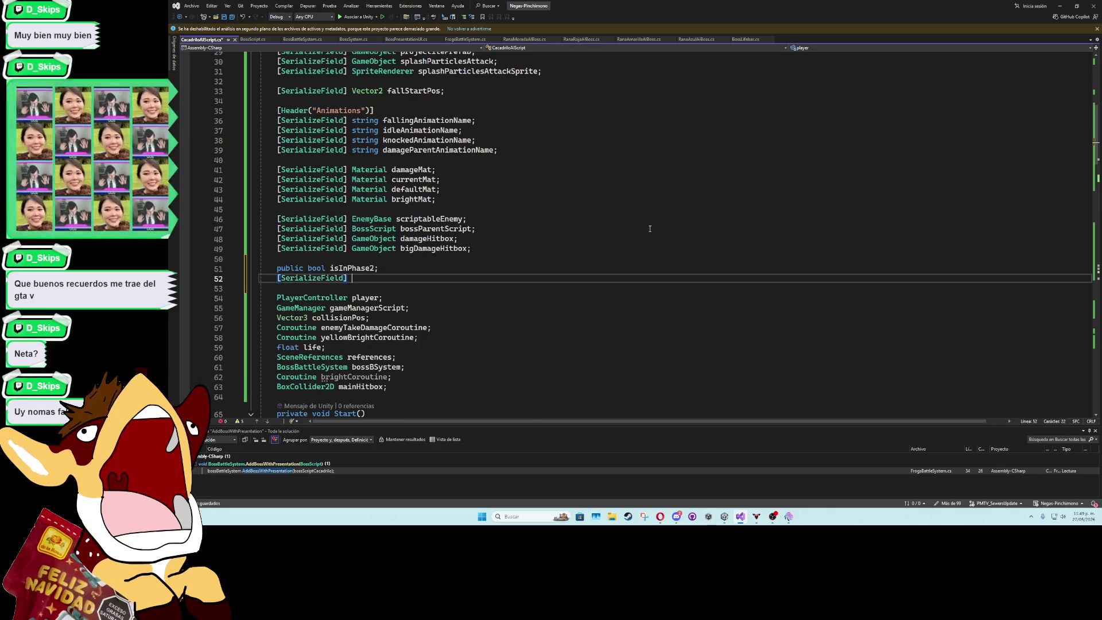
pyautogui.write('] color')
pyautogui.write('32 c')
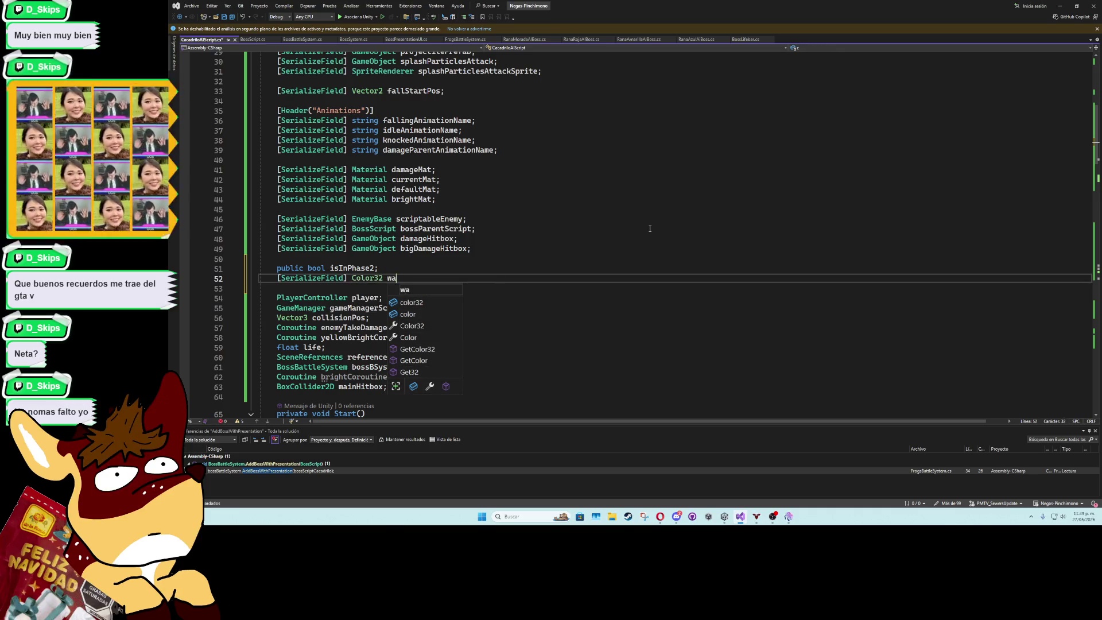
pyautogui.write('terColor1;')
pyautogui.hotkey('ctrl', 'd')
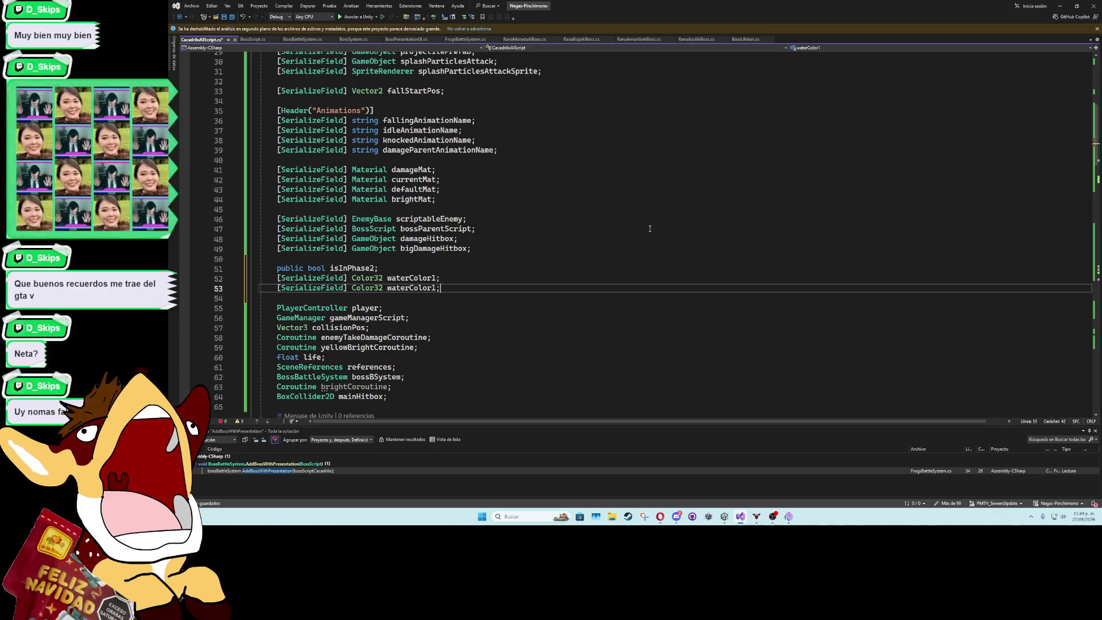
pyautogui.press('Left')
pyautogui.press('BackSpace')
pyautogui.write('2')
pyautogui.hotkey('ctrl', 's')
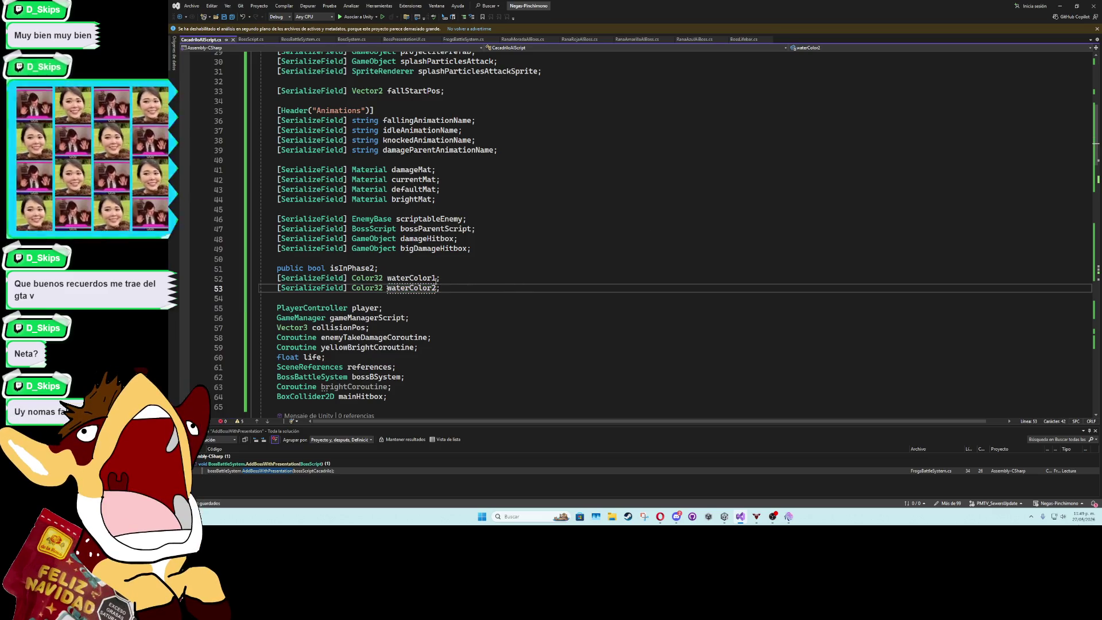
pyautogui.click(435, 278)
pyautogui.scroll(-20, 604, 268)
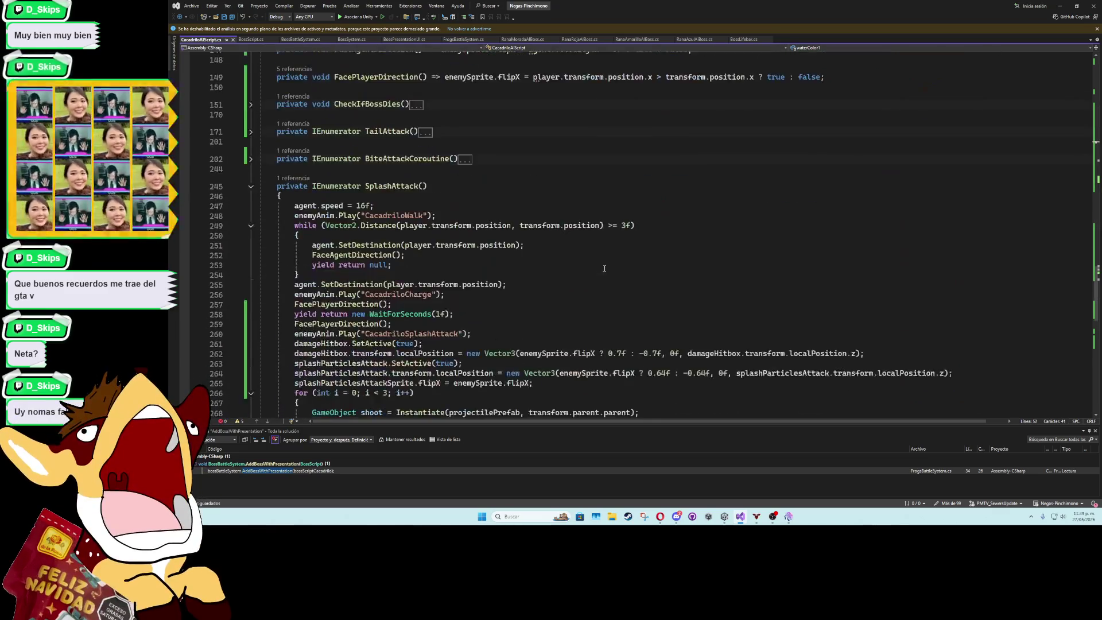
# Insert splashParticlesAttackSprite.color = isInPhase2 ? waterColor1 : waterColor2; before SetActive and save
pyautogui.scroll(-8, 603, 268)
pyautogui.scroll(4, 522, 255)
pyautogui.click(467, 245)
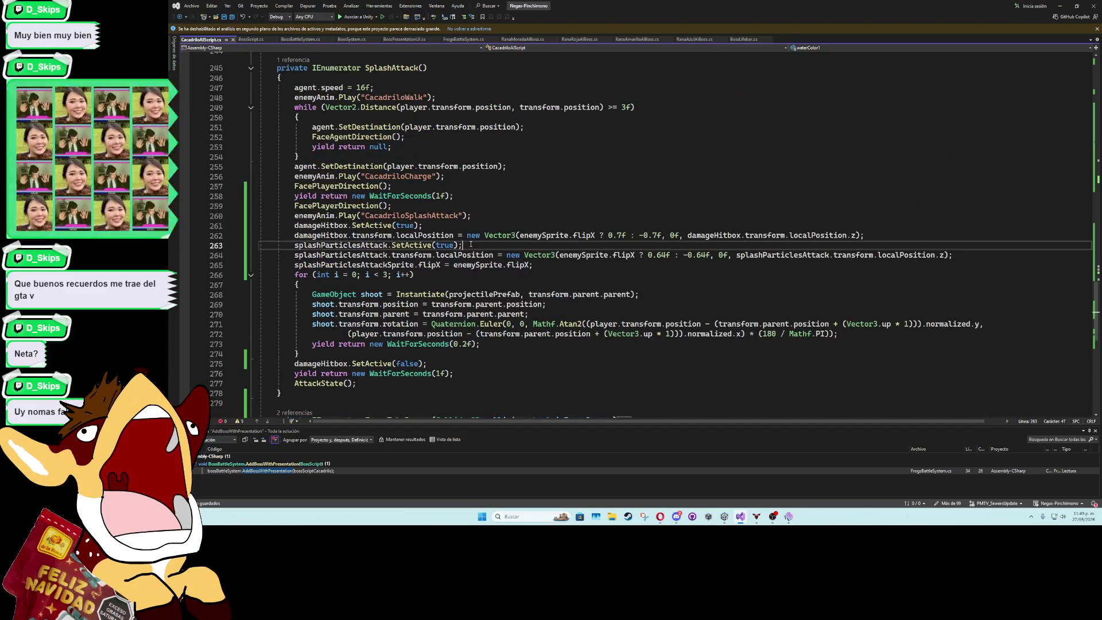
pyautogui.click(886, 233)
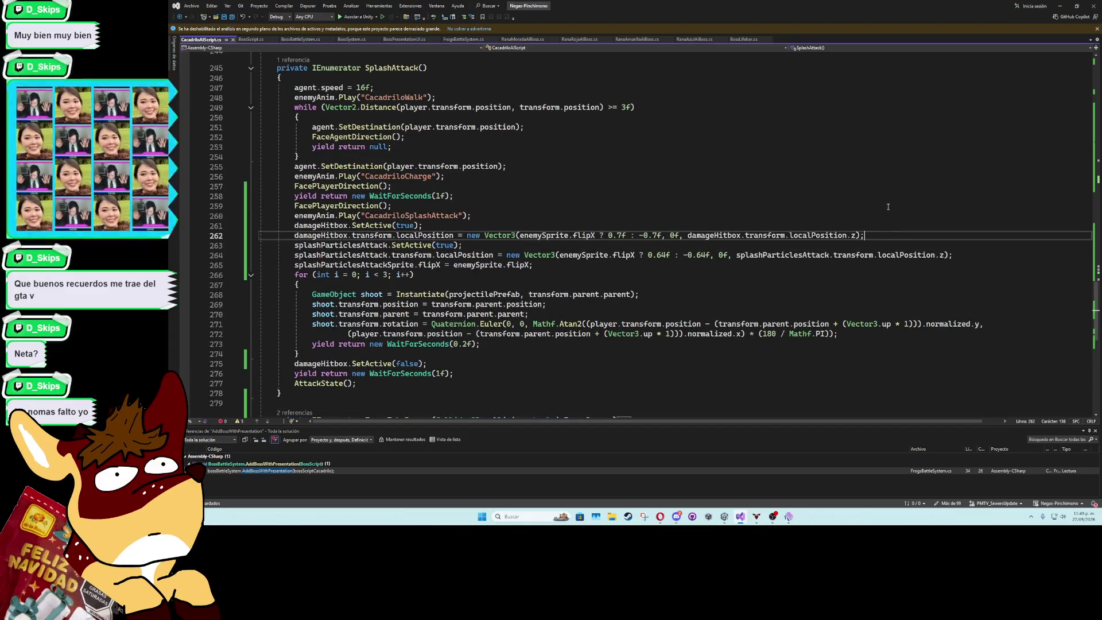
pyautogui.press('Return')
pyautogui.write('splash')
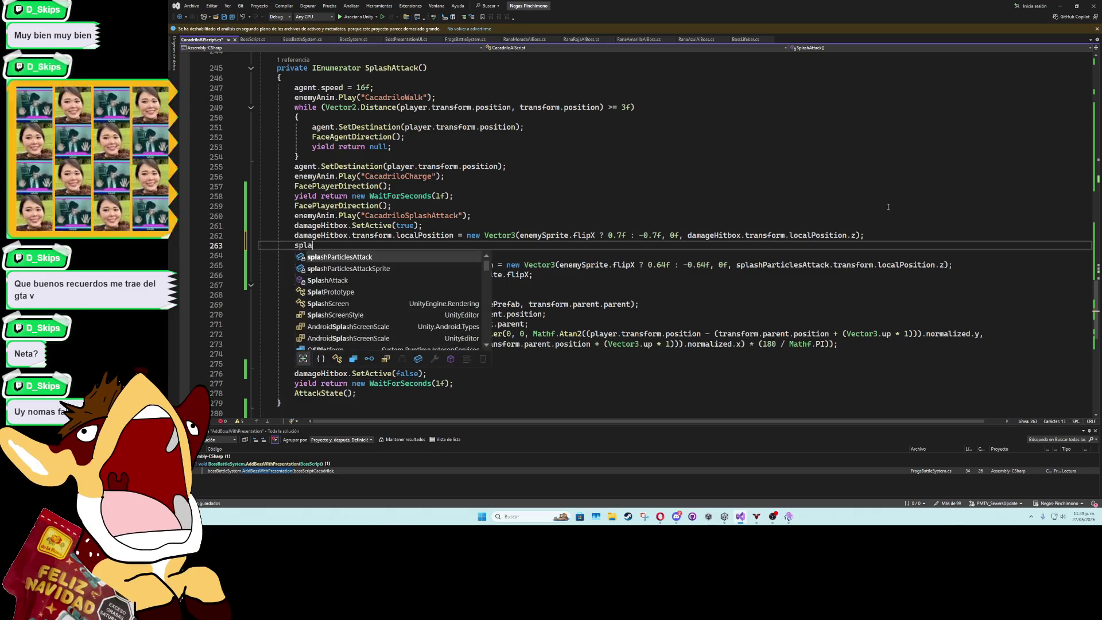
pyautogui.press('Tab')
pyautogui.write('.color = ')
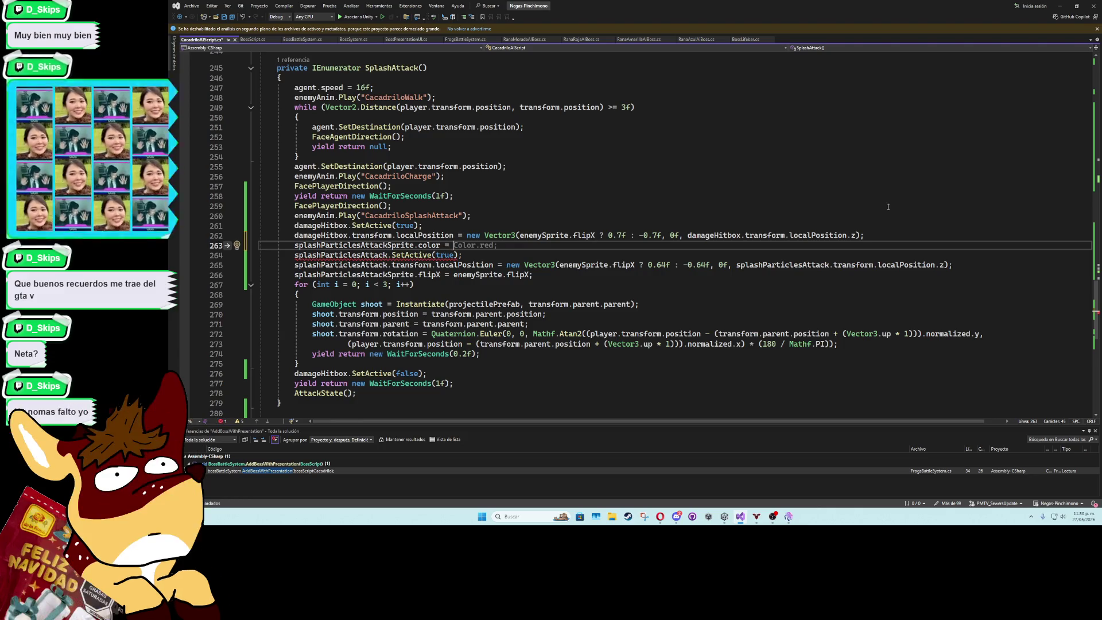
pyautogui.write('is')
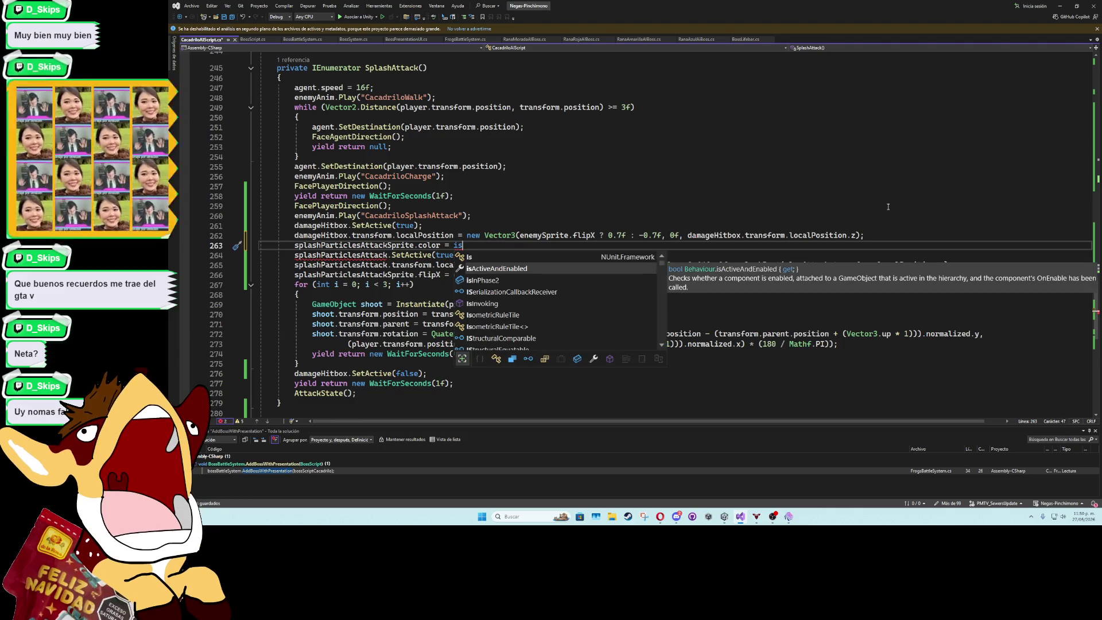
pyautogui.write('In')
pyautogui.press('Tab')
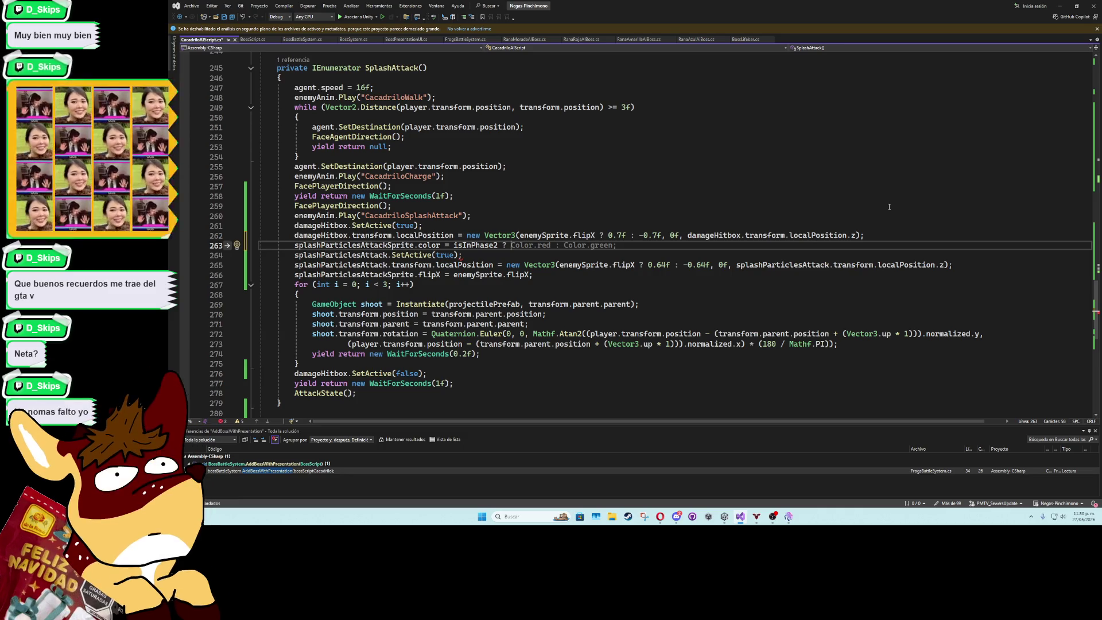
pyautogui.write('colo')
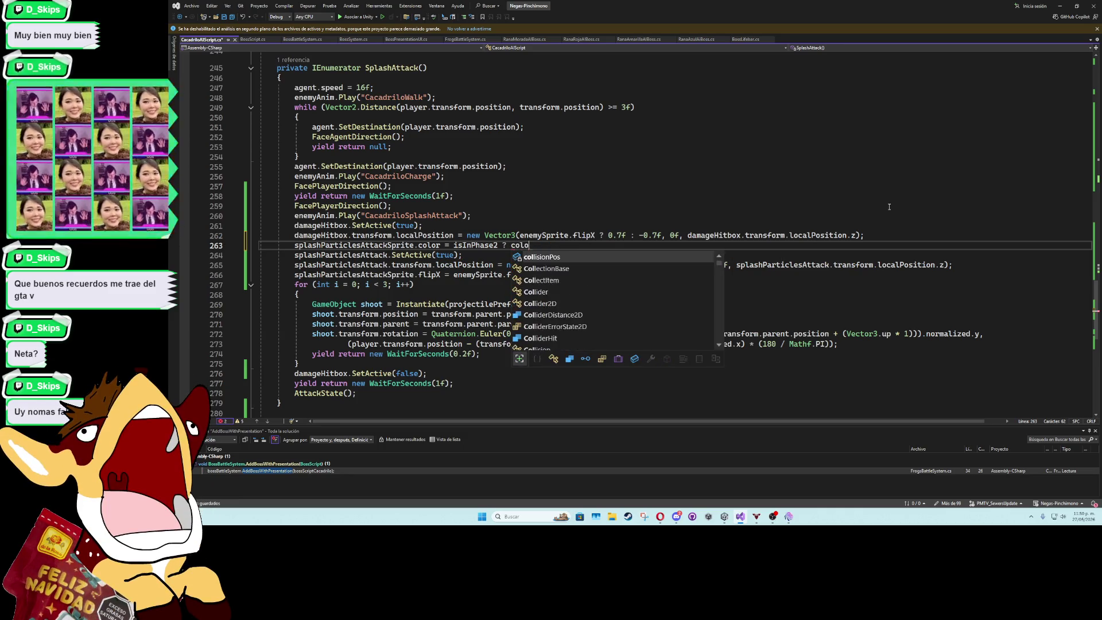
pyautogui.write('r1 ')
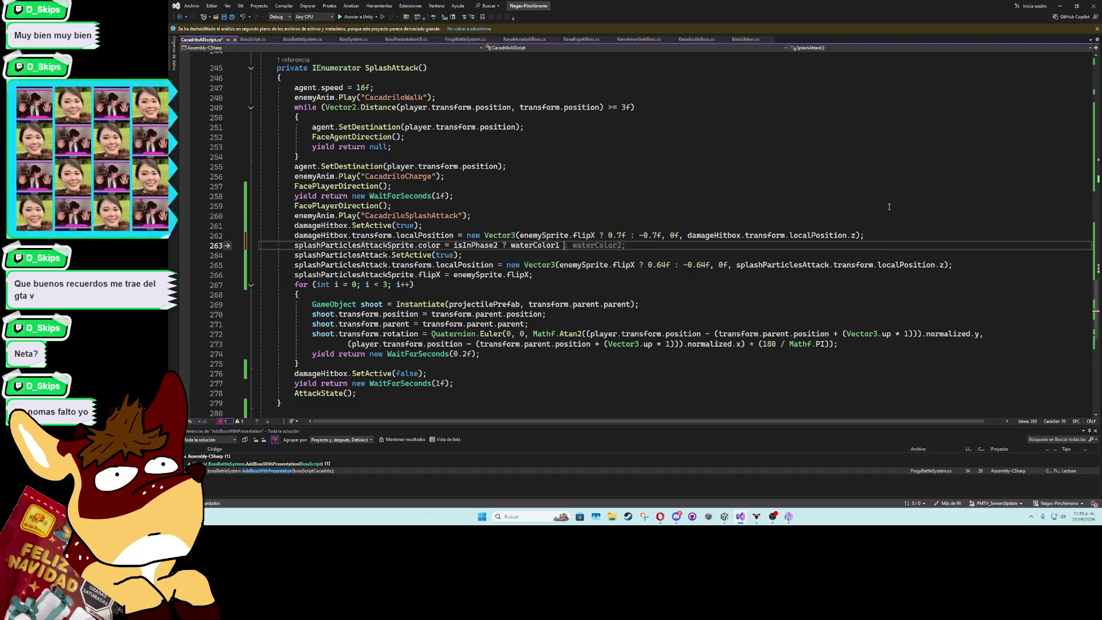
pyautogui.write(': waterColor2;')
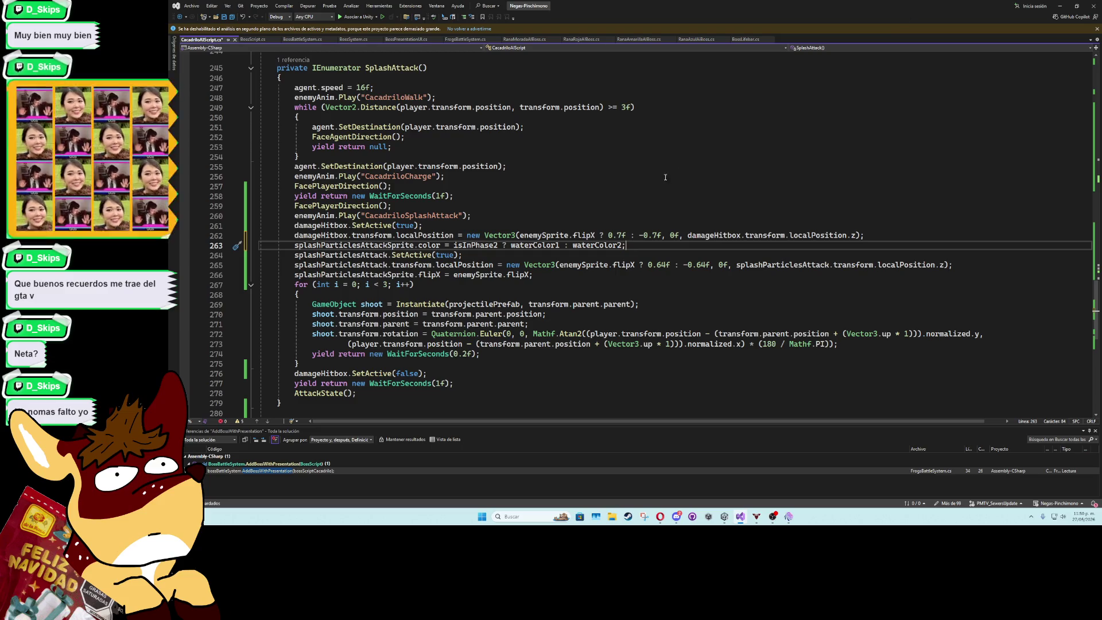
pyautogui.click(604, 224)
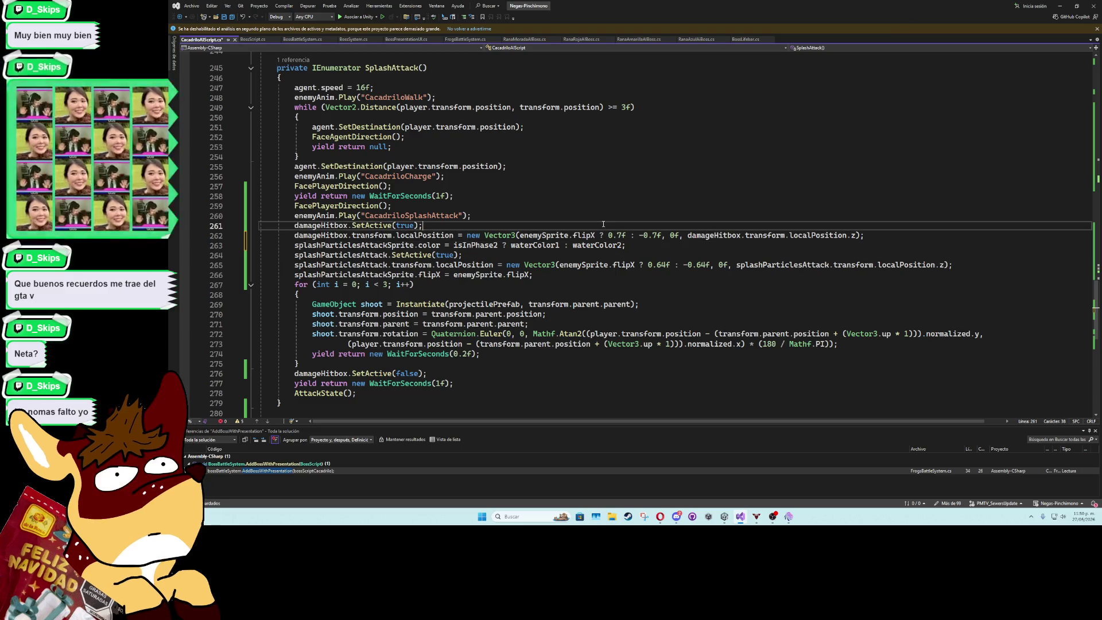
pyautogui.hotkey('ctrl', 's')
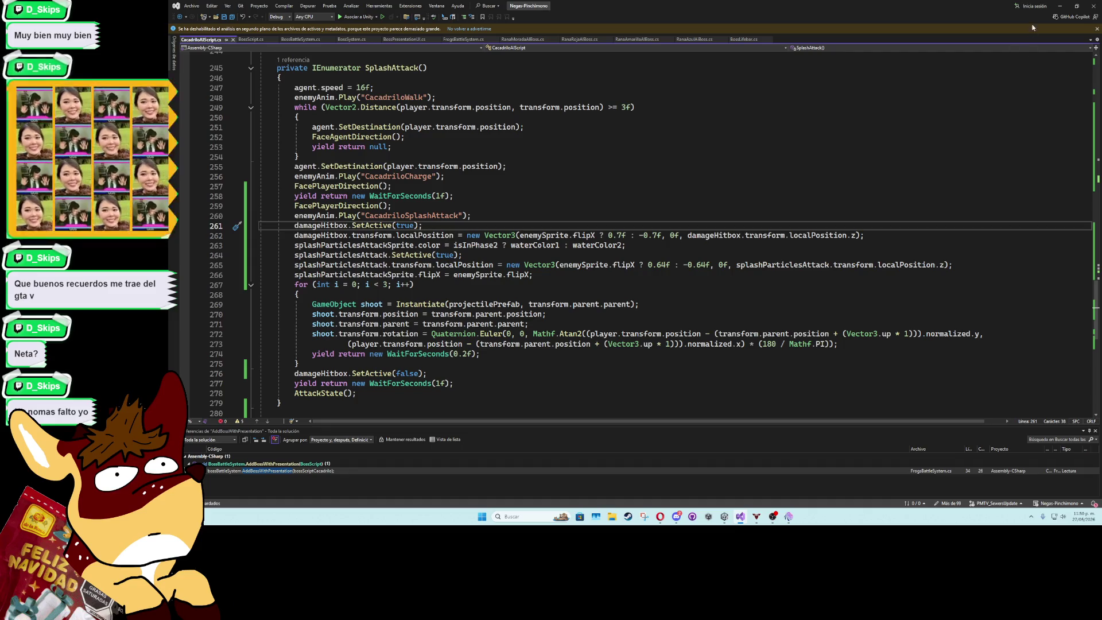
pyautogui.click(1060, 5)
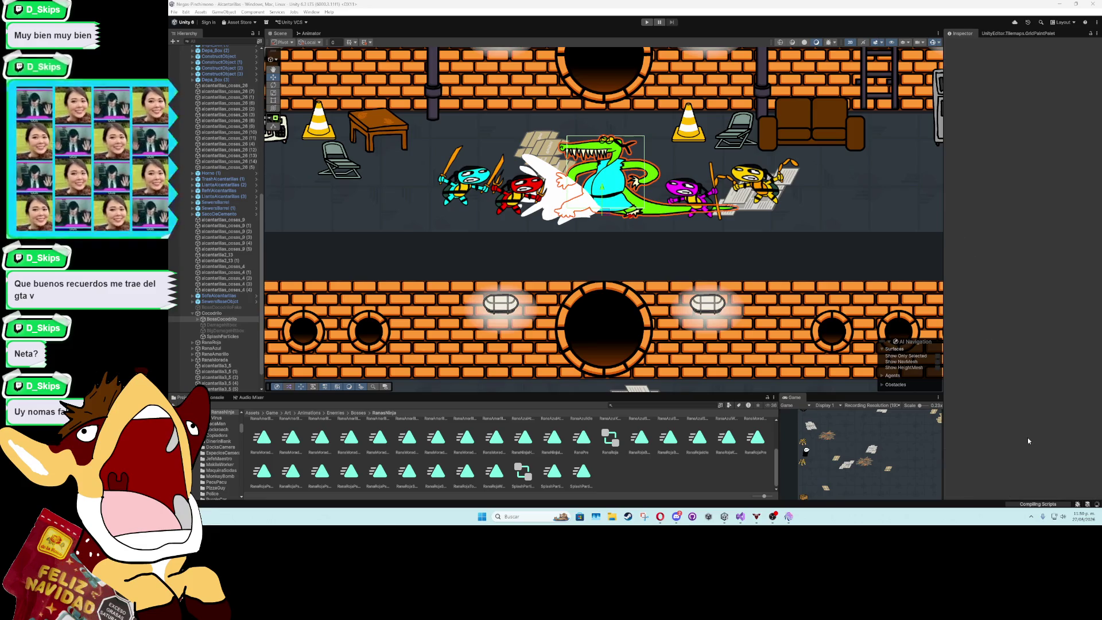
# Set the crocodile's Water Color 1 to a bright, saturated light blue
pyautogui.click(1027, 437)
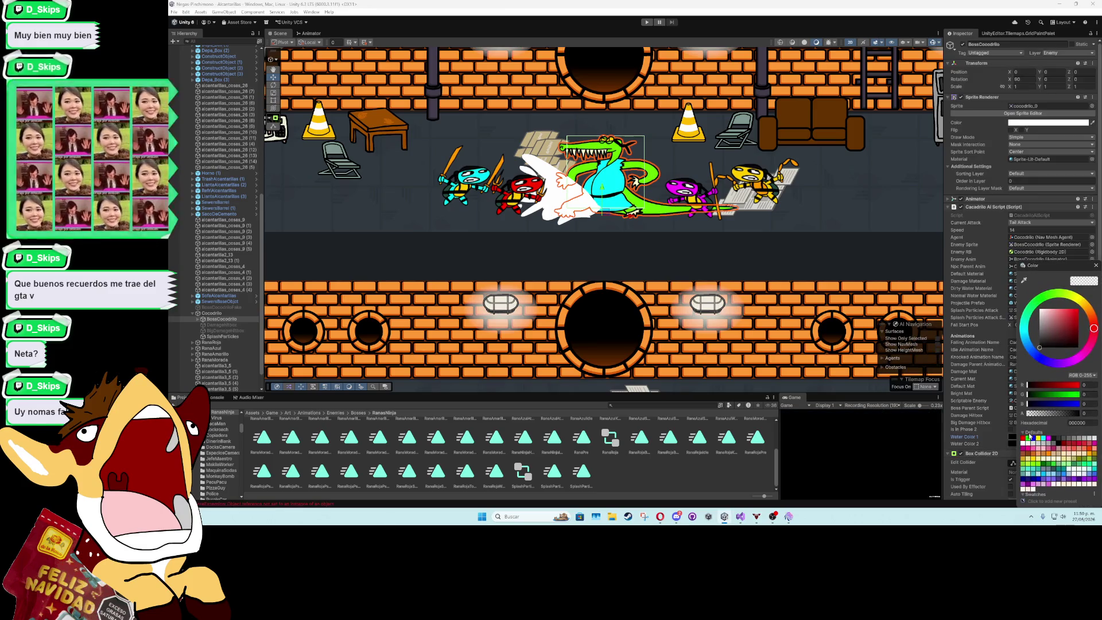
pyautogui.click(1054, 404)
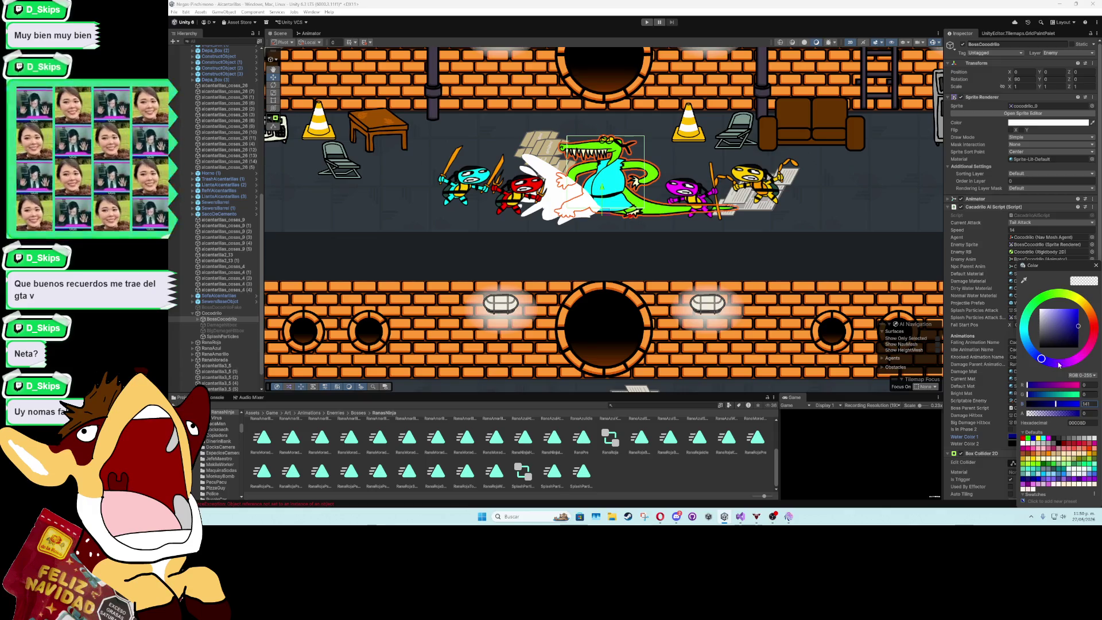
pyautogui.moveTo(1059, 365); pyautogui.dragTo(1030, 346)
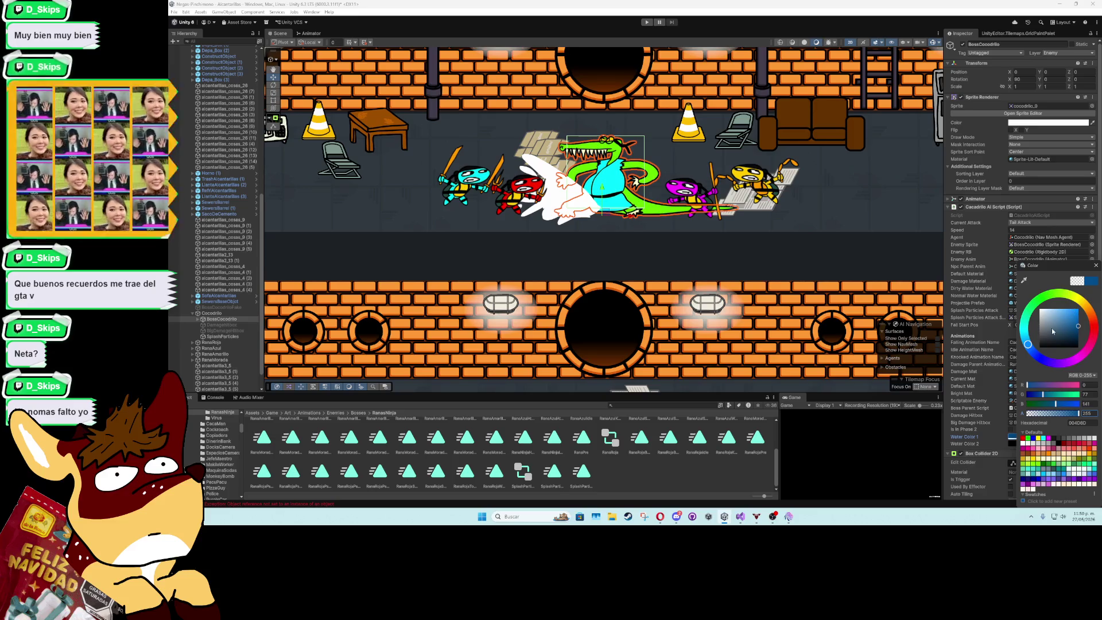
pyautogui.click(1078, 319)
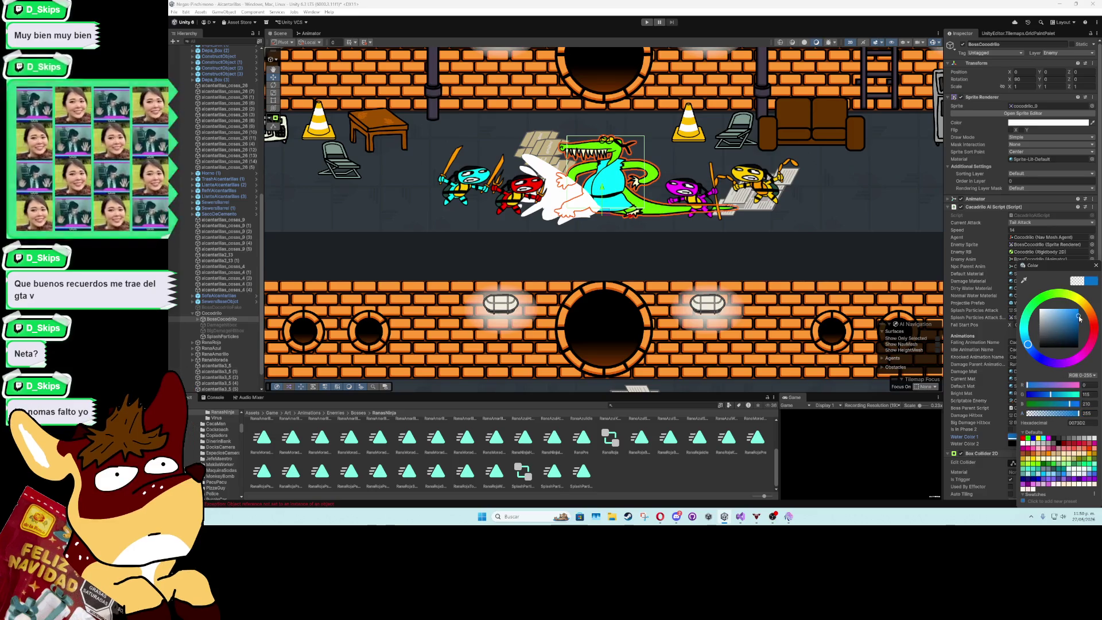
pyautogui.click(1096, 266)
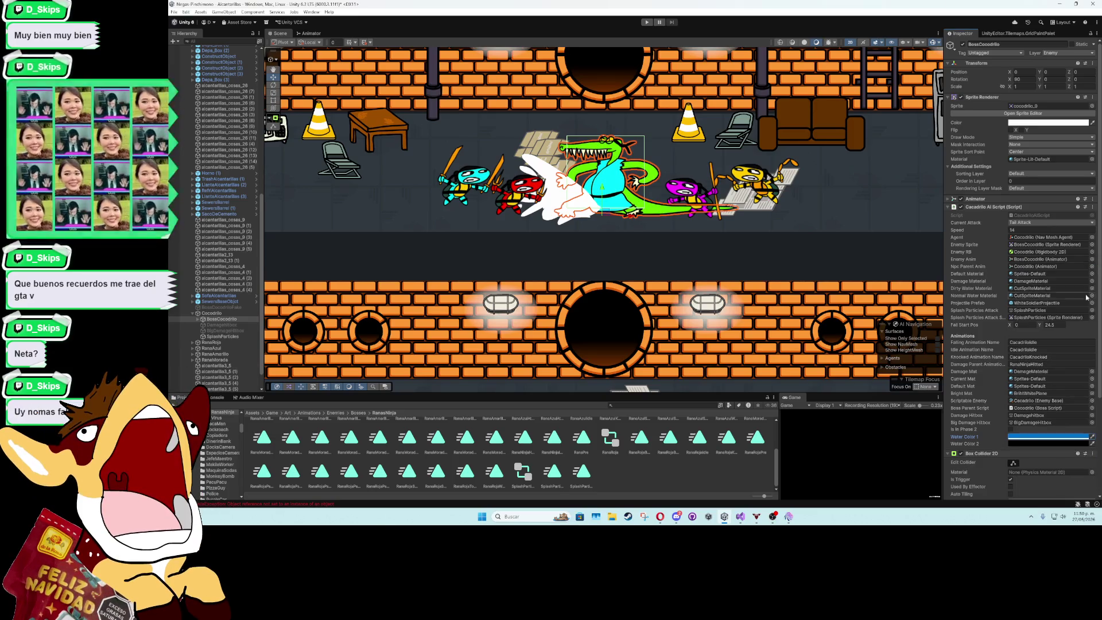
# Set Water Color 2 to a darkened purple and maximize the Game view
pyautogui.click(1031, 444)
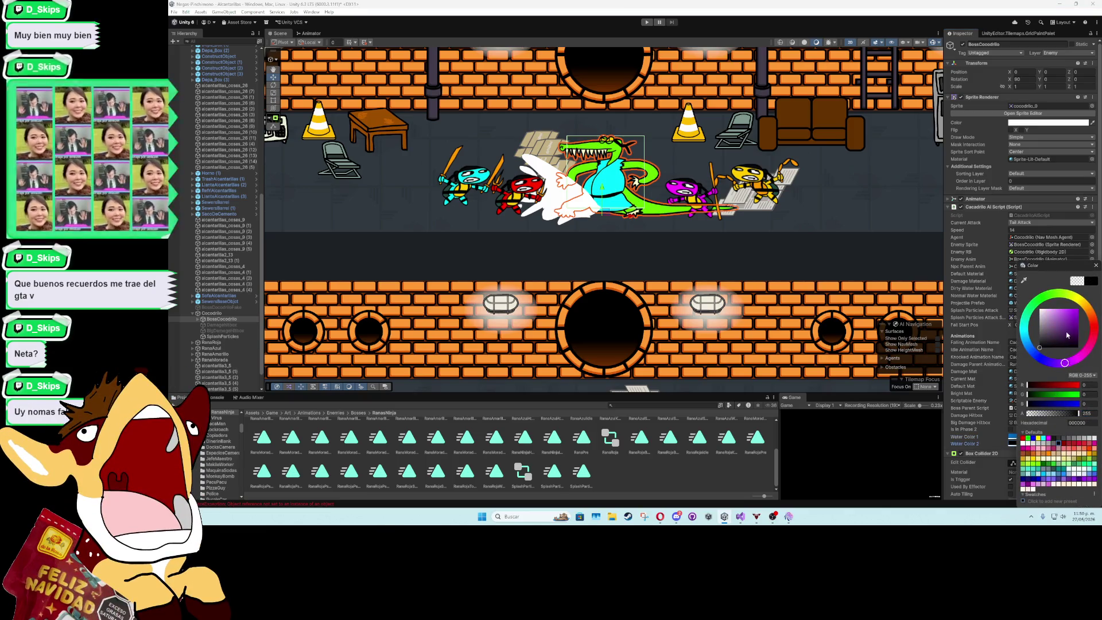
pyautogui.click(1079, 315)
pyautogui.moveTo(1081, 315); pyautogui.dragTo(1070, 327)
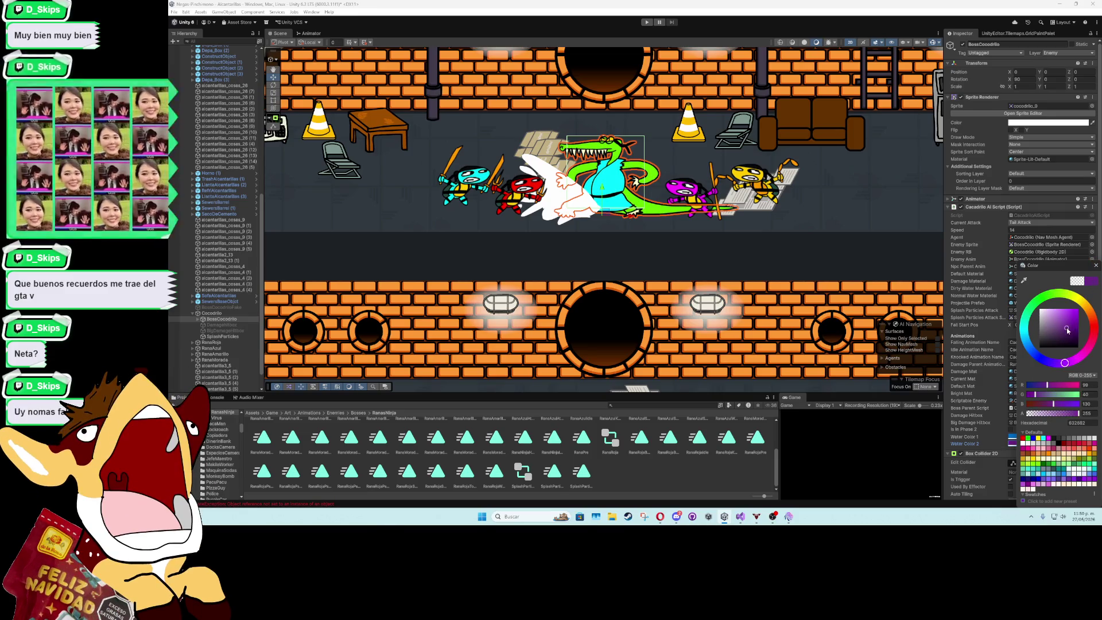
pyautogui.click(1096, 266)
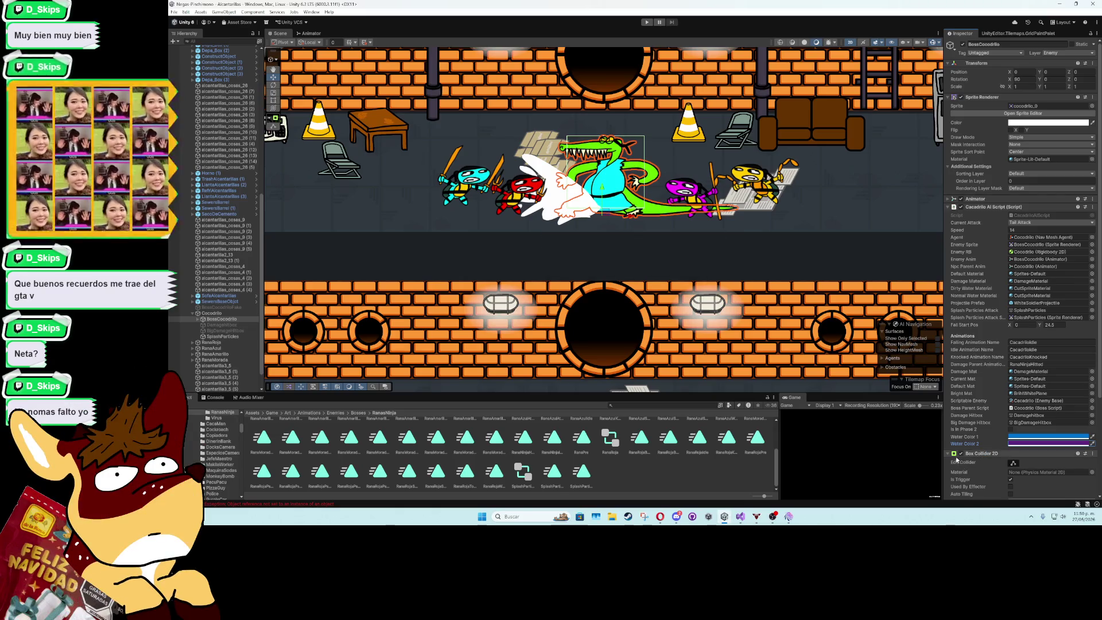
pyautogui.click(989, 452)
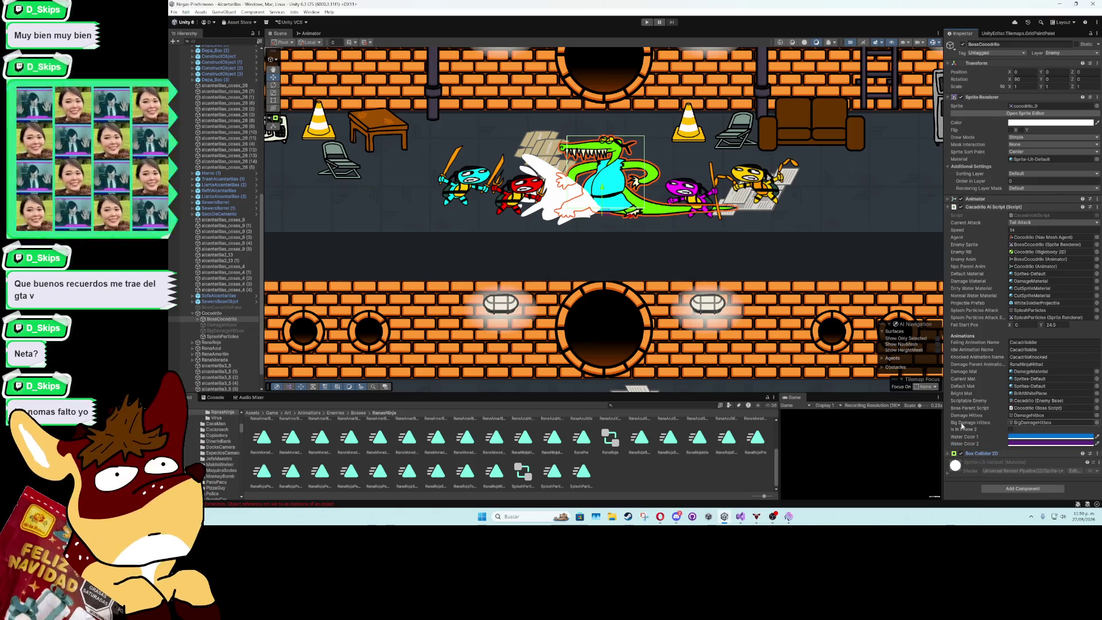
pyautogui.doubleClick(804, 397)
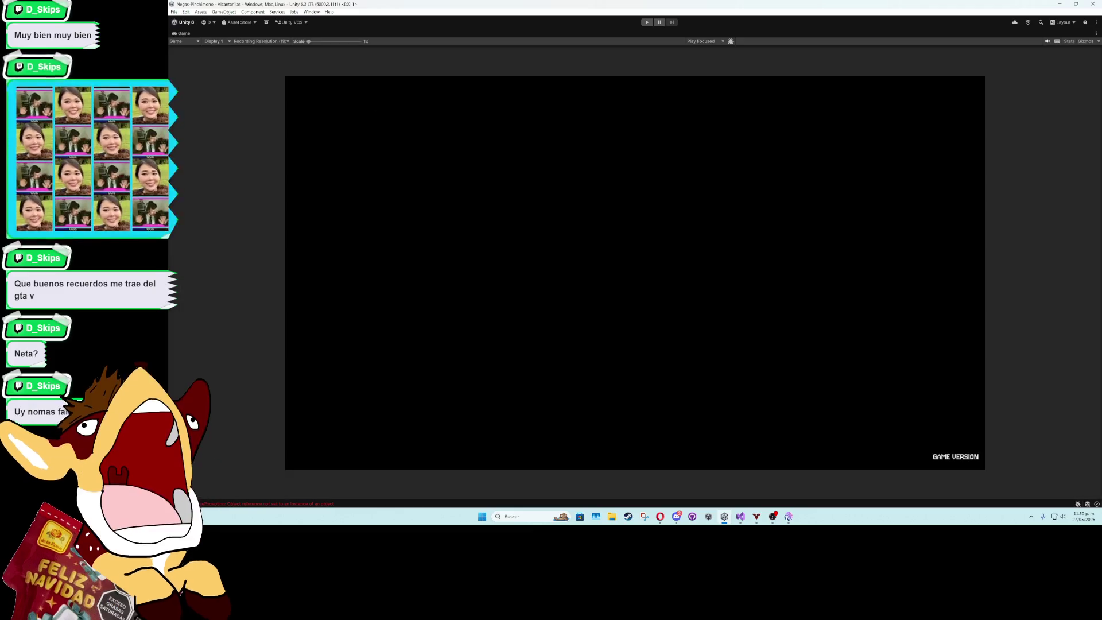
# Deactivate SplashParticles and play-test the boss fight in a maximized Game view, then stop
pyautogui.doubleClick(191, 35)
pyautogui.click(239, 337)
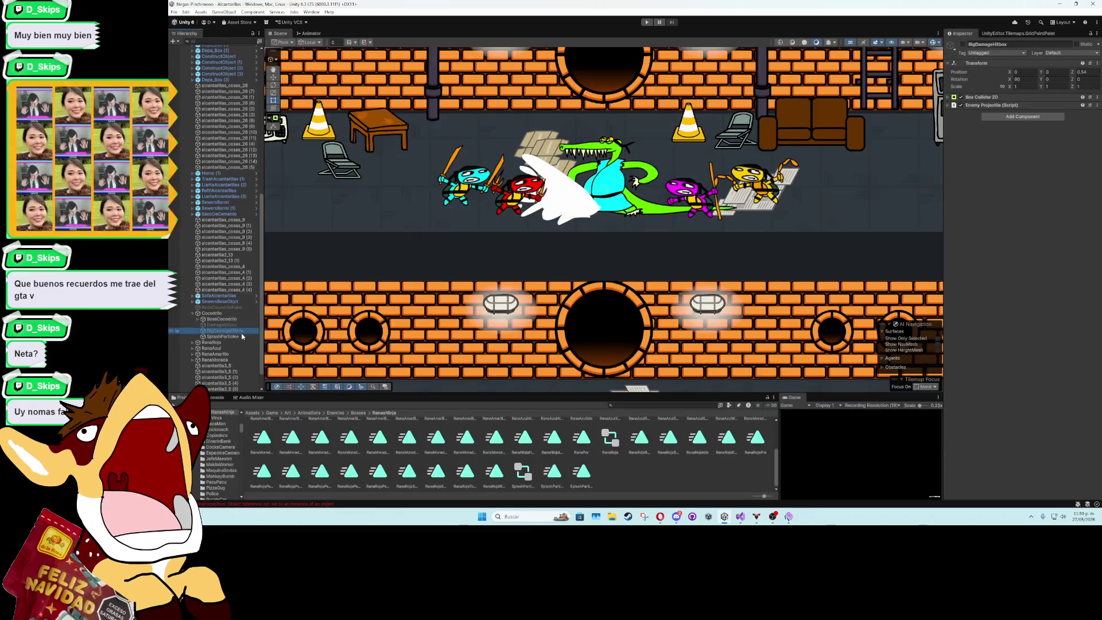
pyautogui.click(963, 45)
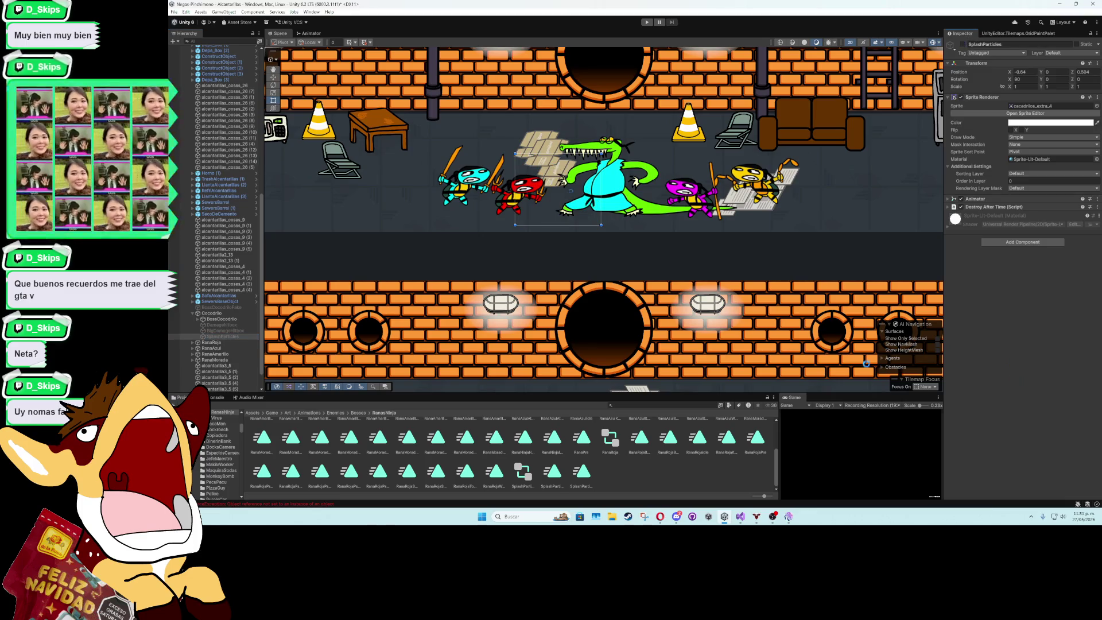
pyautogui.doubleClick(793, 398)
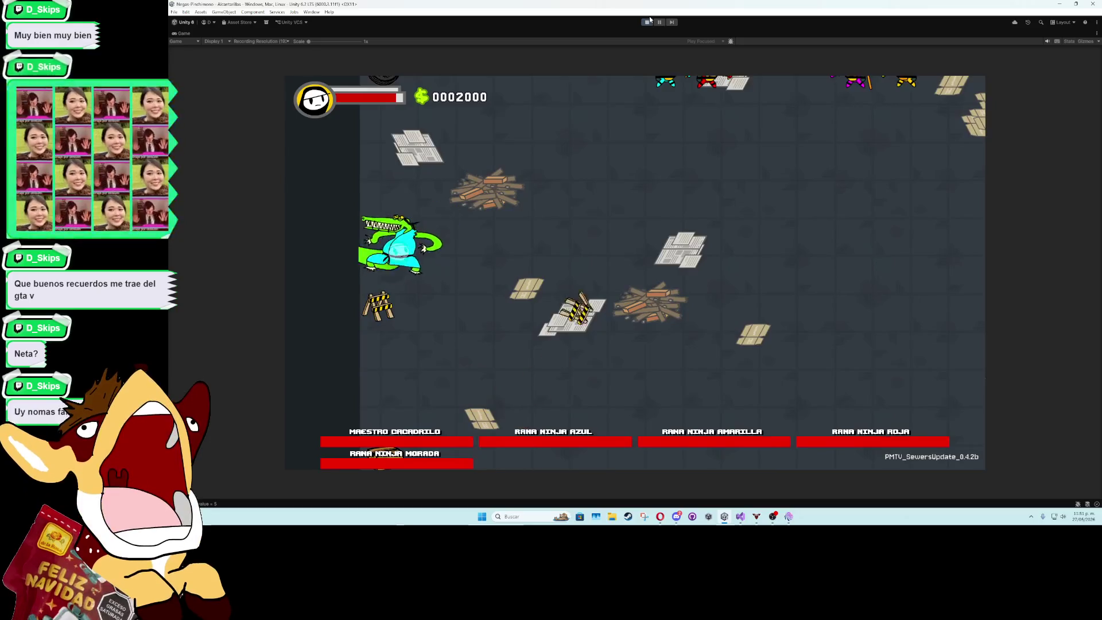
pyautogui.hotkey('ctrl', 'p')
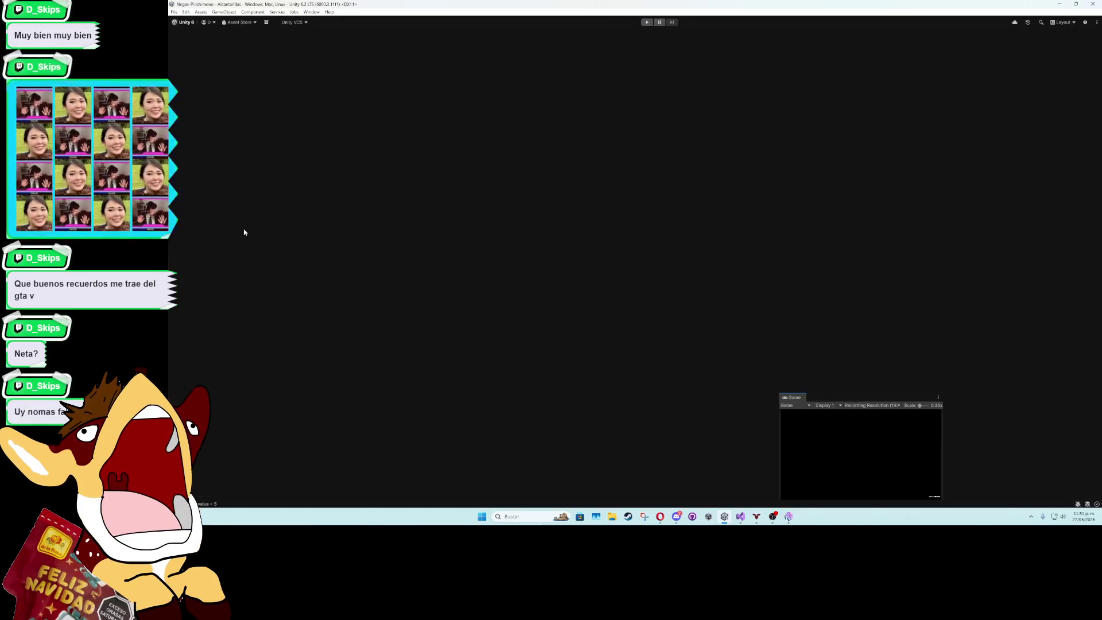
# Deactivate the Cocodrilo object and start the game again
pyautogui.click(220, 315)
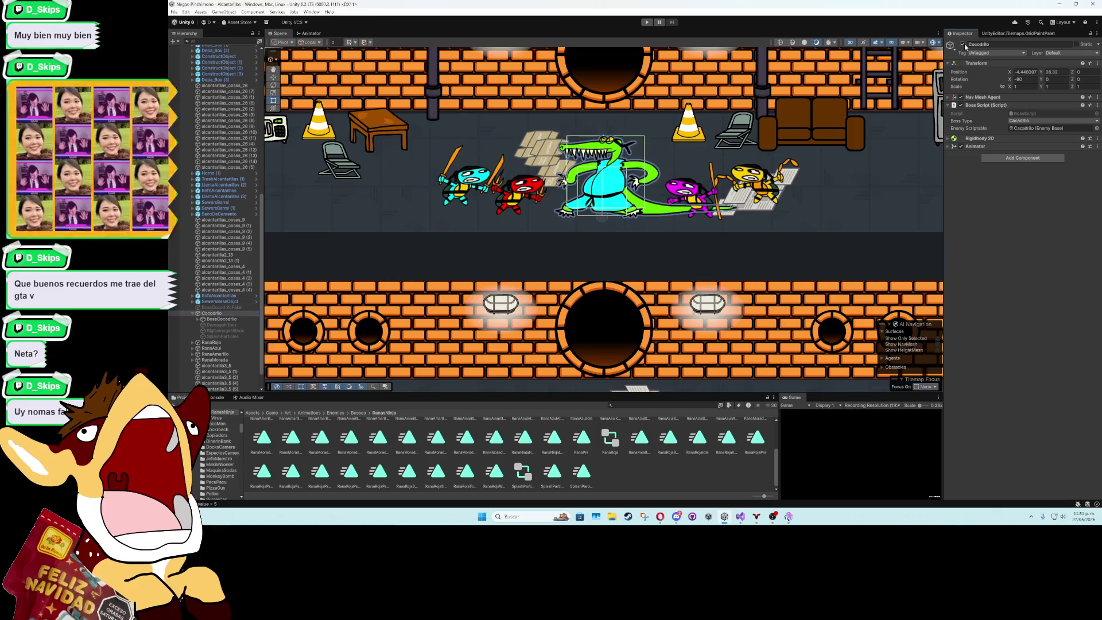
pyautogui.hotkey('alt', 'shift', 'a')
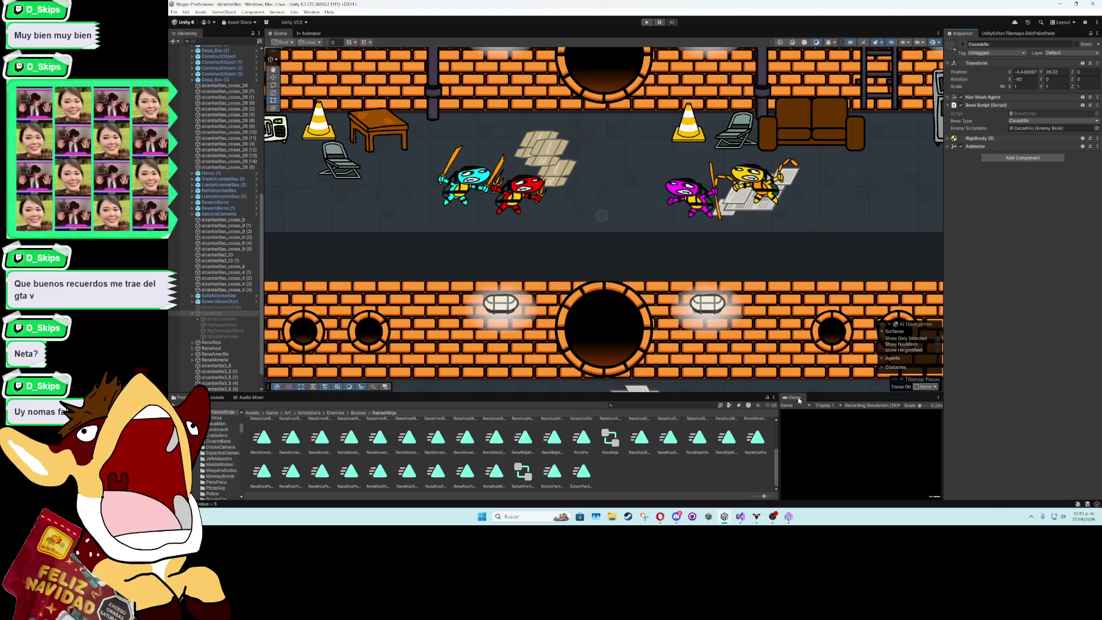
pyautogui.click(648, 22)
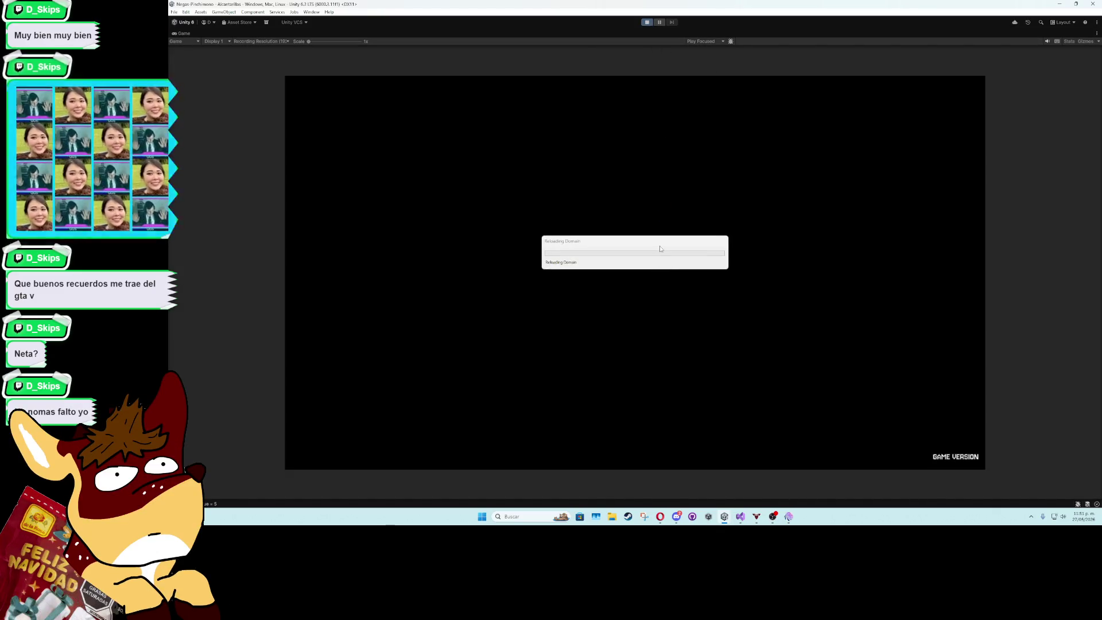
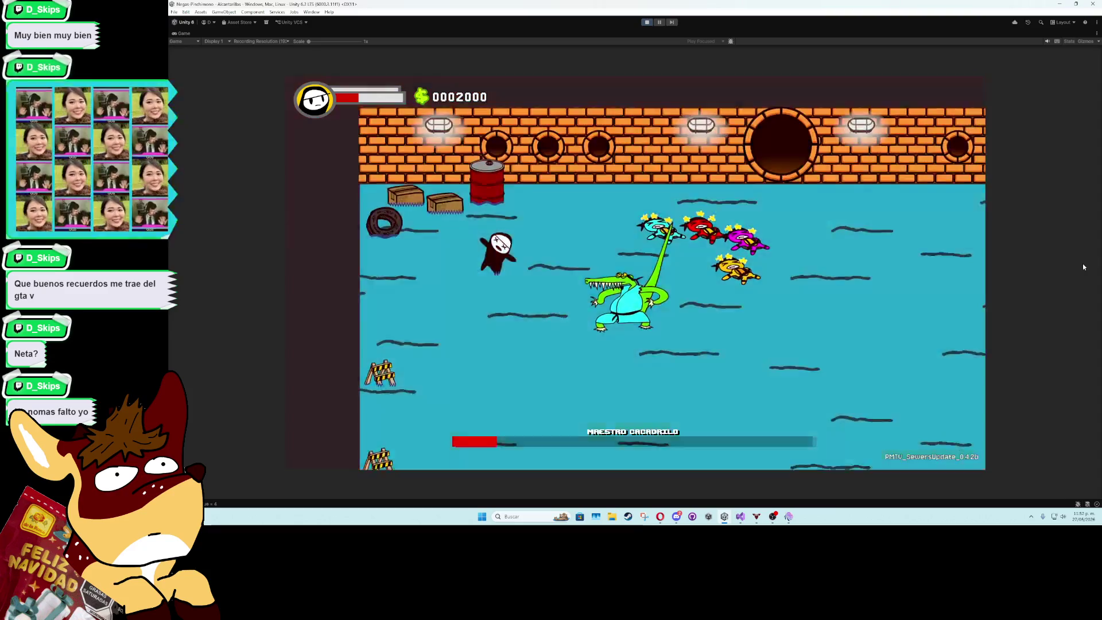
# Stop the play test and restore the full editor layout from the maximized Game view
pyautogui.click(649, 23)
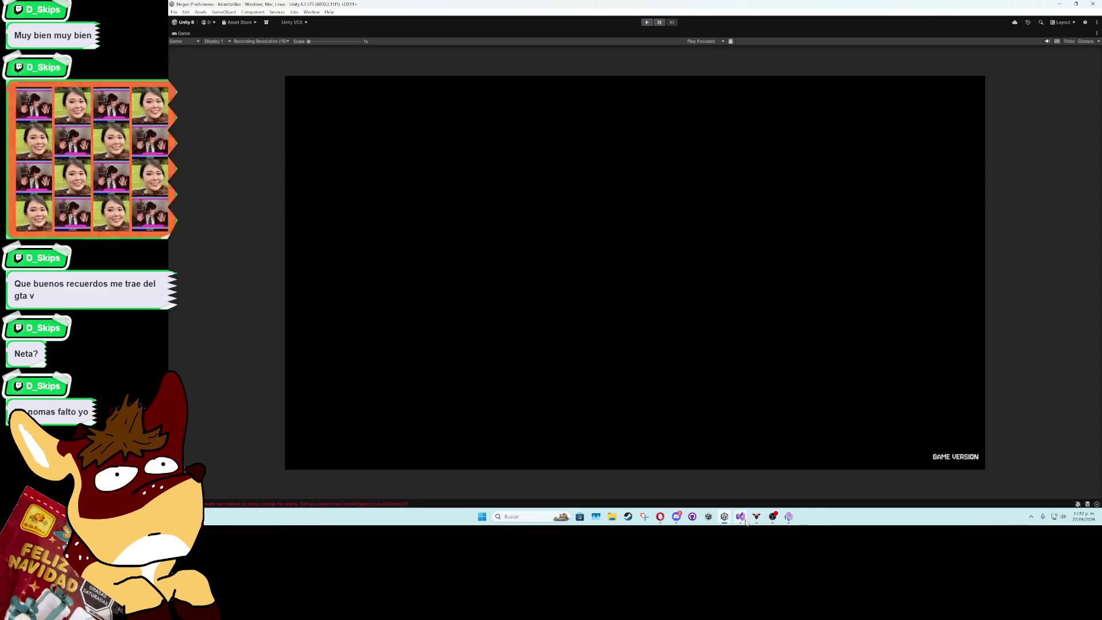
pyautogui.click(741, 516)
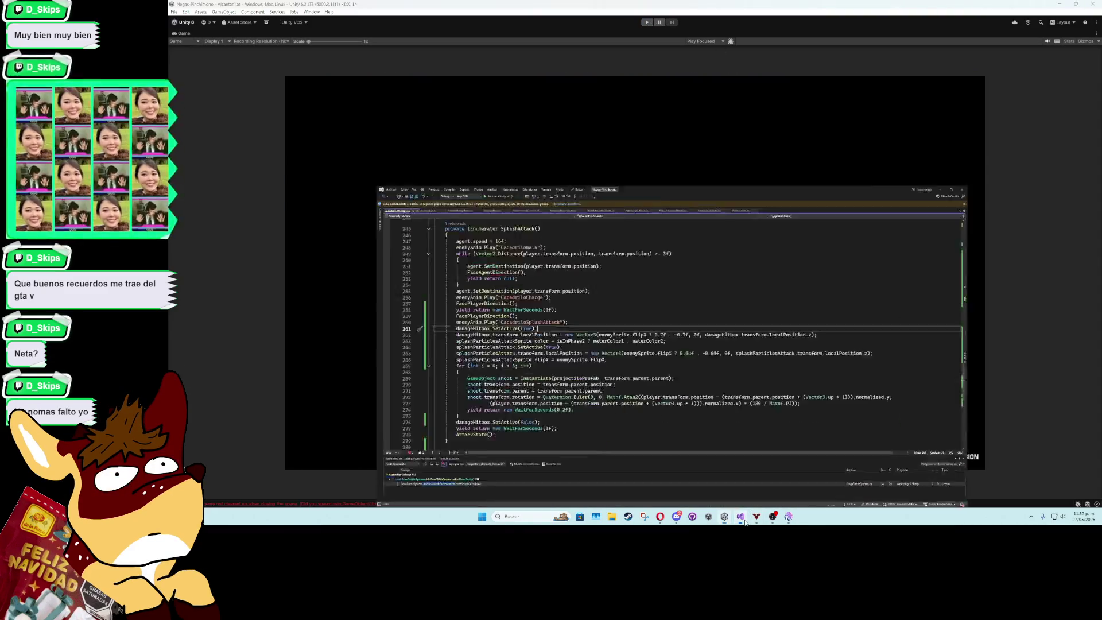
pyautogui.click(743, 520)
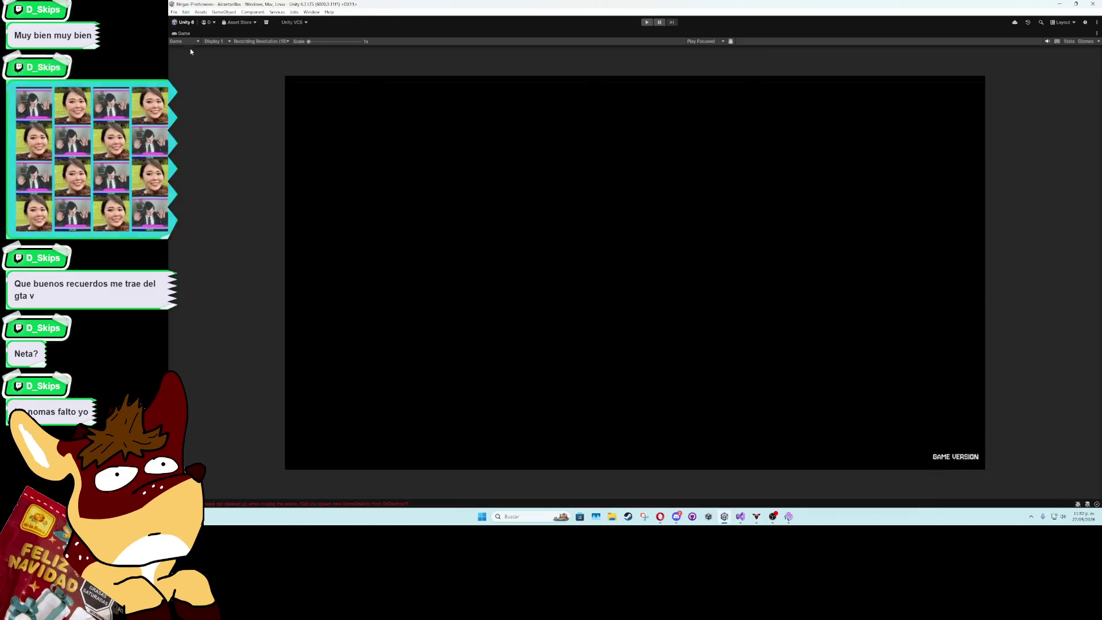
pyautogui.hotkey('shift', 'space')
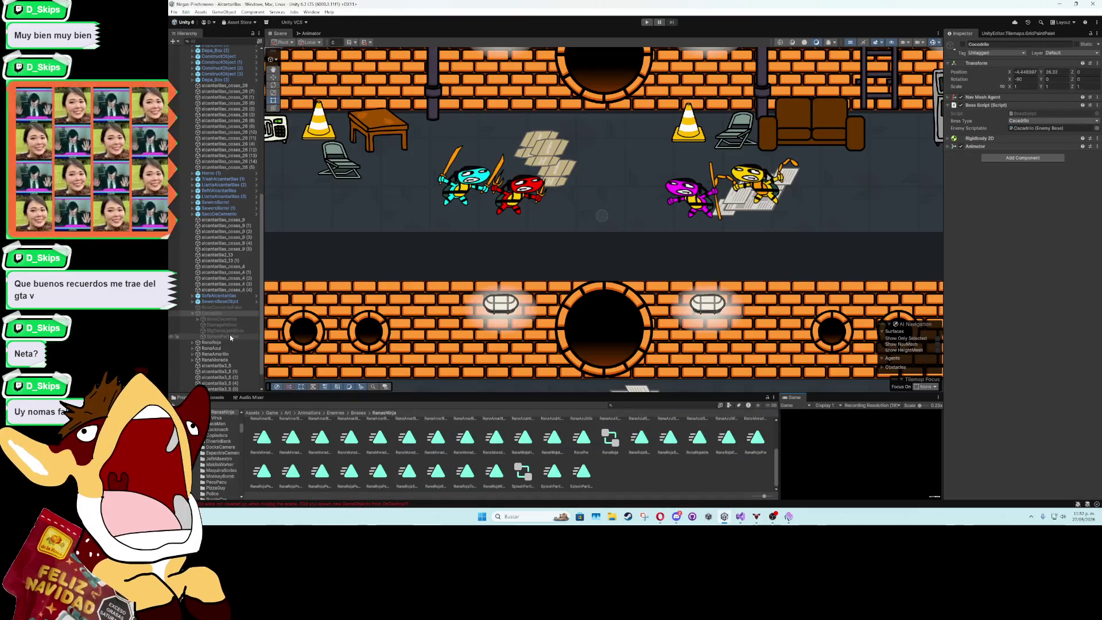
# Activate Cocodrilo, enable its SplashParticles child and open the Animation window for it
pyautogui.click(963, 45)
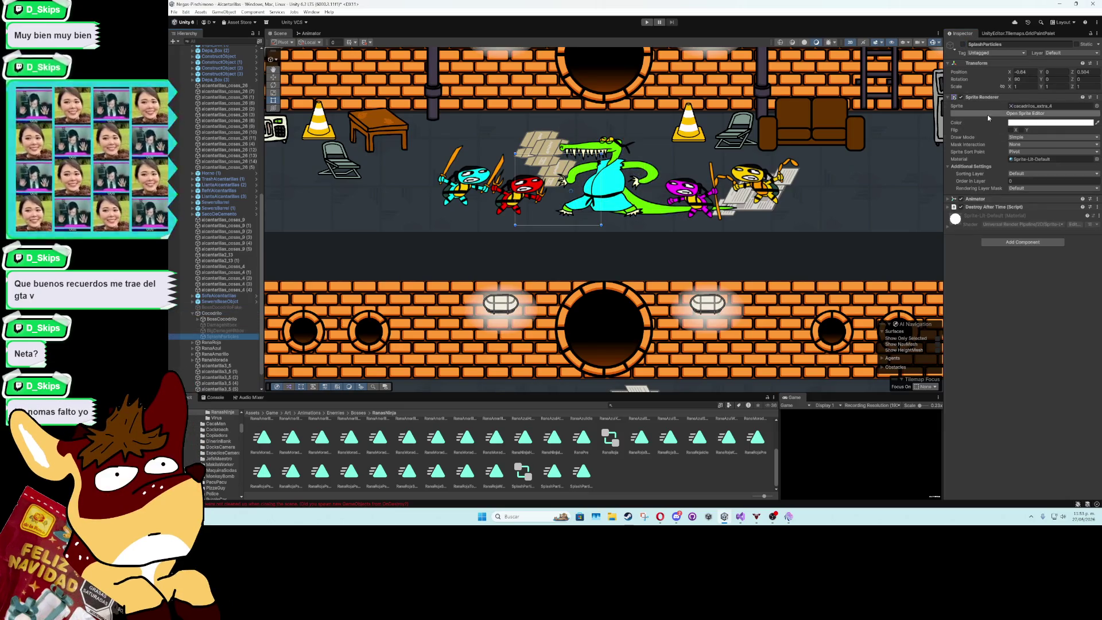
pyautogui.hotkey('alt', 'shift', 'a')
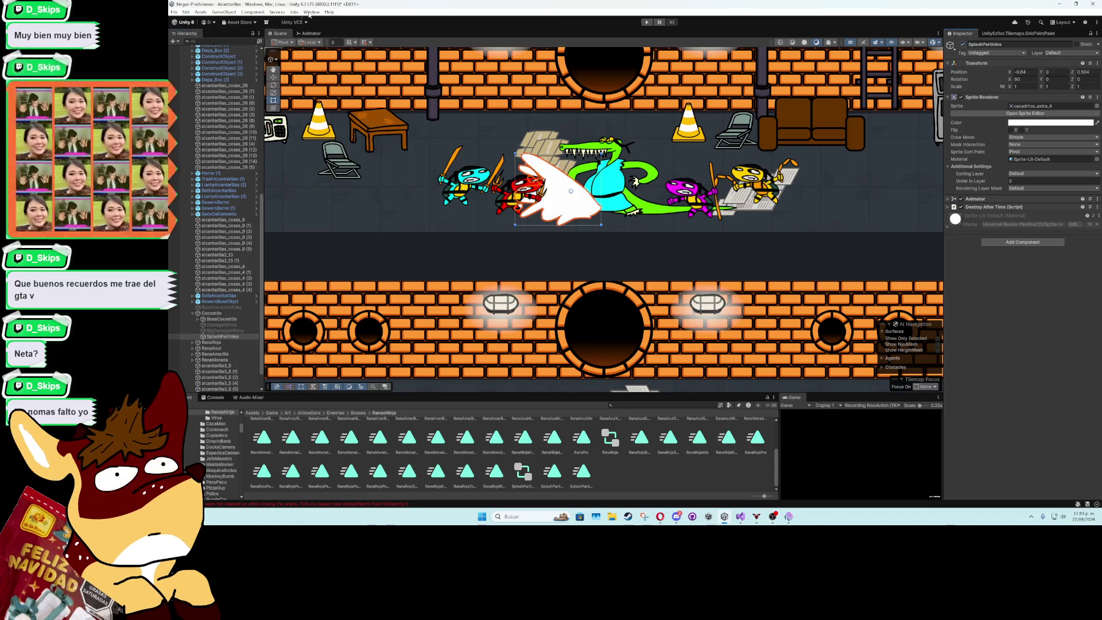
pyautogui.click(311, 12)
pyautogui.moveTo(344, 101)
pyautogui.click(441, 101)
pyautogui.scroll(-3, 622, 333)
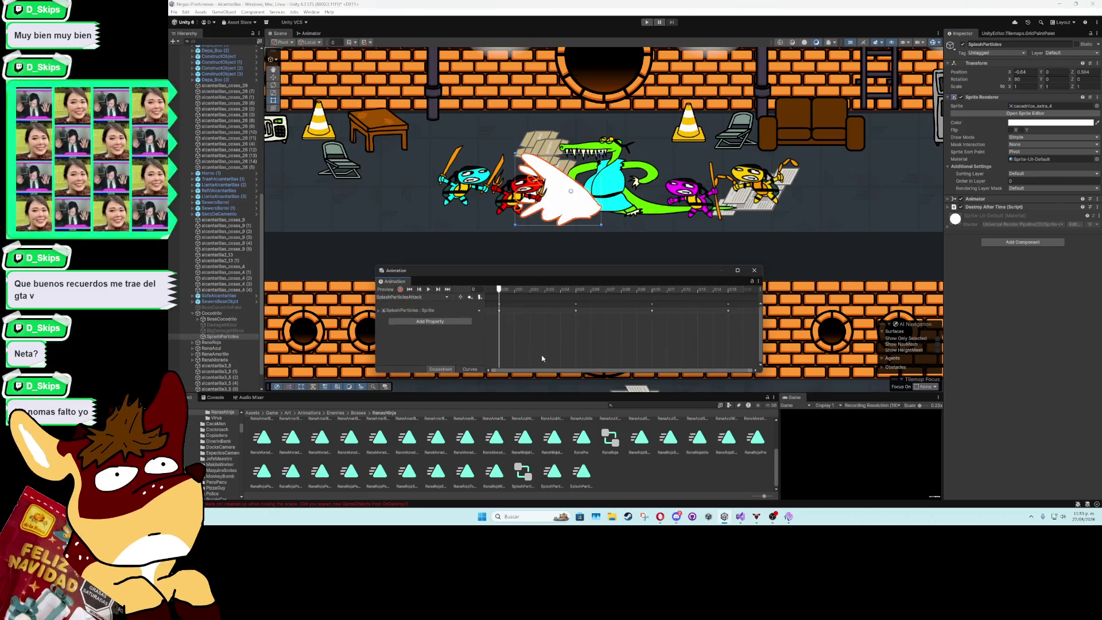
# Retime the splash Sprite keyframes, previewing the animation until the timing looks right
pyautogui.moveTo(622, 331)
pyautogui.mouseDown()
pyautogui.moveTo(516, 299)
pyautogui.moveTo(566, 314)
pyautogui.mouseUp()
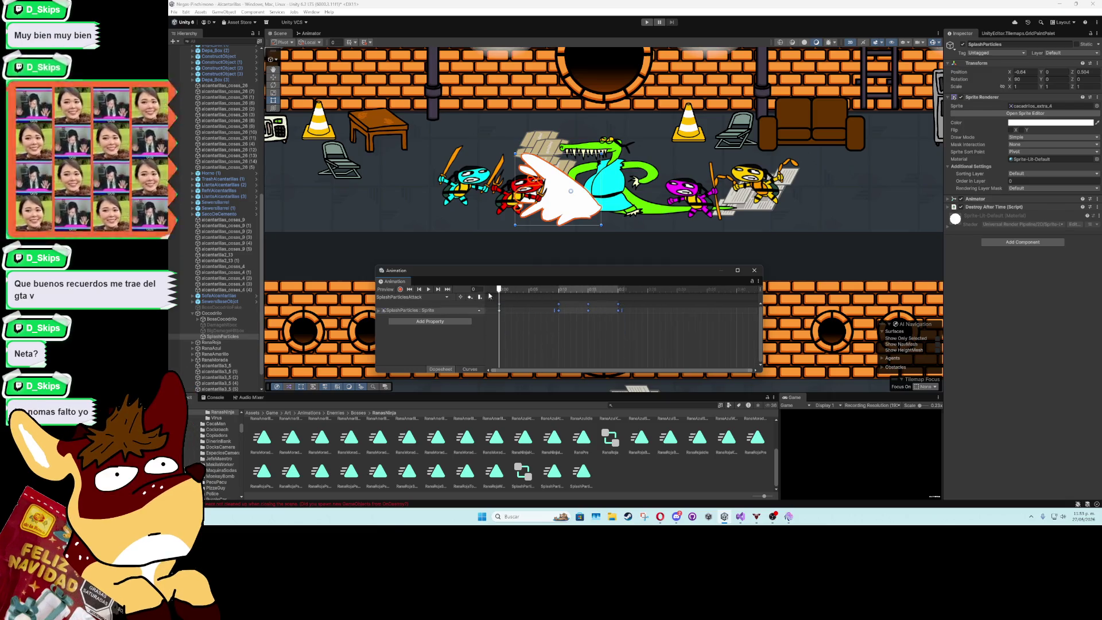
pyautogui.click(429, 290)
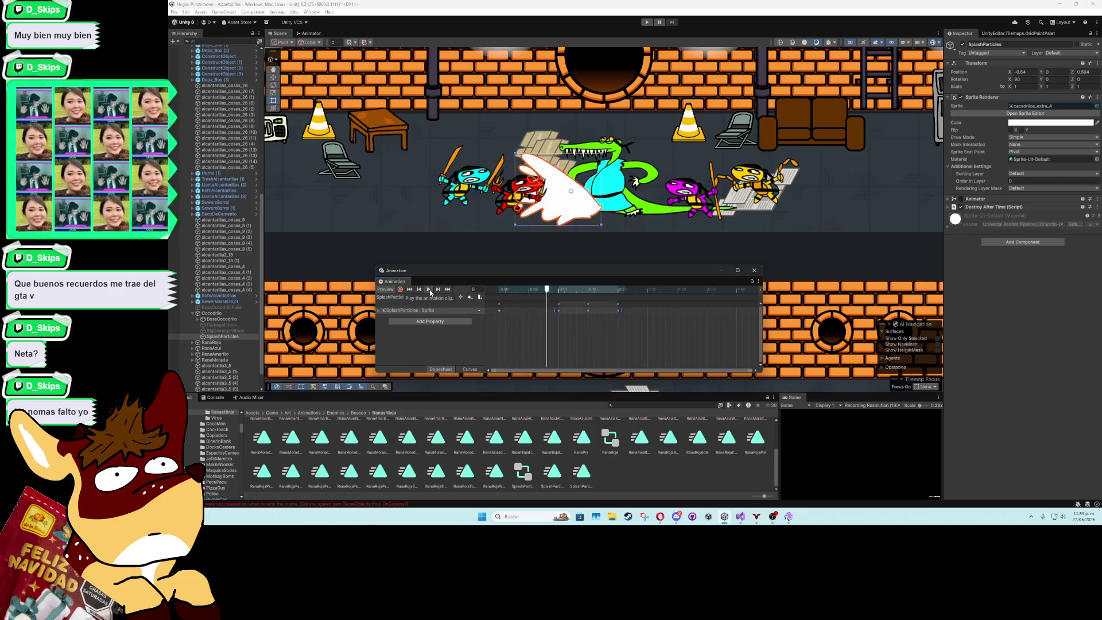
pyautogui.click(429, 289)
pyautogui.click(607, 330)
pyautogui.moveTo(651, 339)
pyautogui.mouseDown()
pyautogui.moveTo(587, 302)
pyautogui.moveTo(642, 314)
pyautogui.mouseUp()
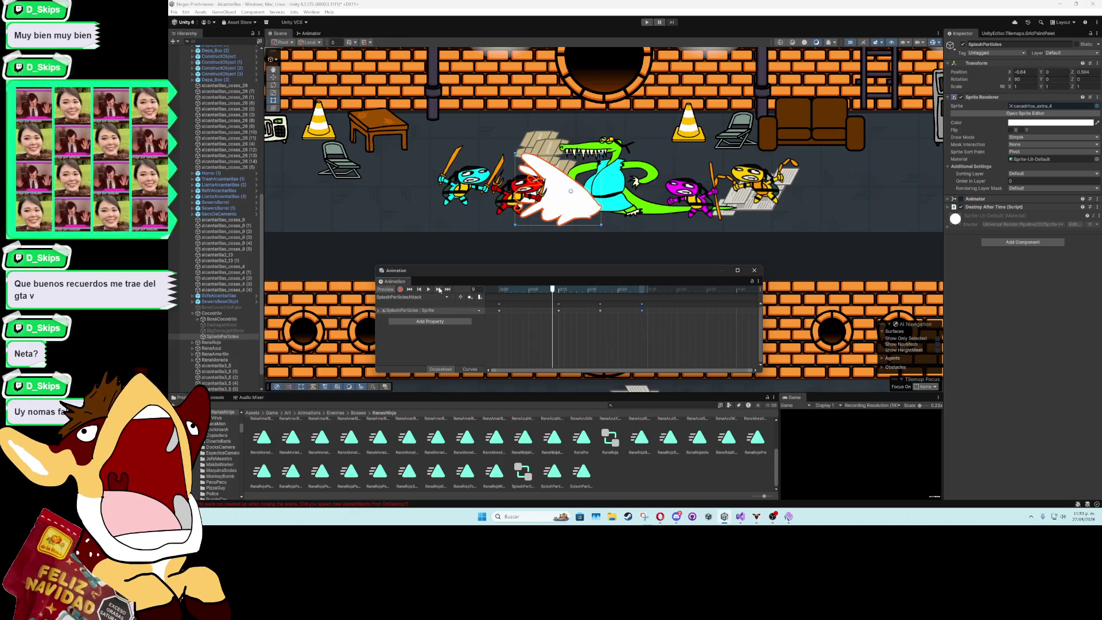
pyautogui.click(431, 289)
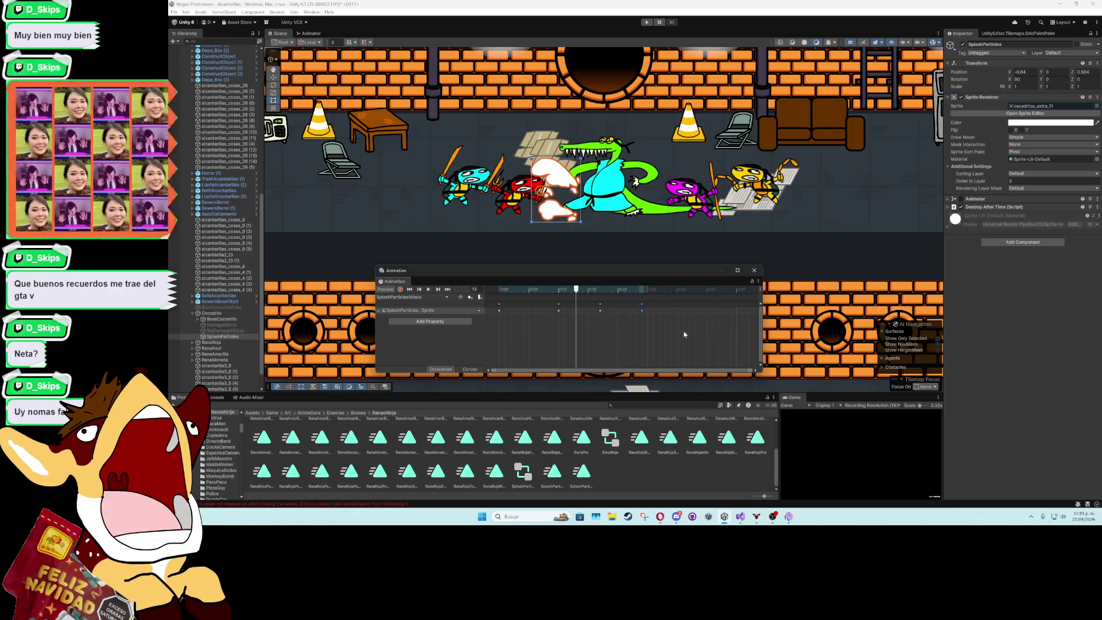
pyautogui.moveTo(533, 299); pyautogui.dragTo(550, 310)
pyautogui.click(547, 326)
pyautogui.click(429, 290)
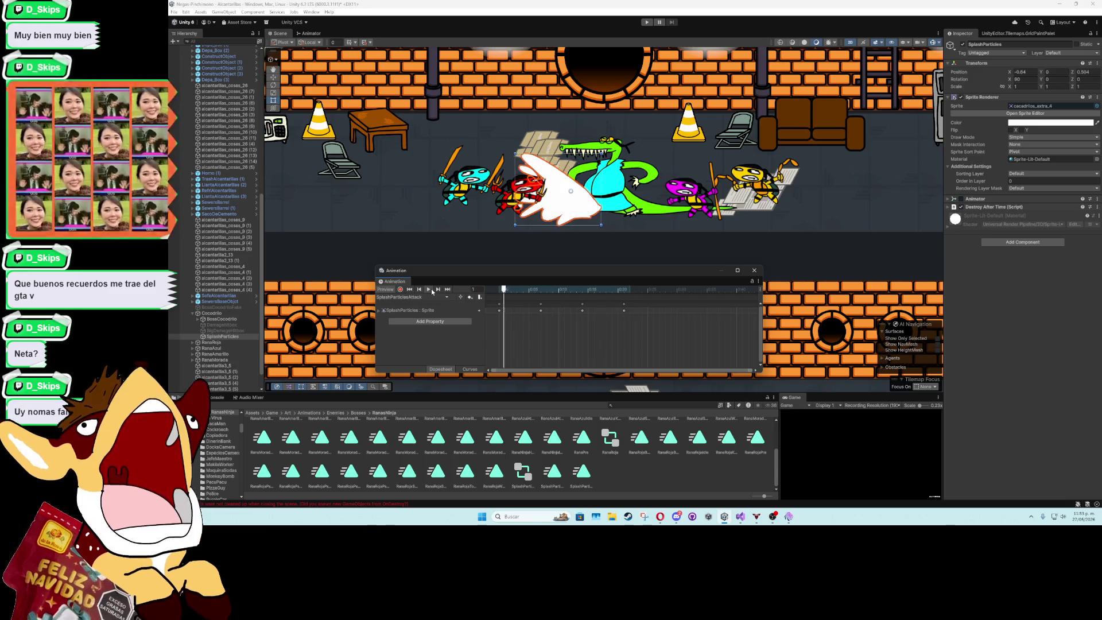
# Check the Destroy After Time timer, close the Animation window and bring up CacadriloAIScript
pyautogui.click(969, 207)
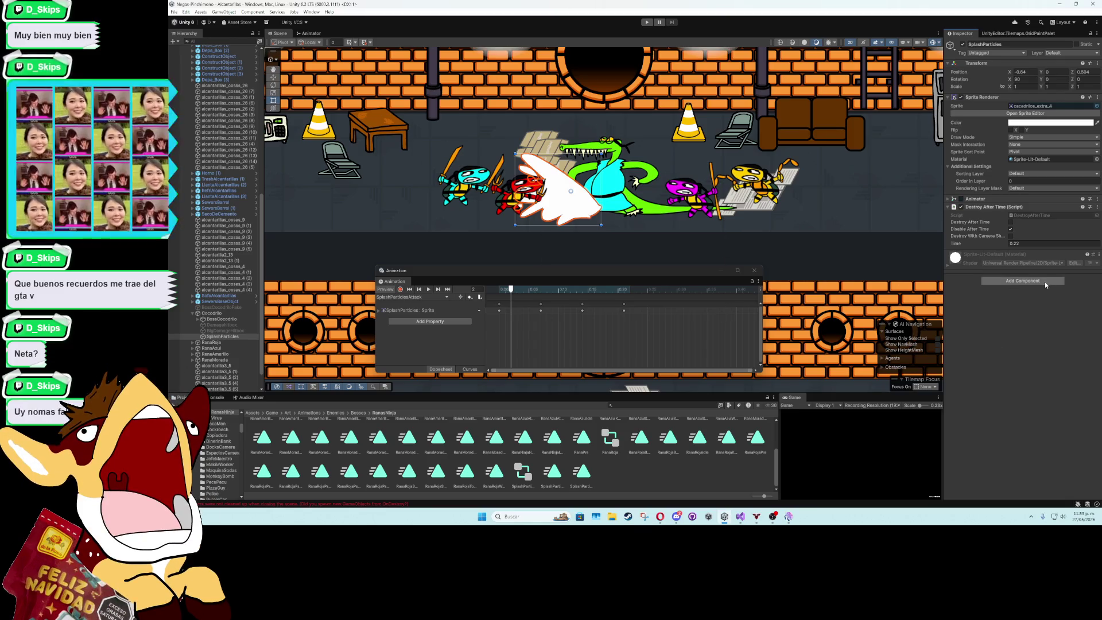
pyautogui.click(950, 207)
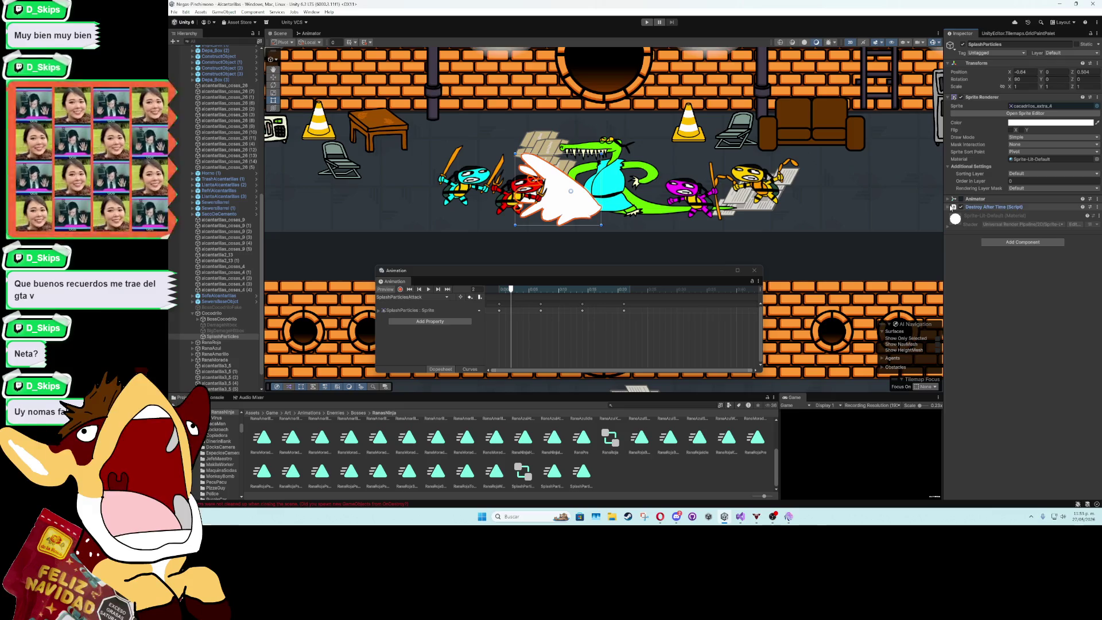
pyautogui.click(752, 271)
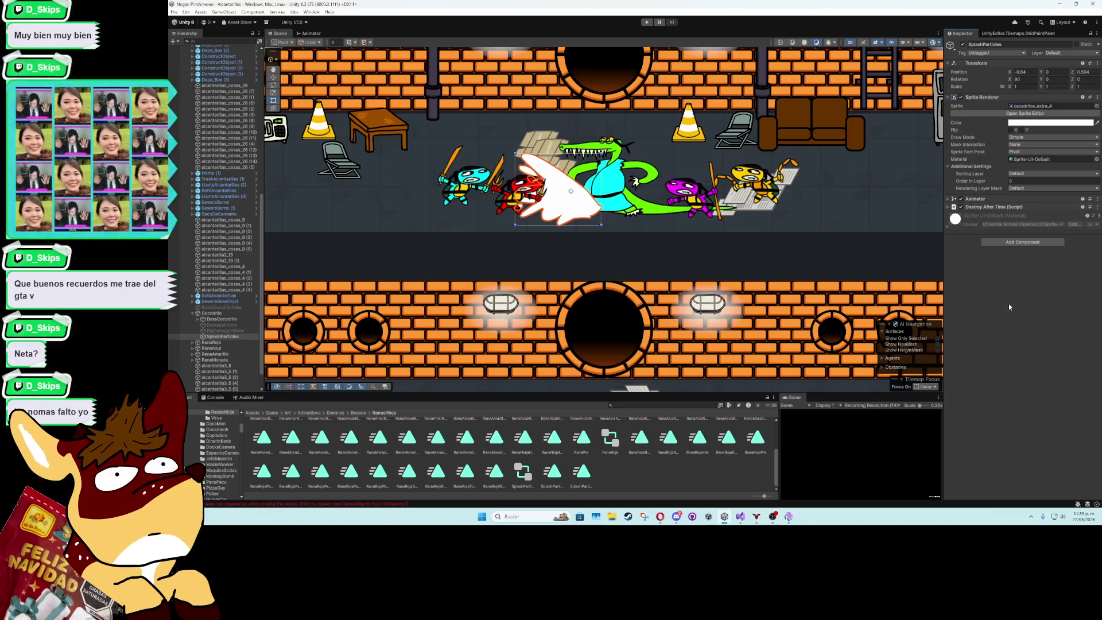
pyautogui.click(742, 517)
pyautogui.moveTo(1096, 310); pyautogui.dragTo(1084, 119)
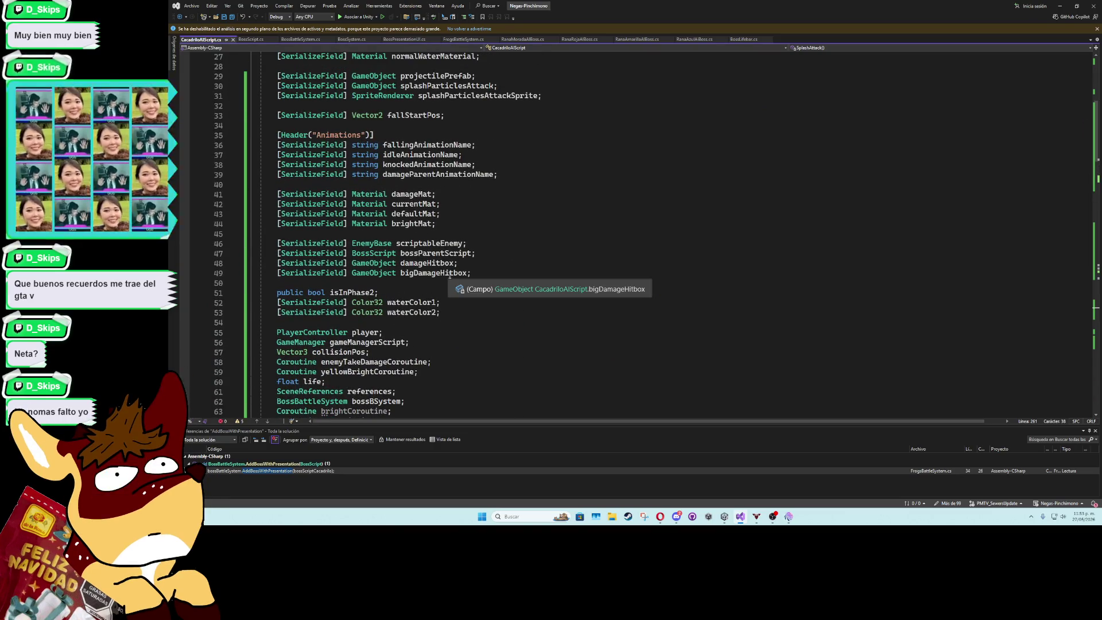
# Declare a splashParticlesSumergir field by duplicating the splashParticlesAttackSprite field line
pyautogui.scroll(9, 421, 302)
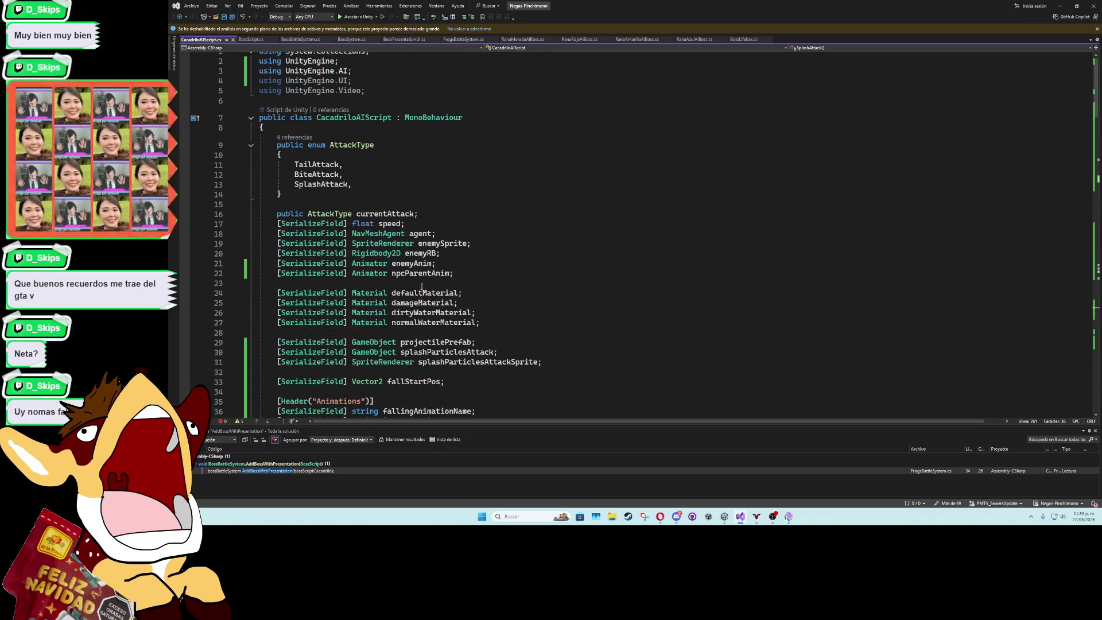
pyautogui.scroll(-5, 421, 287)
pyautogui.scroll(3, 416, 288)
pyautogui.scroll(-8, 410, 289)
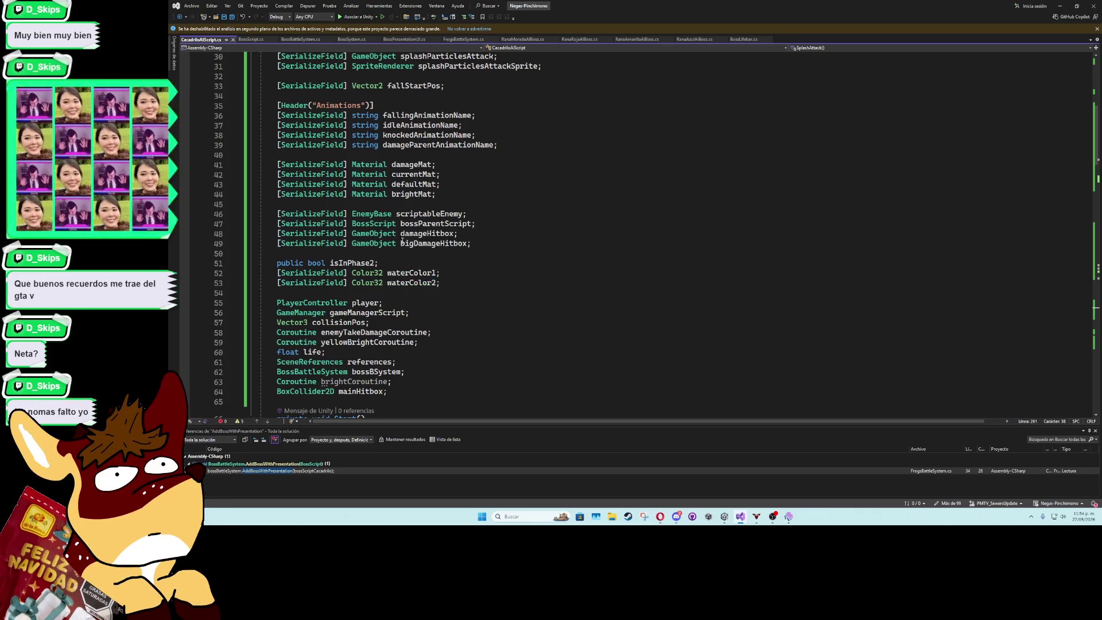
pyautogui.scroll(10, 403, 246)
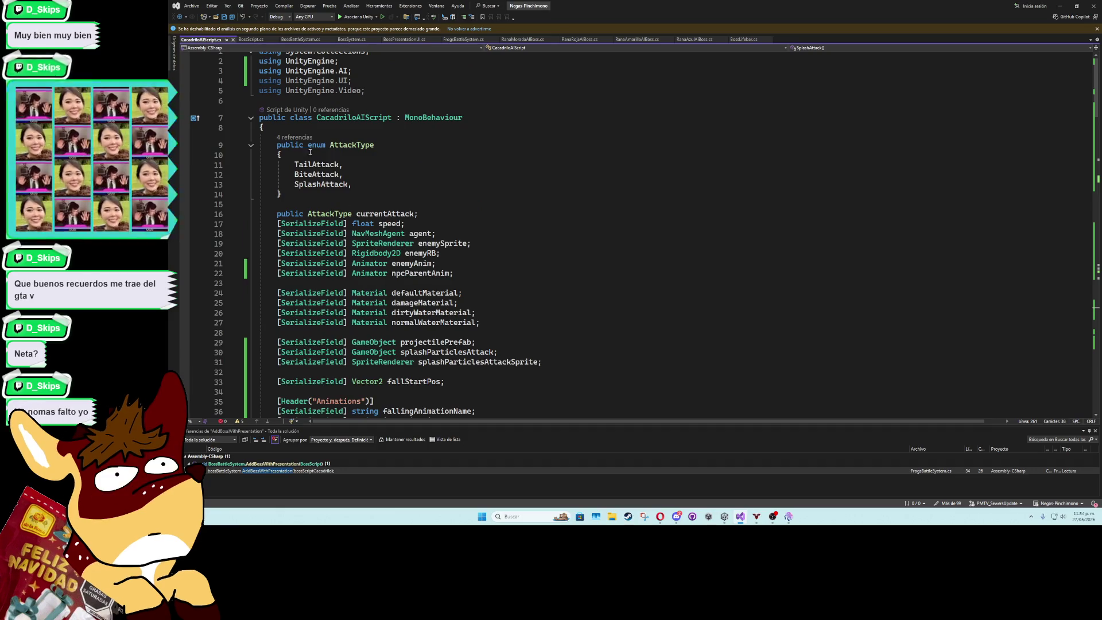
pyautogui.click(375, 243)
pyautogui.scroll(-4, 519, 347)
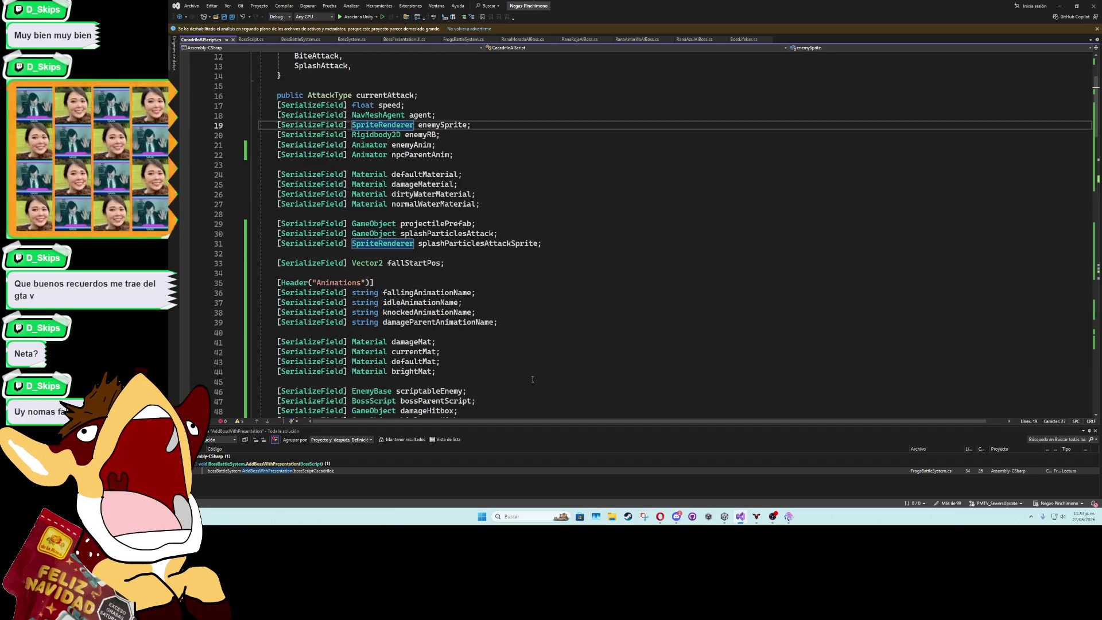
pyautogui.click(547, 245)
pyautogui.hotkey('ctrl', 'd')
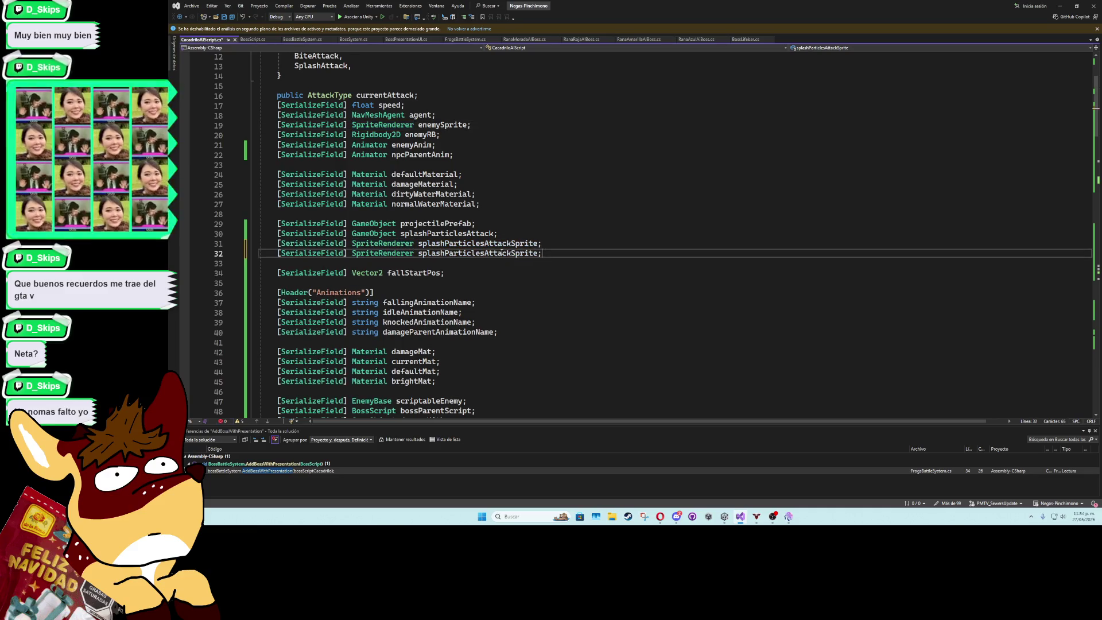
pyautogui.doubleClick(488, 253)
pyautogui.write('sp')
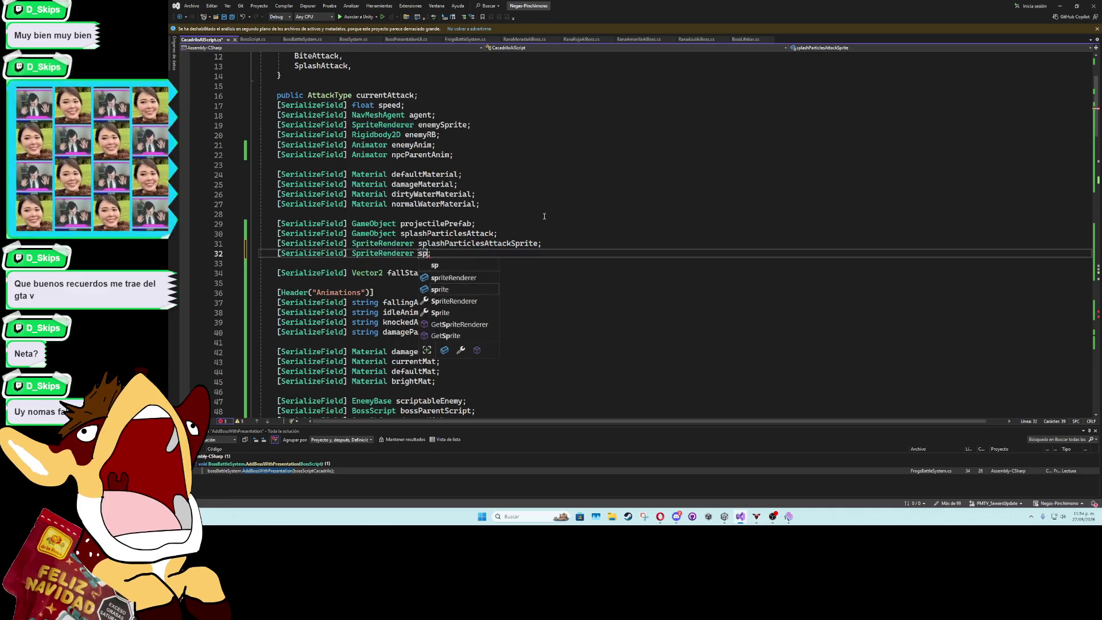
pyautogui.write('rticlesSumerg')
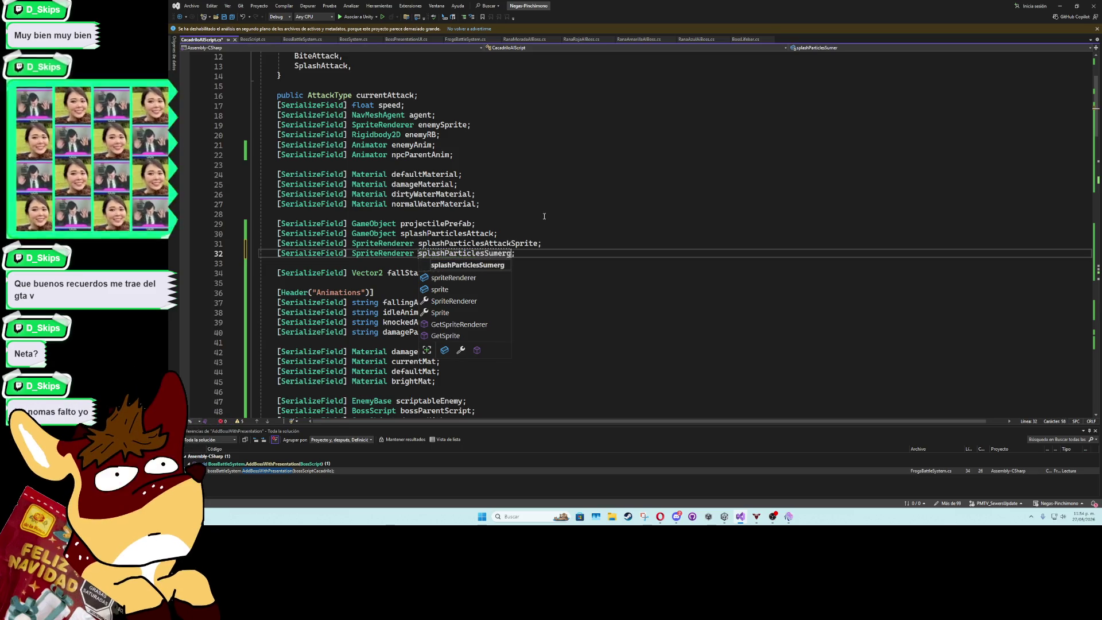
pyautogui.write('ir;')
pyautogui.press('Left')
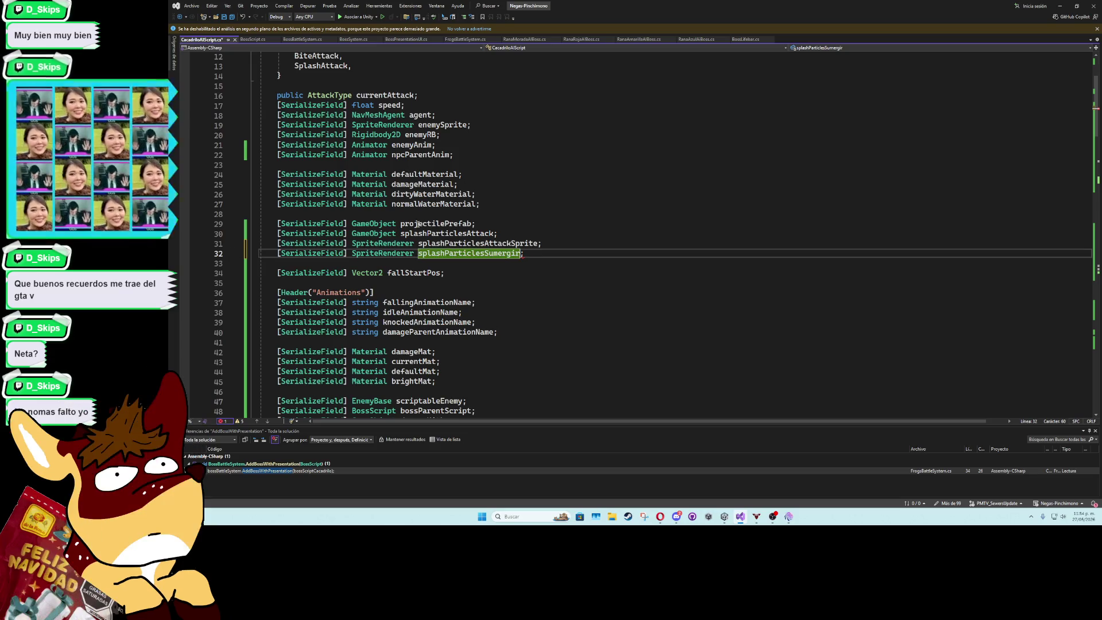
# Paste the splash colour assignment into BiteAttackCoroutine right after the angularSpeed line
pyautogui.scroll(-20, 552, 258)
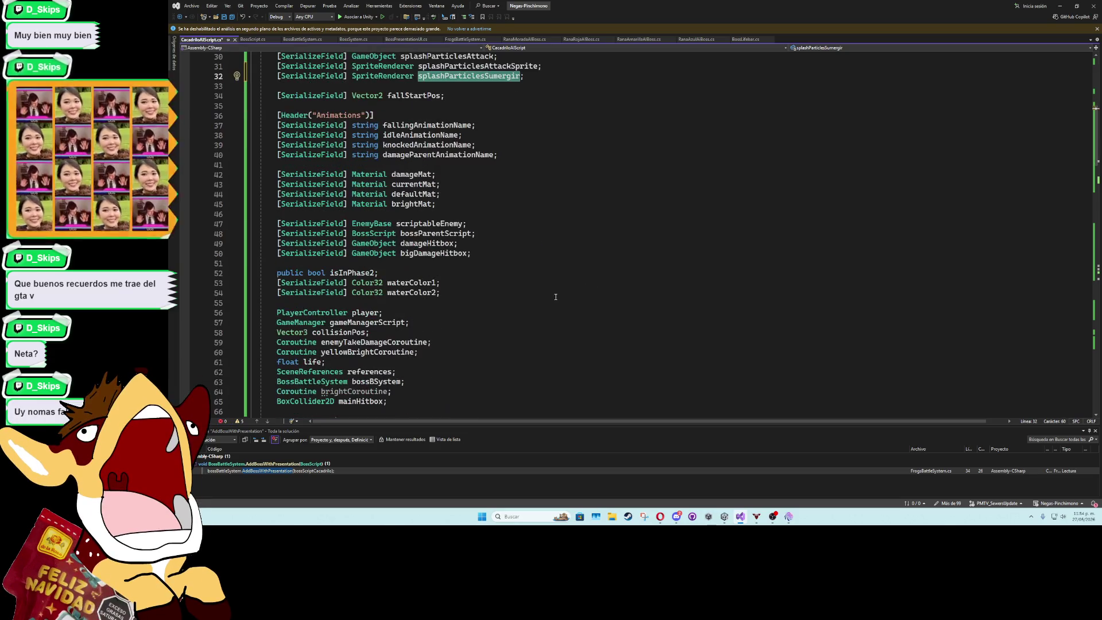
pyautogui.scroll(-20, 423, 266)
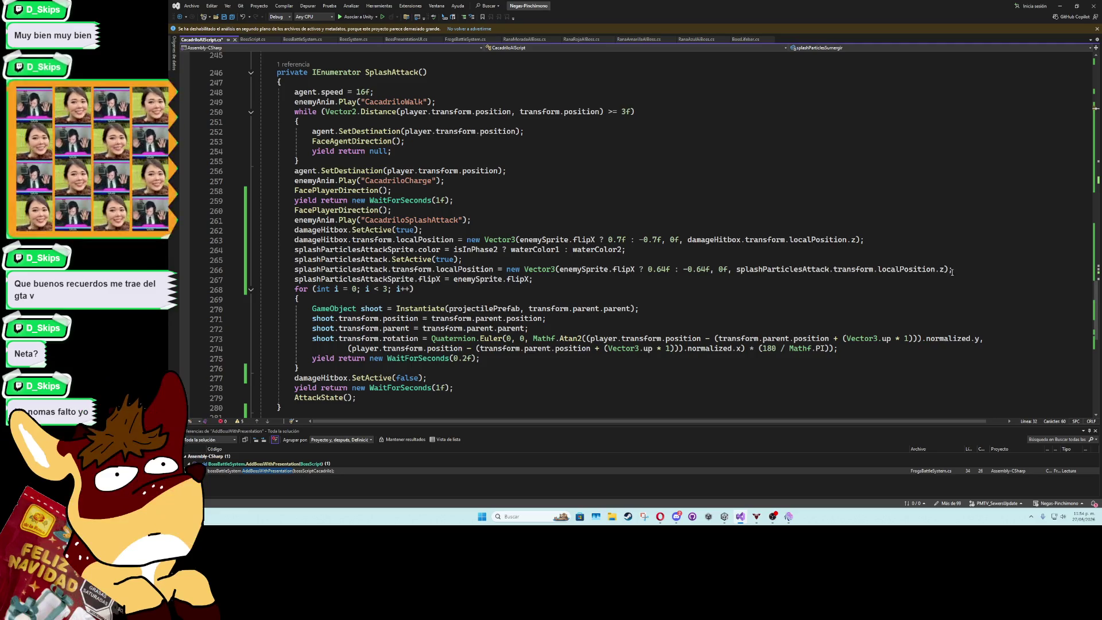
pyautogui.click(445, 259)
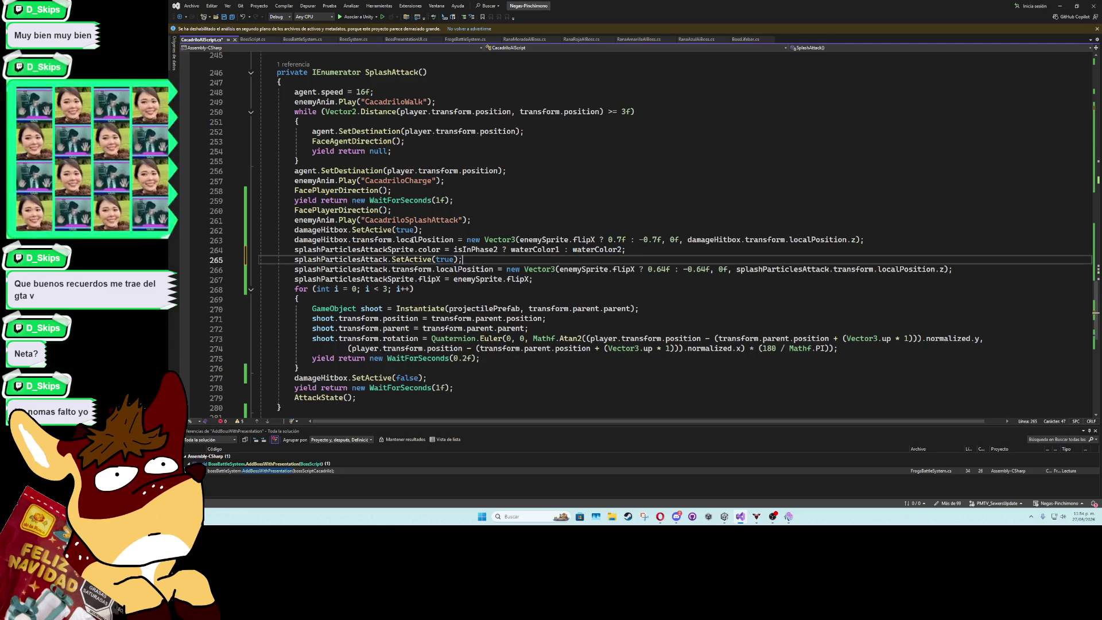
pyautogui.scroll(5, 343, 245)
pyautogui.click(250, 222)
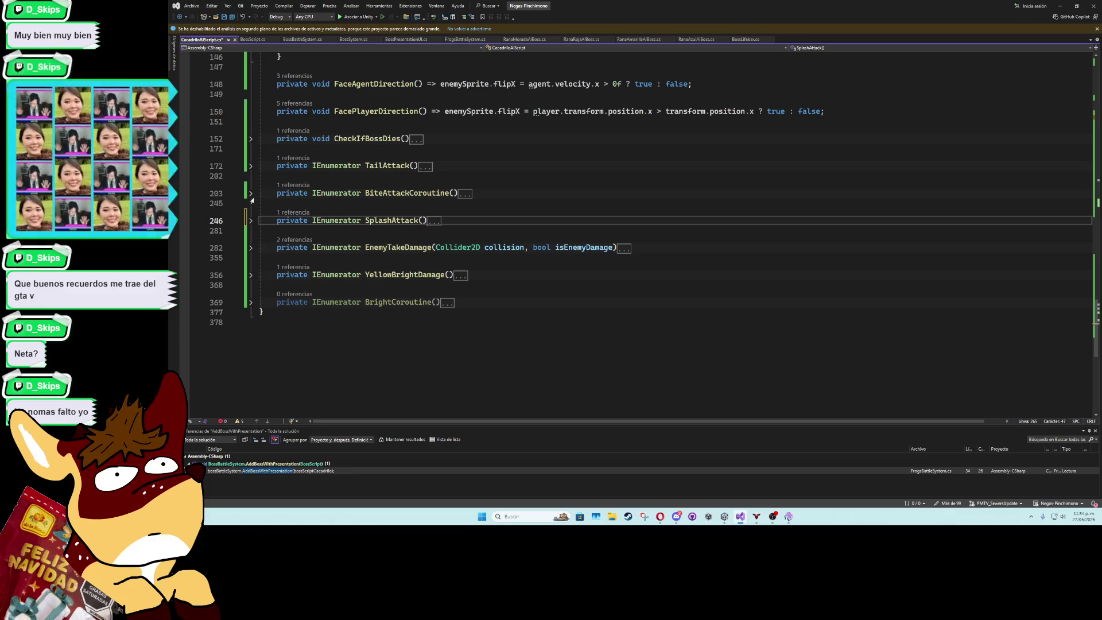
pyautogui.click(251, 194)
pyautogui.click(442, 202)
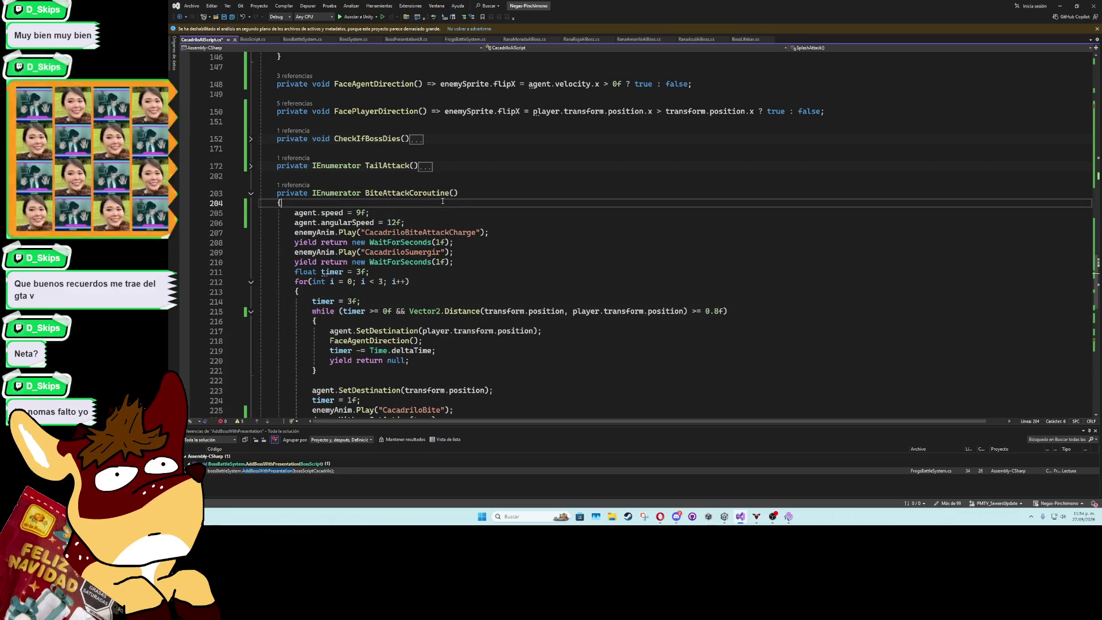
pyautogui.click(465, 225)
pyautogui.press('Return')
pyautogui.write('splashParticlesAttackSprite.color = isInPhase2 ? waterColor1 : waterColor2;')
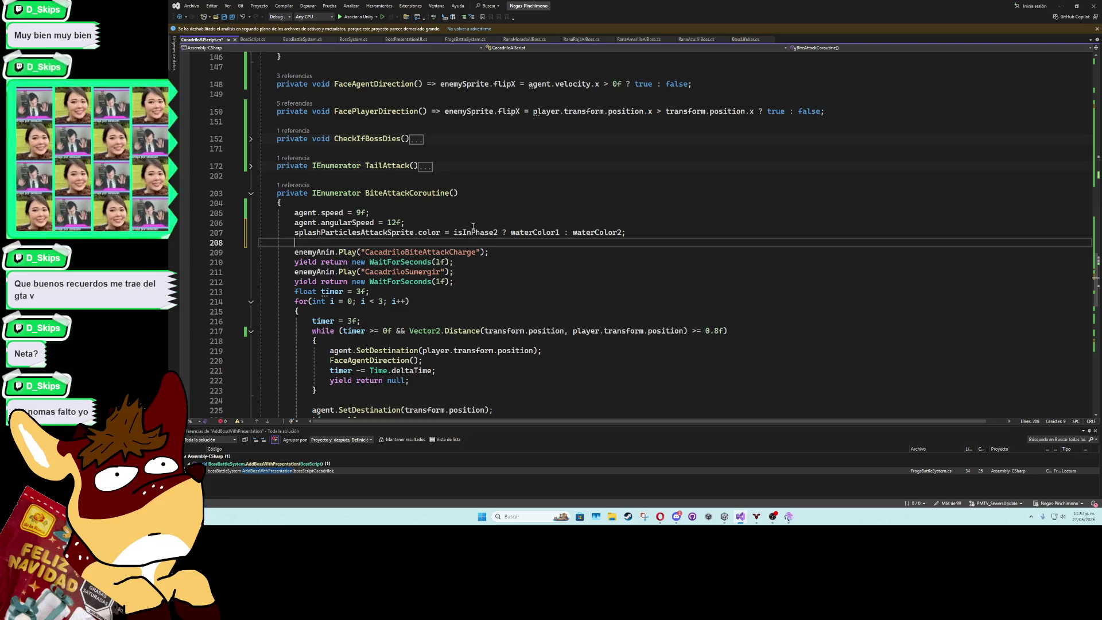
pyautogui.press('BackSpace')
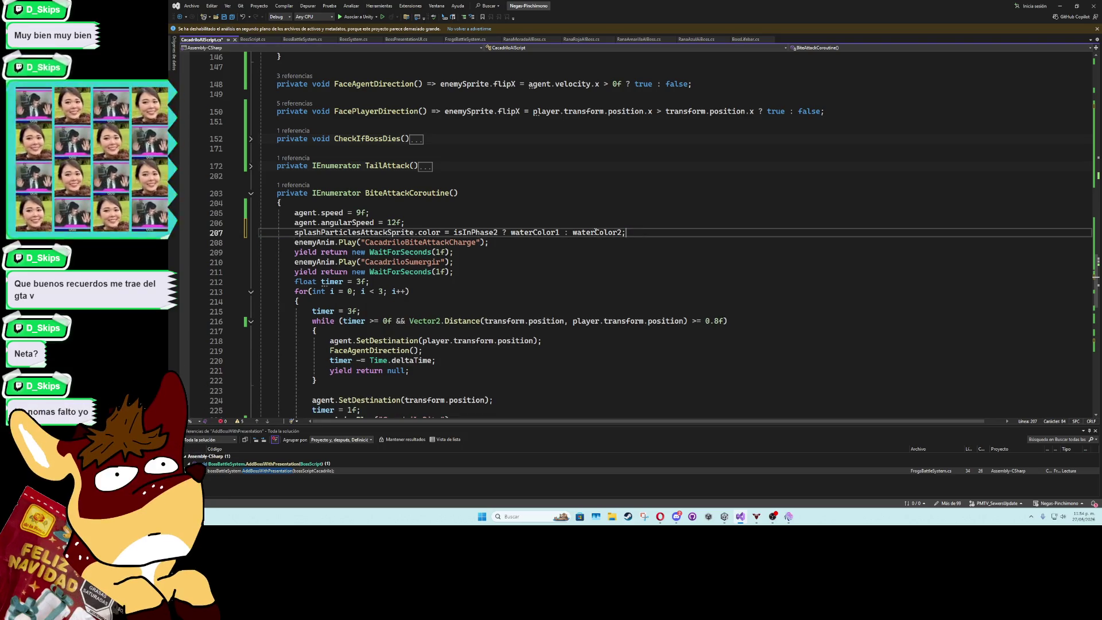
# Retarget the pasted colour line to splashParticlesSumergir, collapse the method and return to Unity
pyautogui.doubleClick(349, 232)
pyautogui.write('splash')
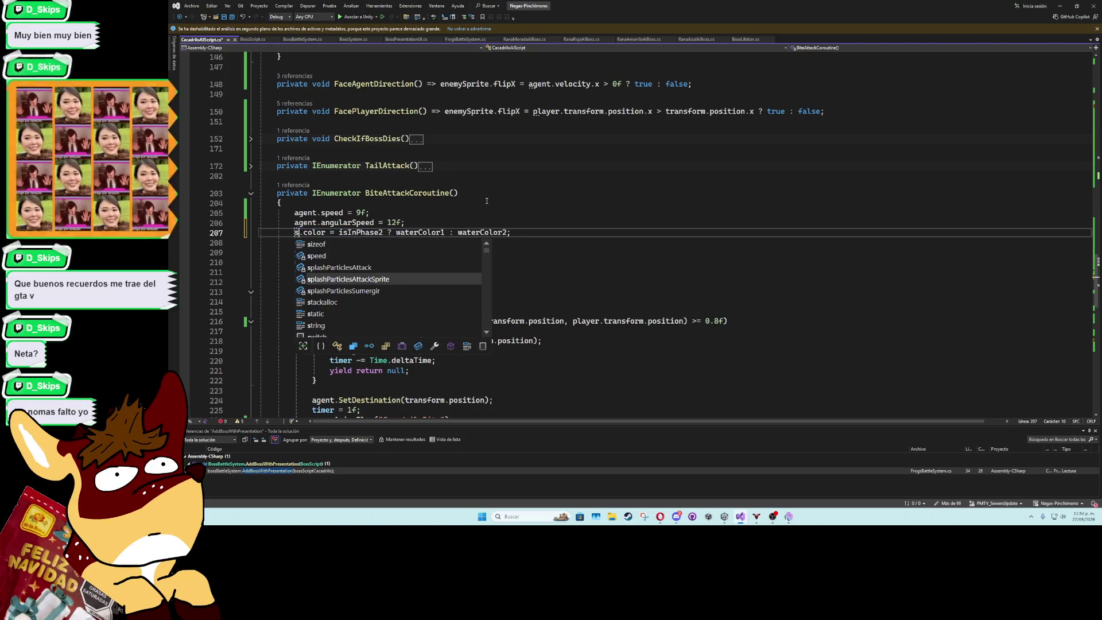
pyautogui.write('ParticlesS')
pyautogui.press('Tab')
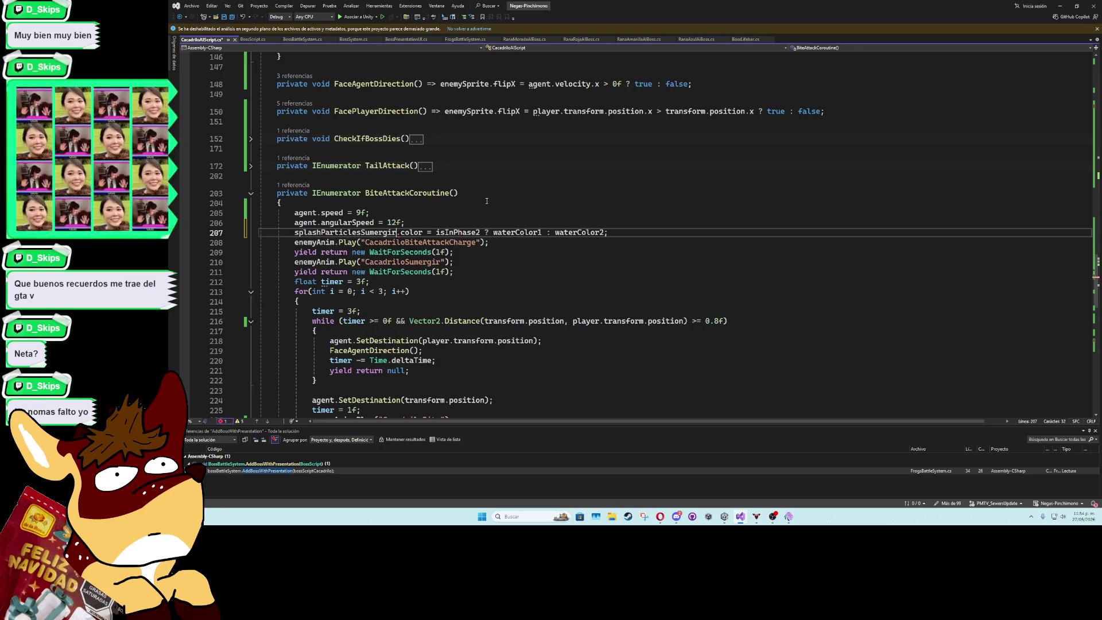
pyautogui.click(486, 201)
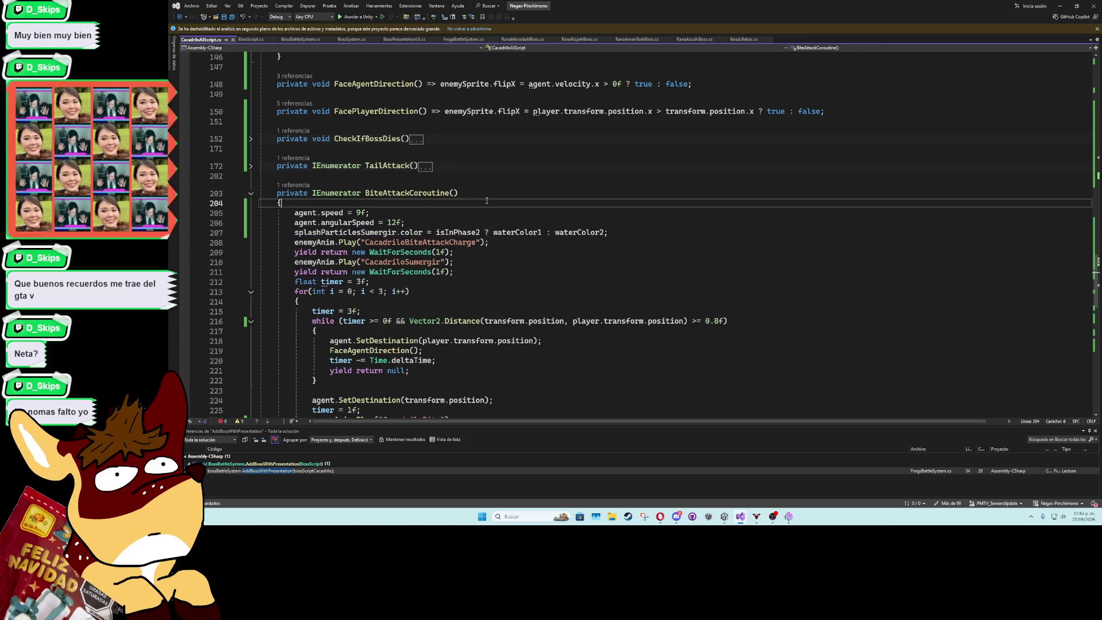
pyautogui.click(250, 193)
pyautogui.click(1060, 6)
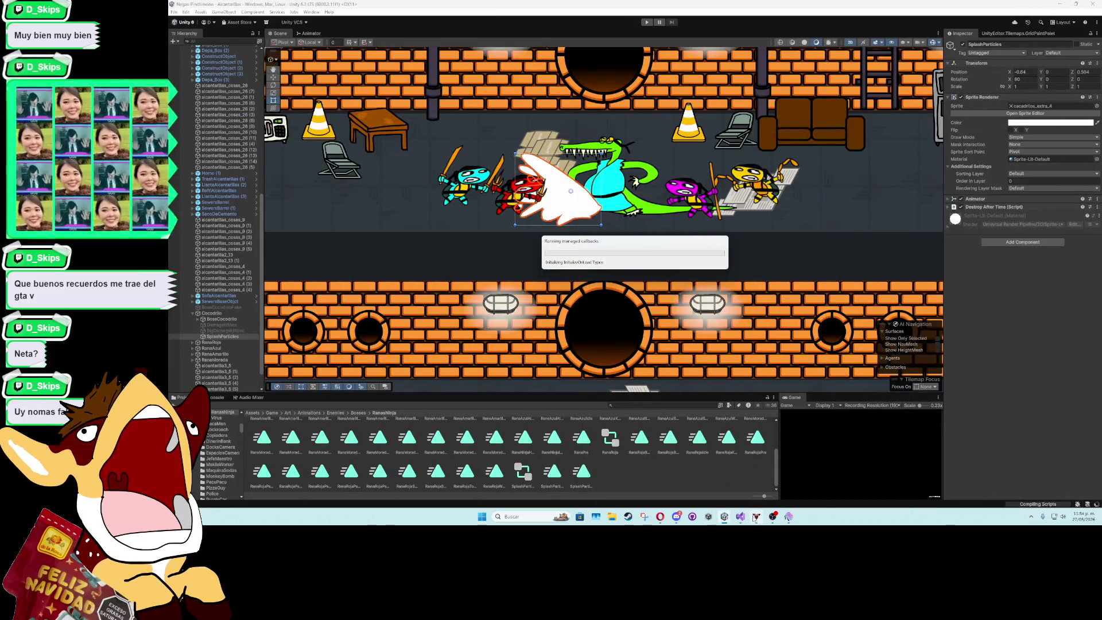
# Swap waterColor1 and waterColor2 on line 207 so phase 2 uses waterColor2
pyautogui.moveTo(745, 521)
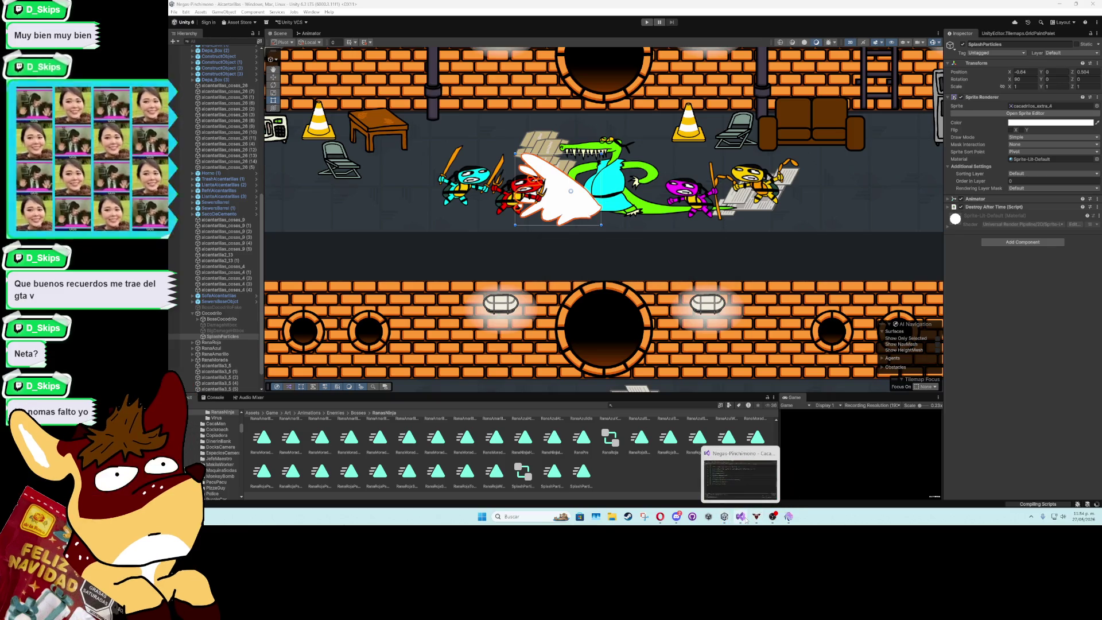
pyautogui.click(745, 520)
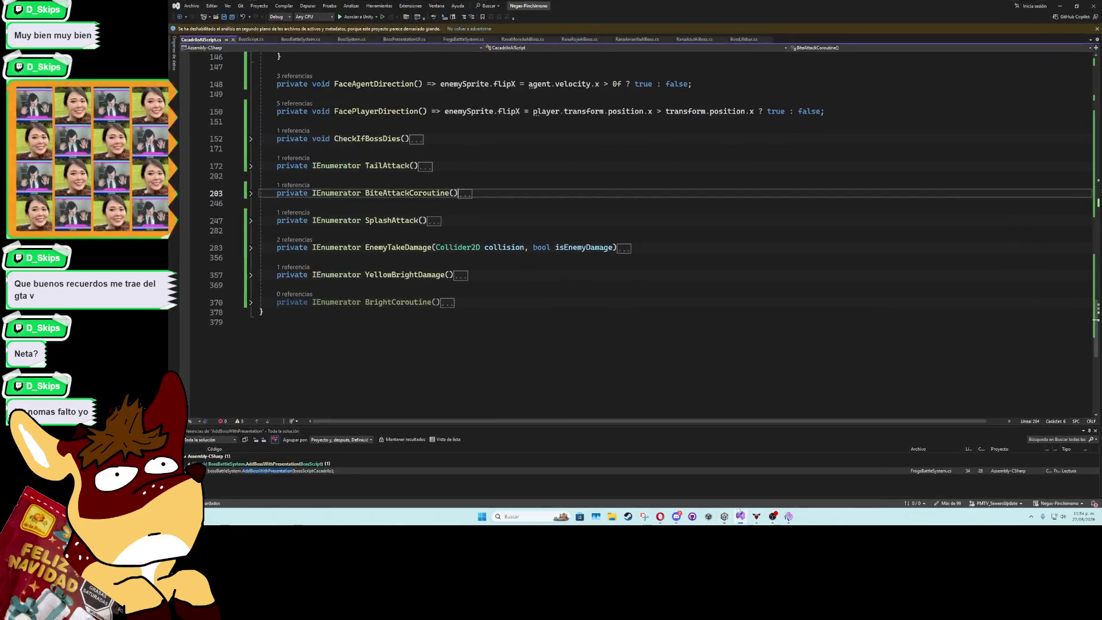
pyautogui.scroll(1, 489, 245)
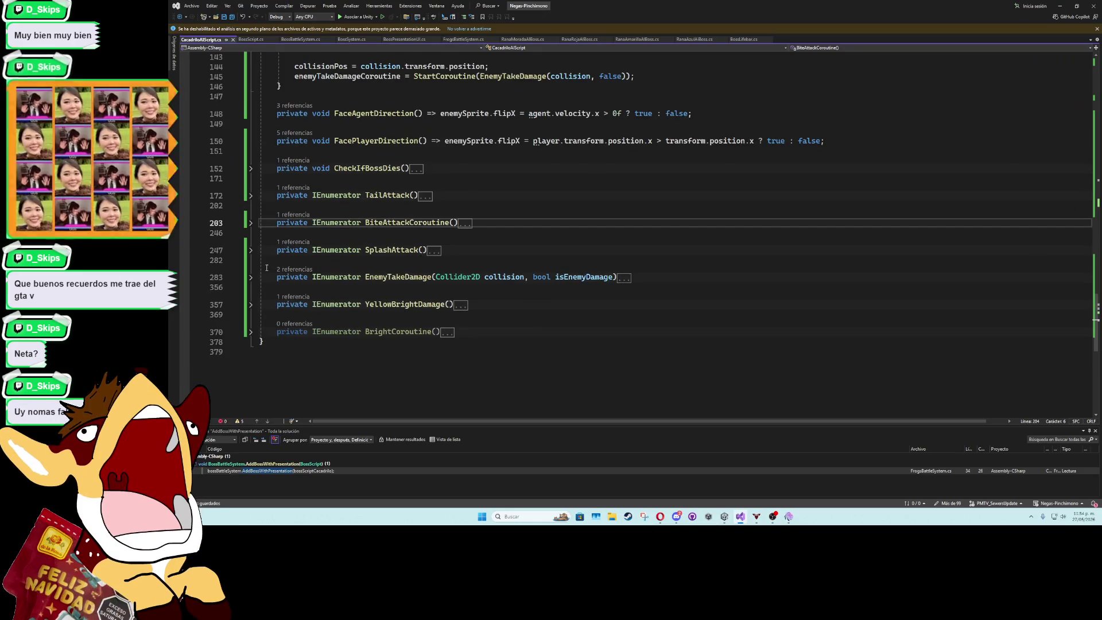
pyautogui.click(251, 222)
pyautogui.scroll(-3, 578, 308)
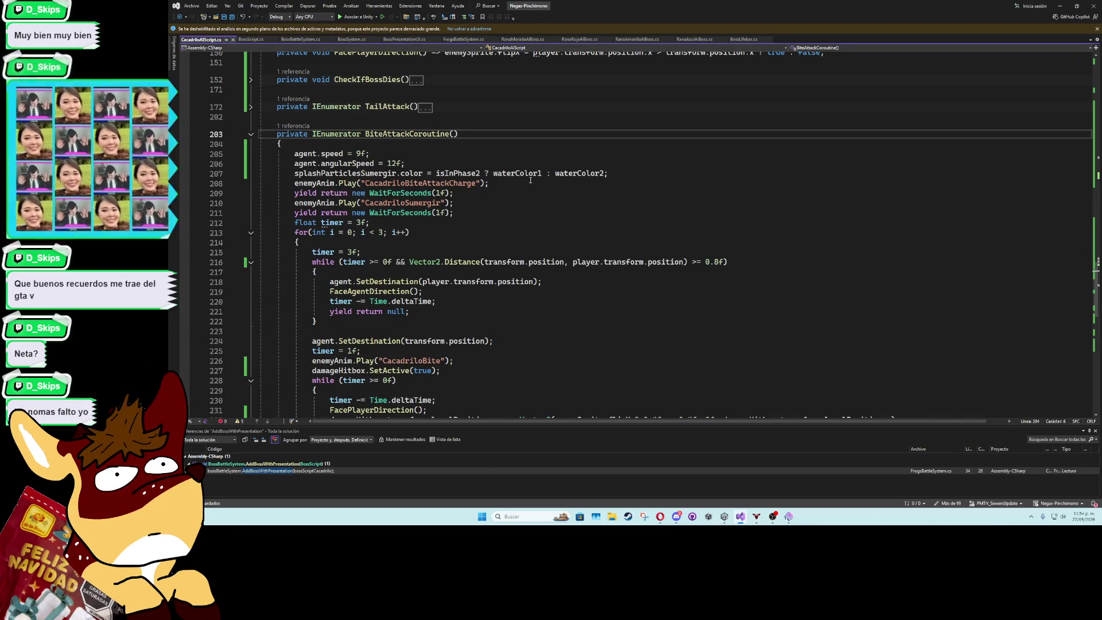
pyautogui.doubleClick(576, 173)
pyautogui.hotkey('ctrl', 'c')
pyautogui.doubleClick(517, 173)
pyautogui.hotkey('ctrl', 'v')
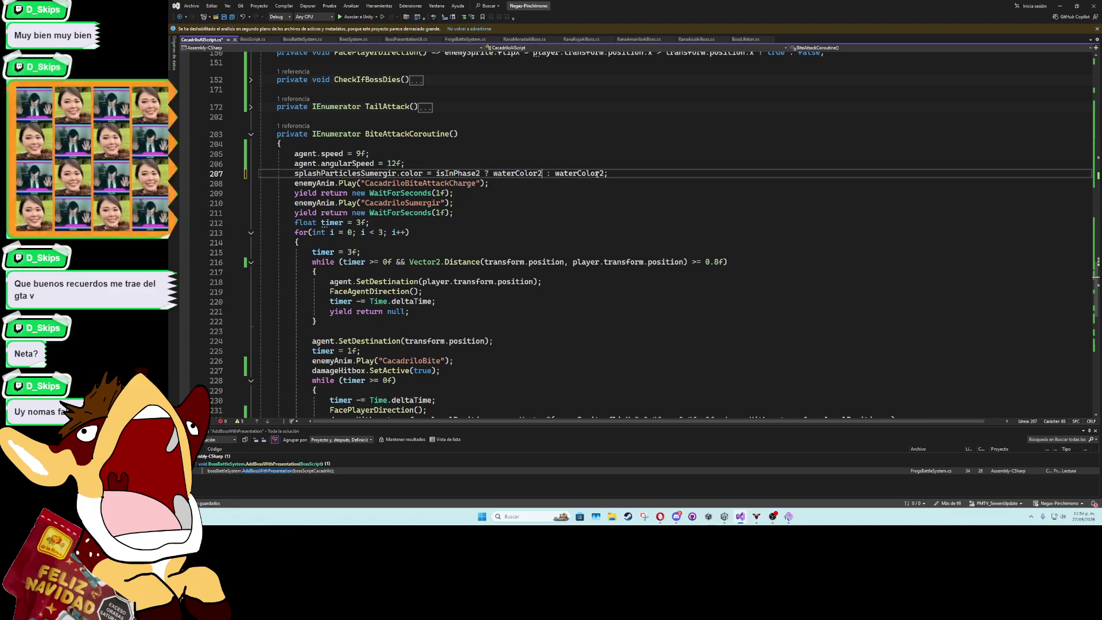
# Swap the same two colours in SplashAttack's colour line, then hide SplashParticles in Unity
pyautogui.press('pagedown')
pyautogui.hotkey('ctrl', 'z')
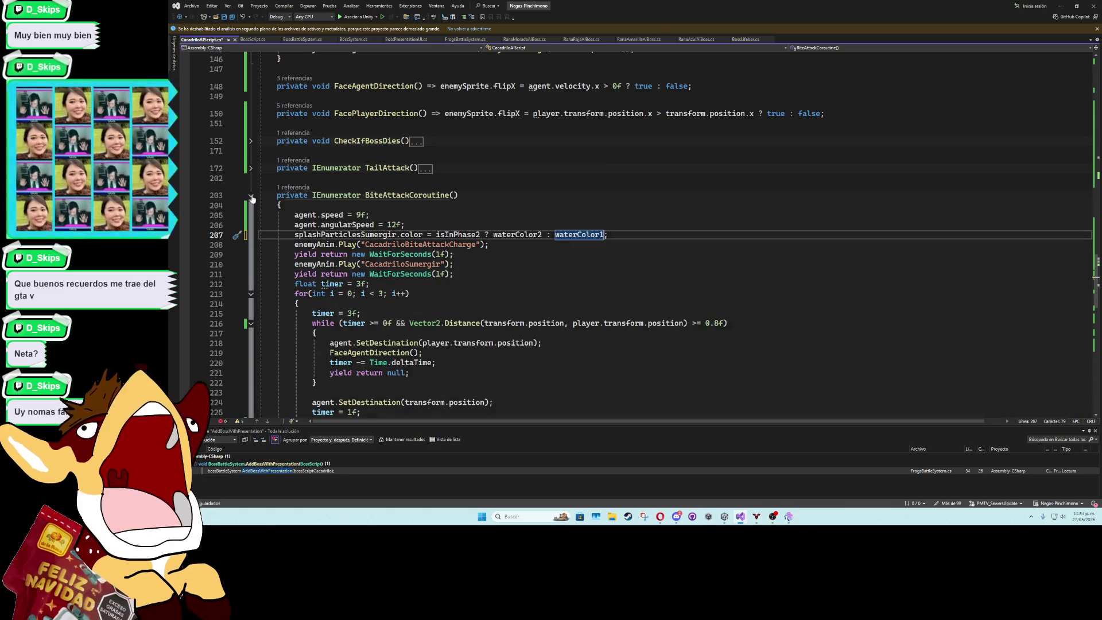
pyautogui.hotkey('ctrl', 'z')
pyautogui.hotkey('ctrl', 'z')
pyautogui.hotkey('ctrl', 'z')
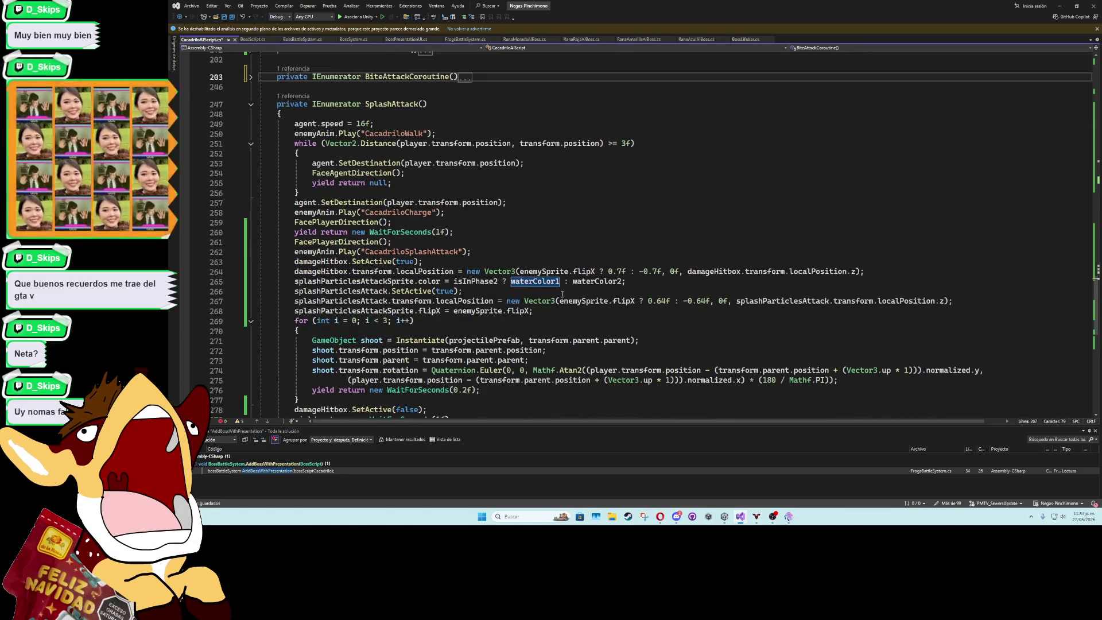
pyautogui.hotkey('ctrl', 'z')
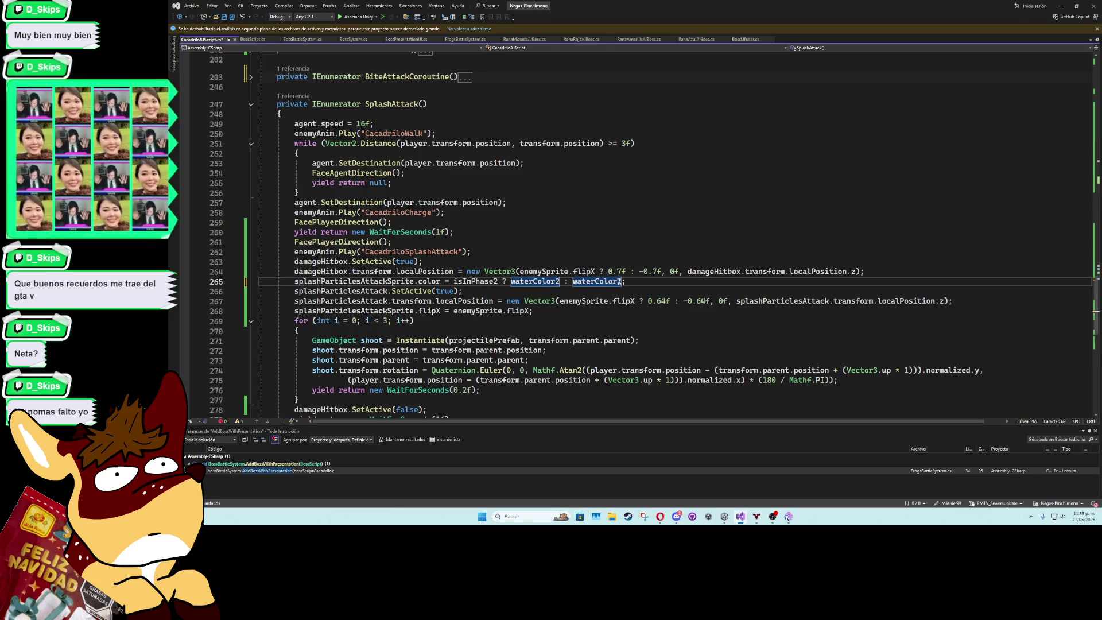
pyautogui.hotkey('ctrl', 'y')
pyautogui.click(615, 263)
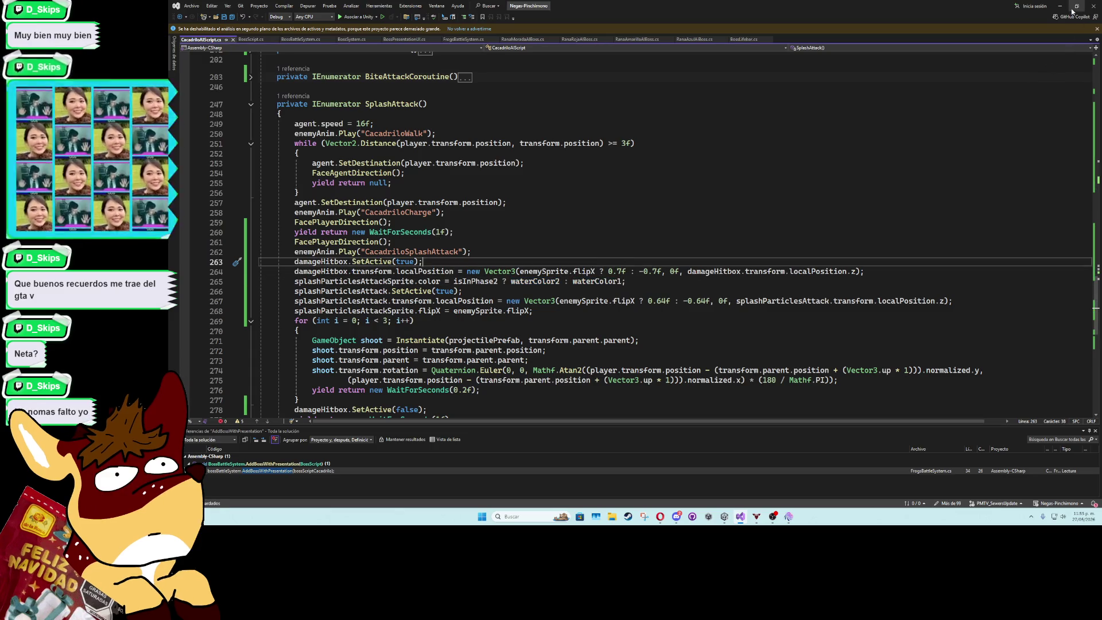
pyautogui.click(1072, 10)
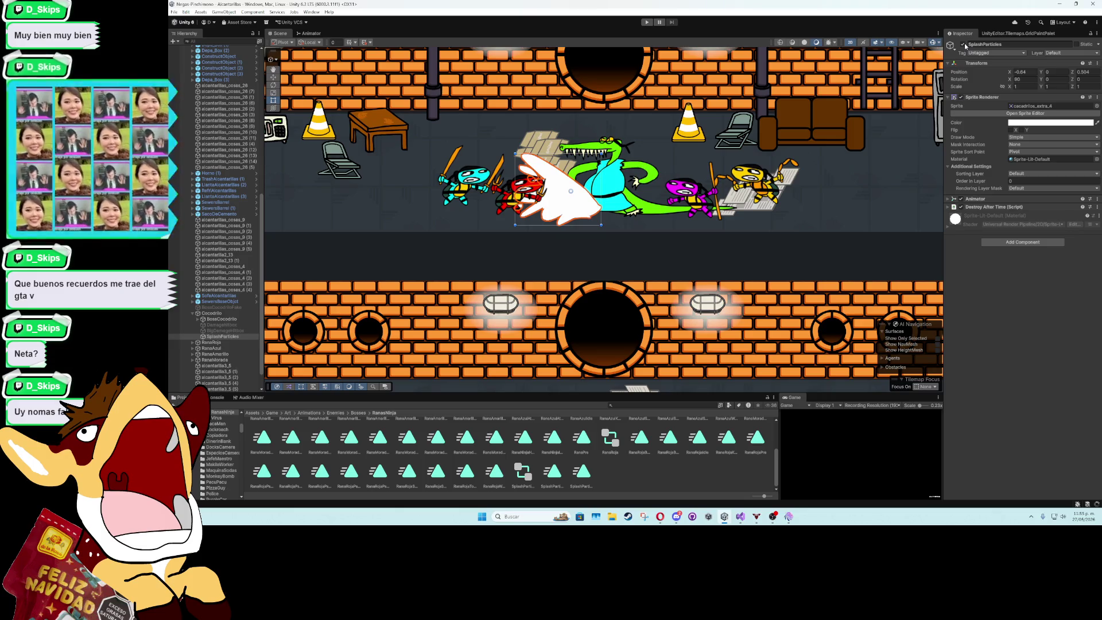
pyautogui.click(963, 44)
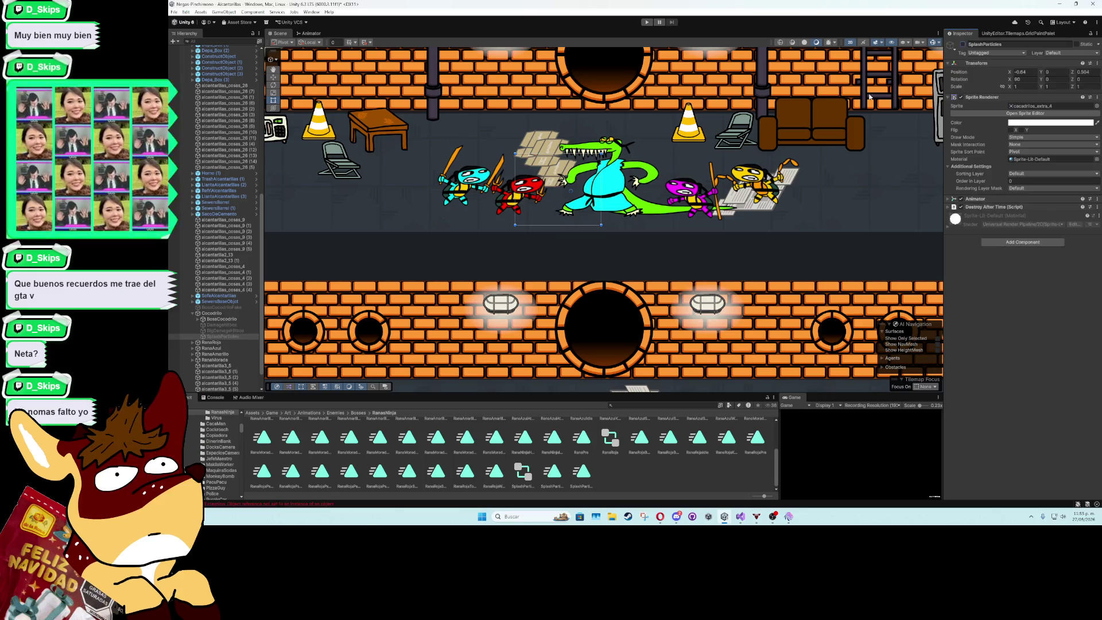
# Deactivate the Cocodrilo object, then finish and stop a boss-fight playtest
pyautogui.click(215, 314)
pyautogui.click(963, 44)
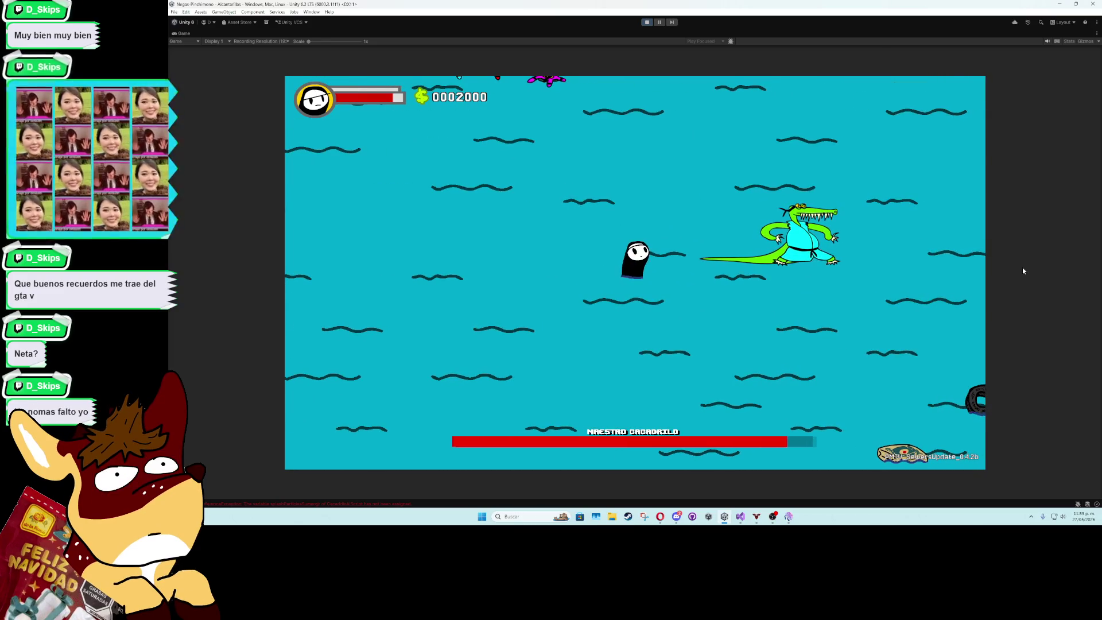
pyautogui.click(646, 22)
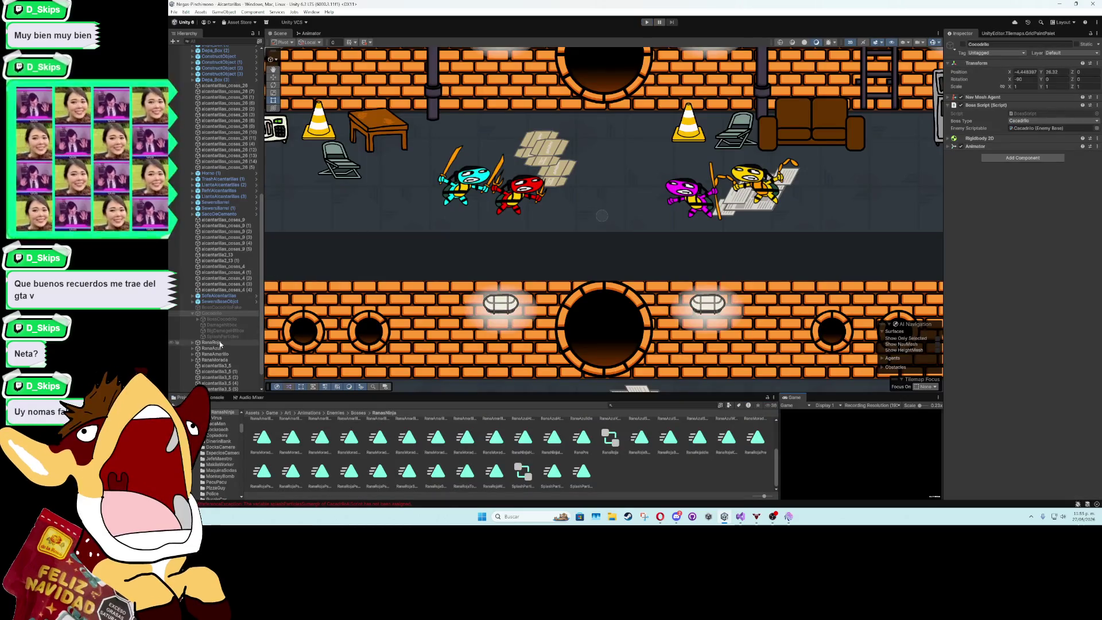
# Drag BossCocodrilo's MainSplash child into its Splash Particles Sumergir slot
pyautogui.click(233, 319)
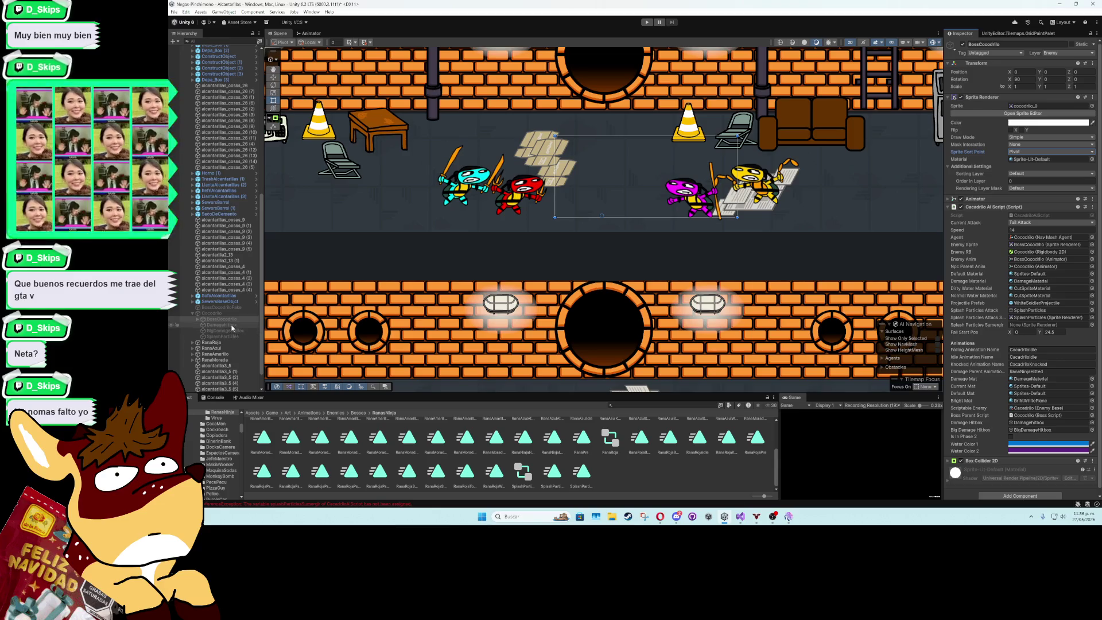
pyautogui.click(198, 319)
pyautogui.moveTo(224, 325)
pyautogui.mouseDown()
pyautogui.moveTo(1033, 320)
pyautogui.moveTo(1014, 332)
pyautogui.mouseUp()
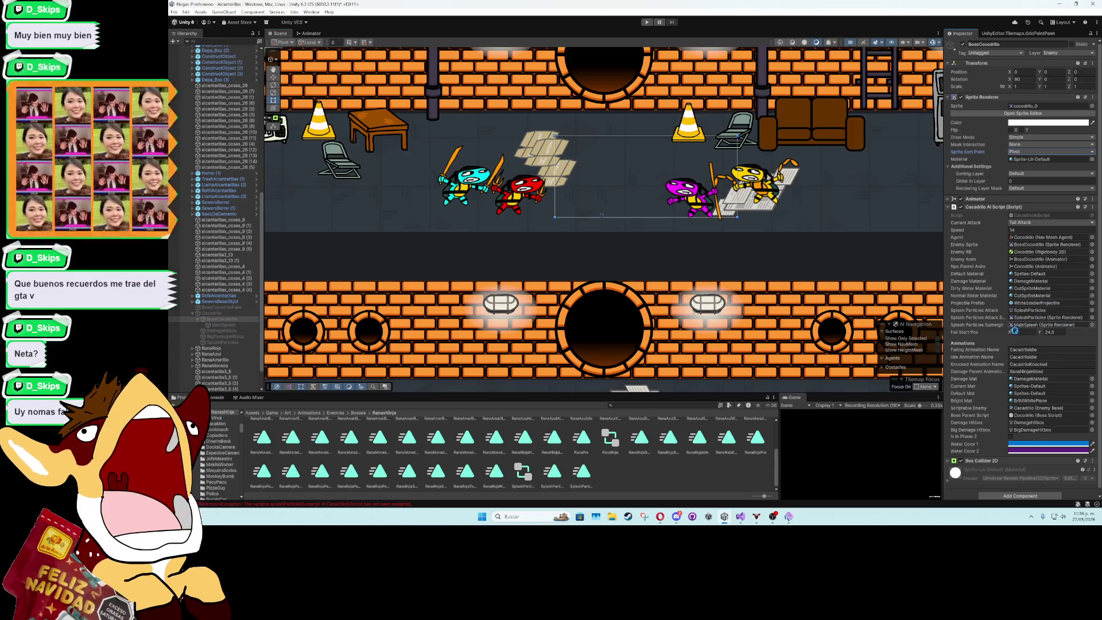
# Maximize the Game view, playtest the Maestro Cocodrilo fight, then stop it
pyautogui.doubleClick(798, 398)
pyautogui.click(647, 23)
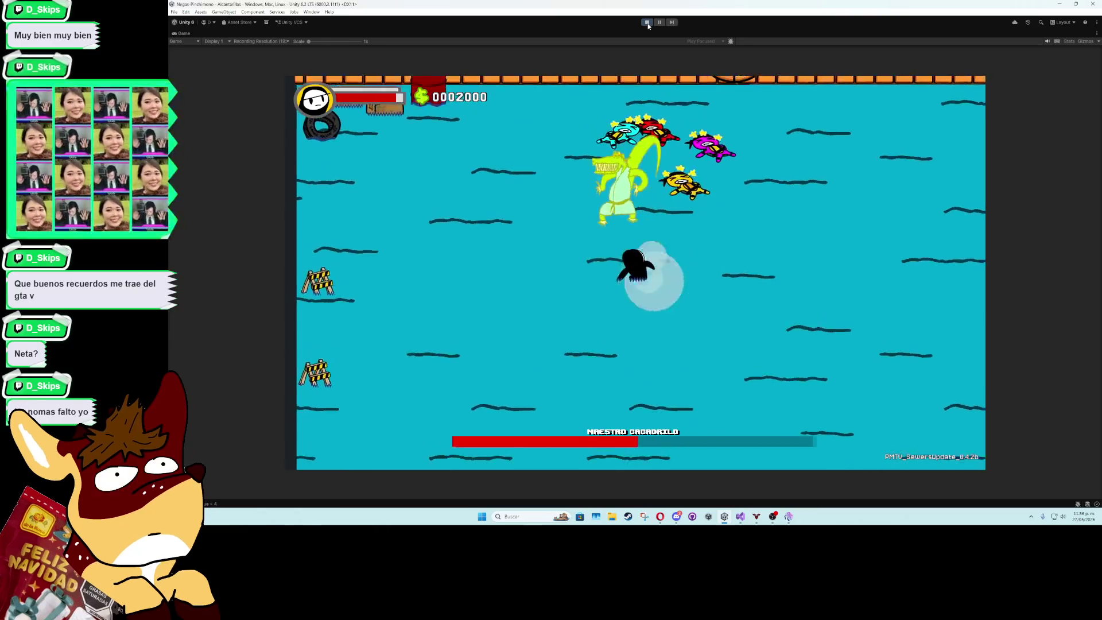
pyautogui.click(648, 23)
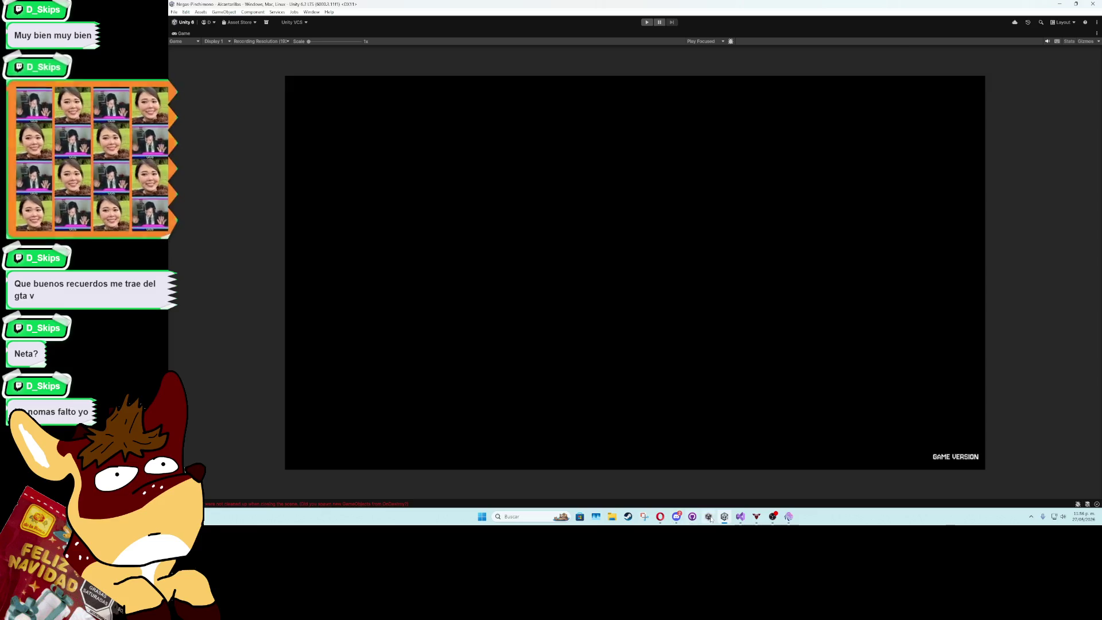
# Switch from Unity back to the SplashAttack coroutine in Visual Studio
pyautogui.moveTo(671, 522)
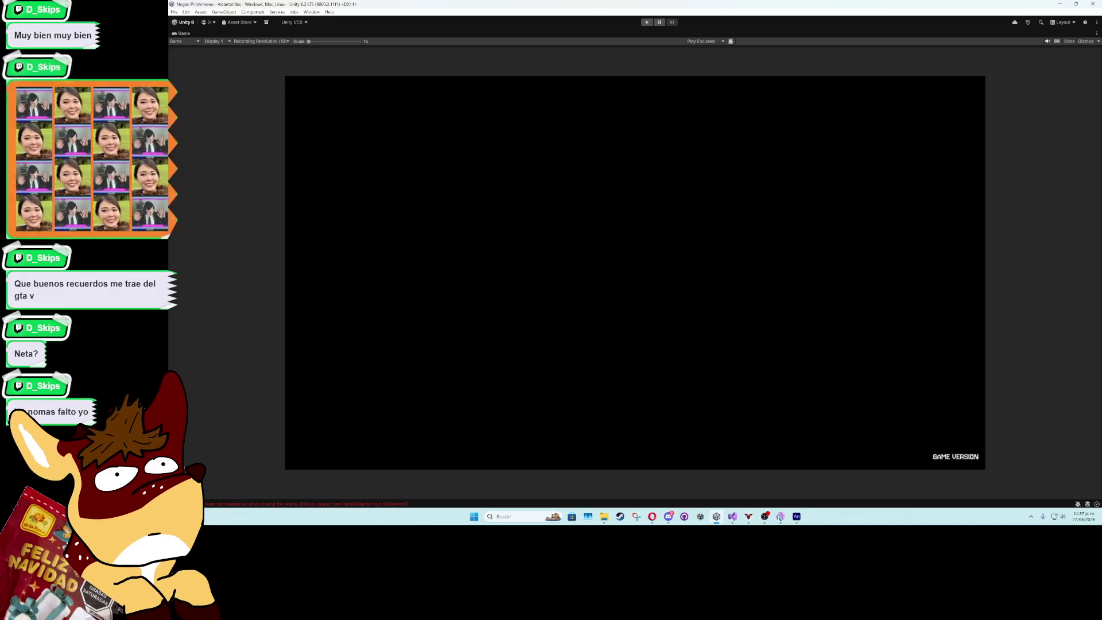
pyautogui.hotkey('alt', 'Tab')
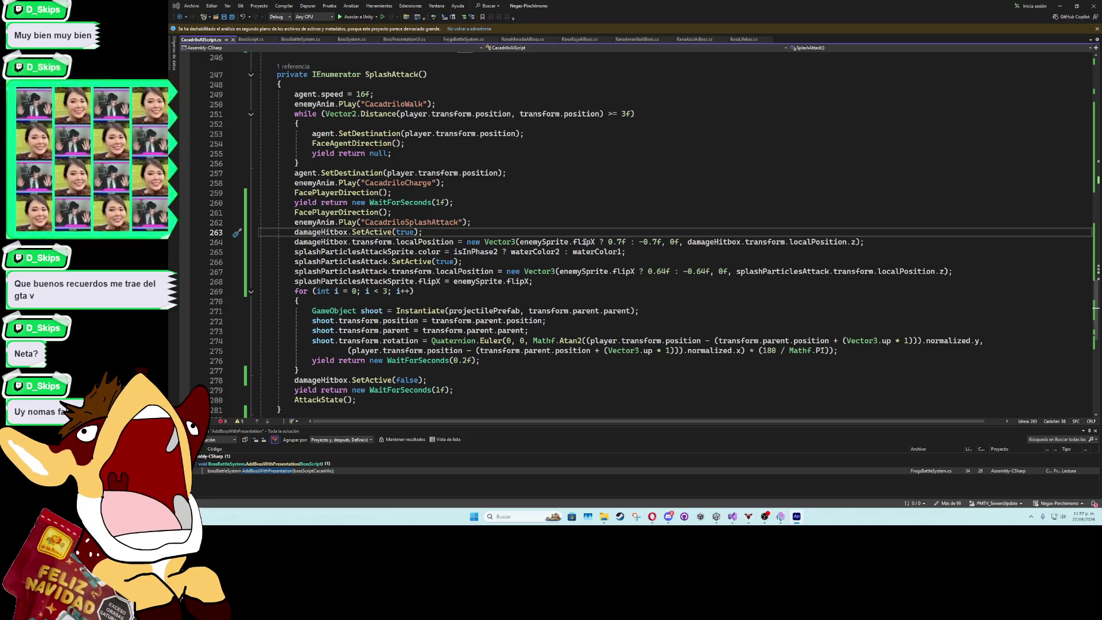
# Change line 267's splash x offsets from 0.64f/-0.64f to 1f/-1f and return to Unity
pyautogui.doubleClick(659, 271)
pyautogui.write('1f')
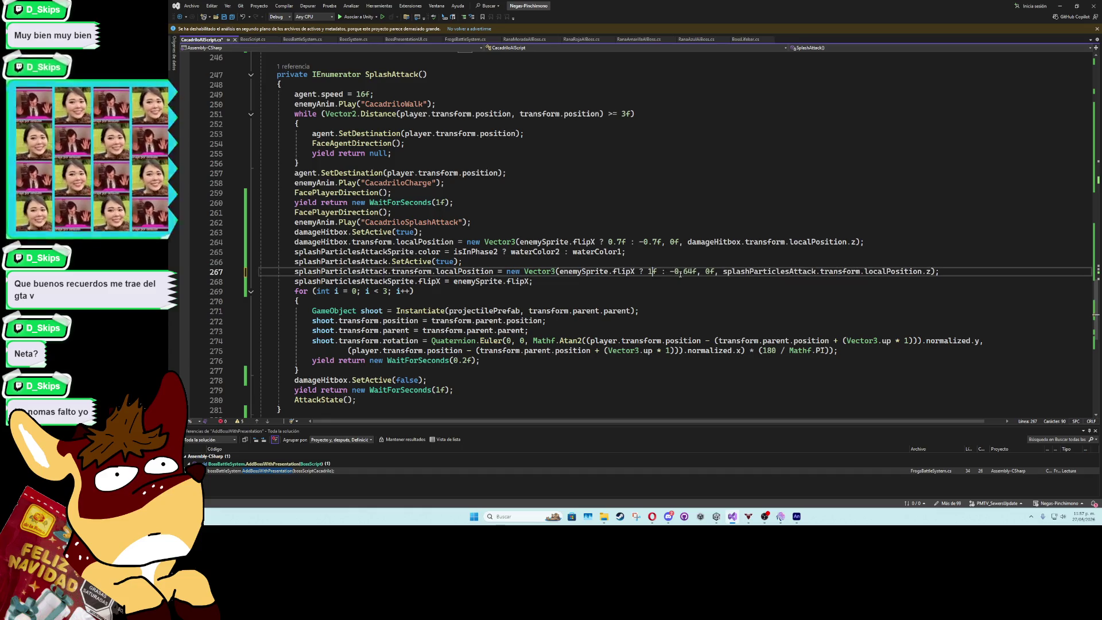
pyautogui.doubleClick(686, 271)
pyautogui.write('1f')
pyautogui.click(680, 255)
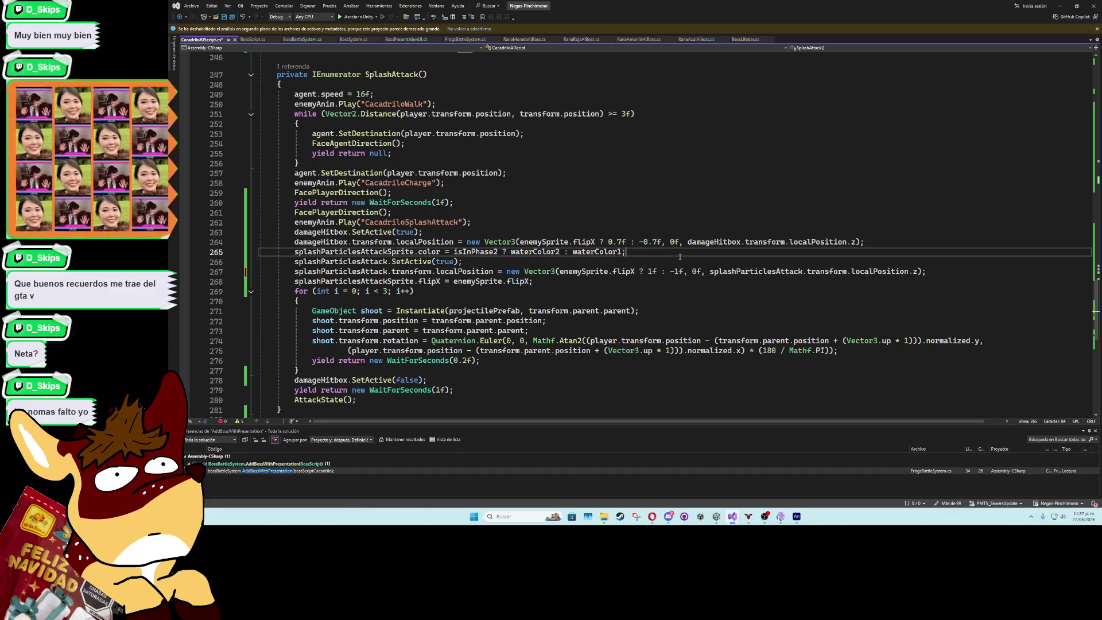
pyautogui.click(1060, 5)
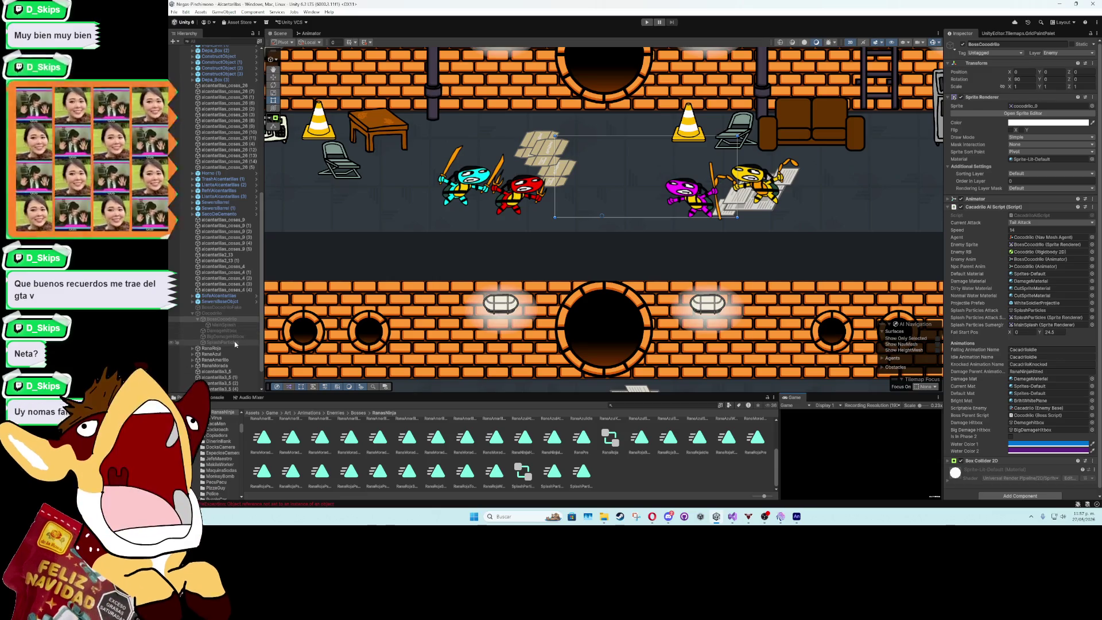
# Compress the SplashParticles animation to end at 0:15 and set Destroy After Time to 0.15
pyautogui.click(227, 343)
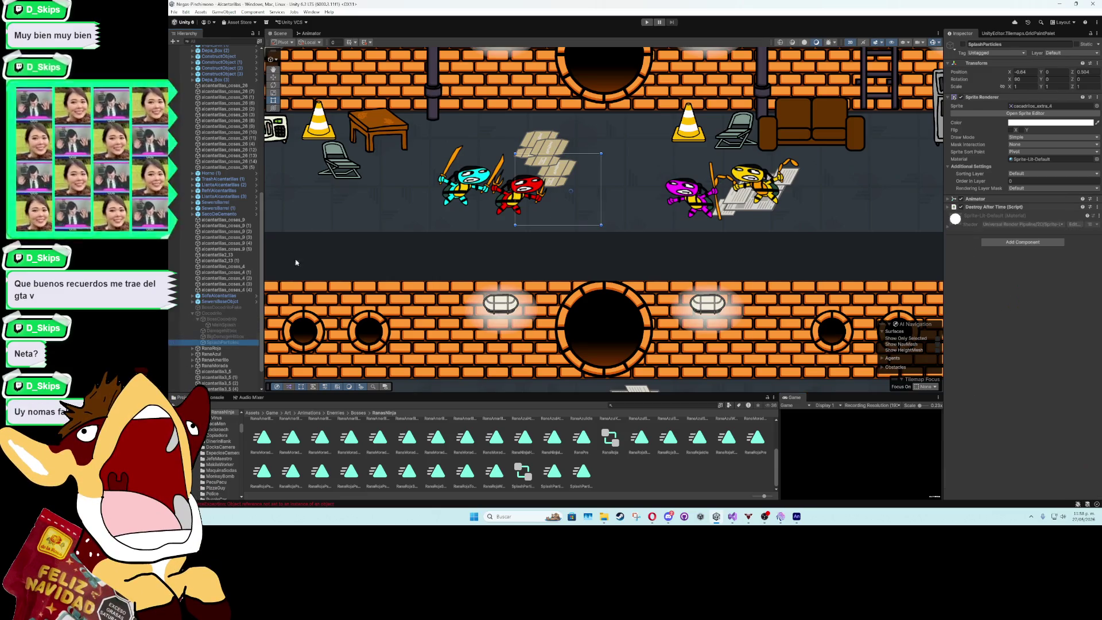
pyautogui.click(313, 13)
pyautogui.moveTo(367, 101)
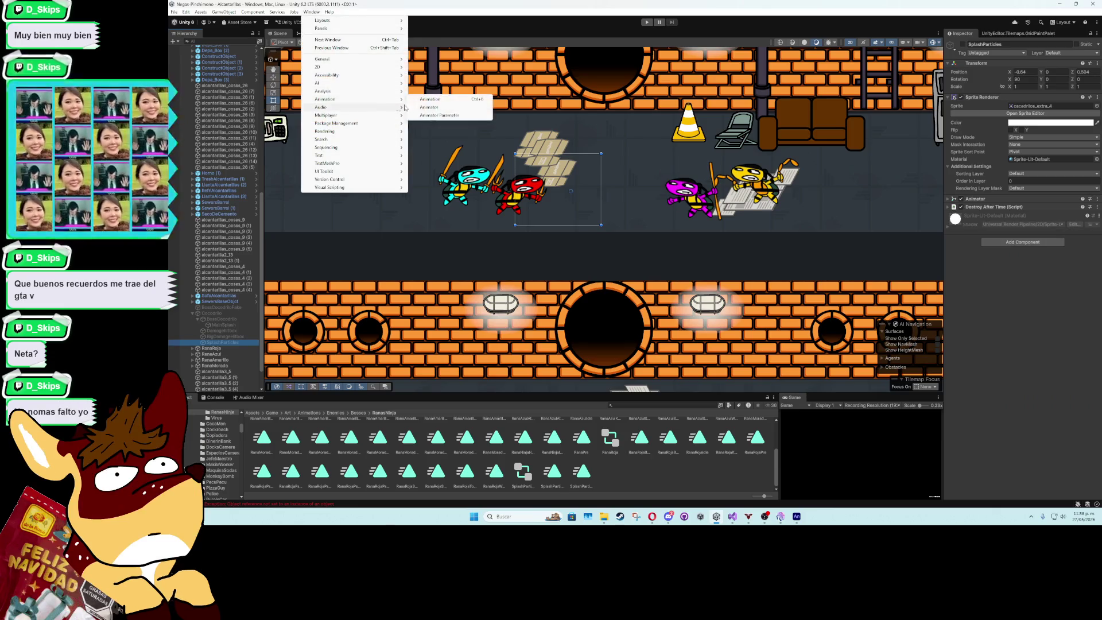
pyautogui.click(416, 100)
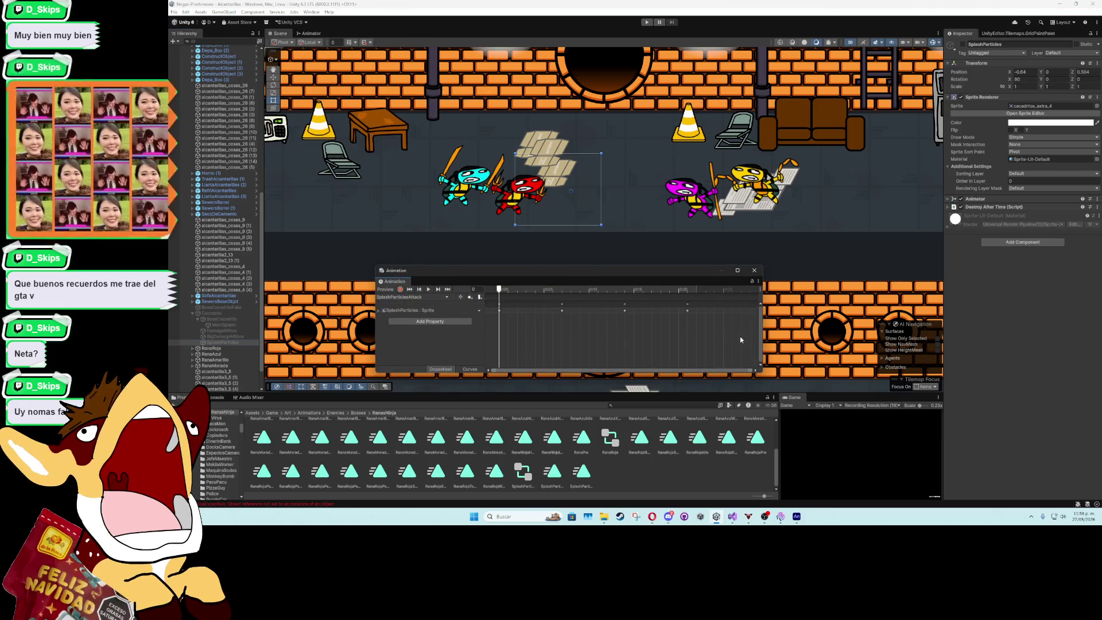
pyautogui.moveTo(740, 339); pyautogui.dragTo(497, 299)
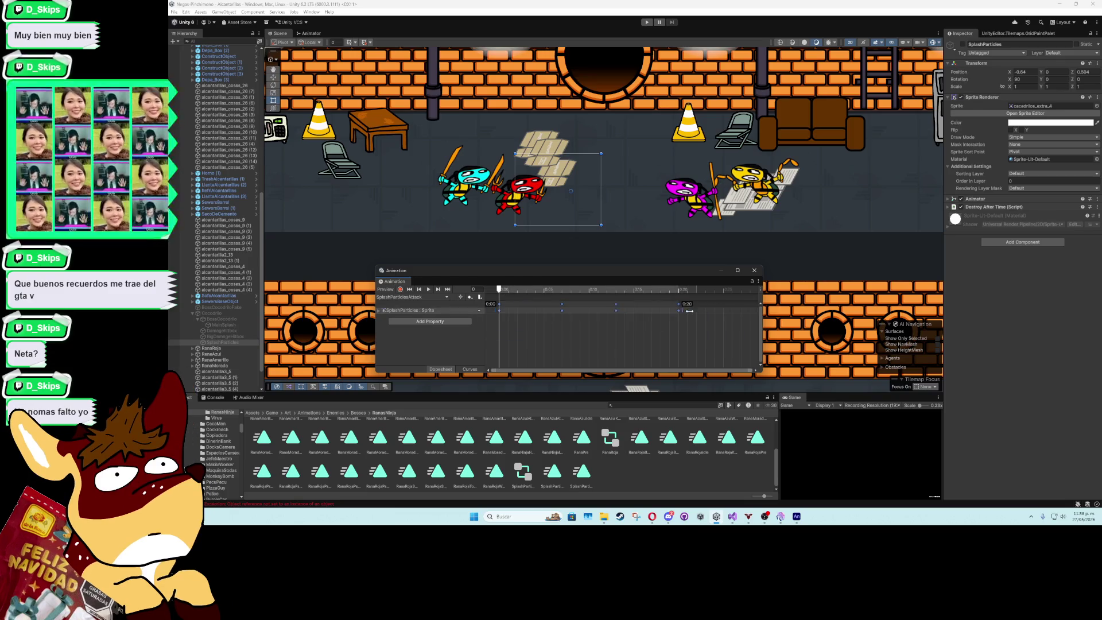
pyautogui.moveTo(689, 311); pyautogui.dragTo(643, 316)
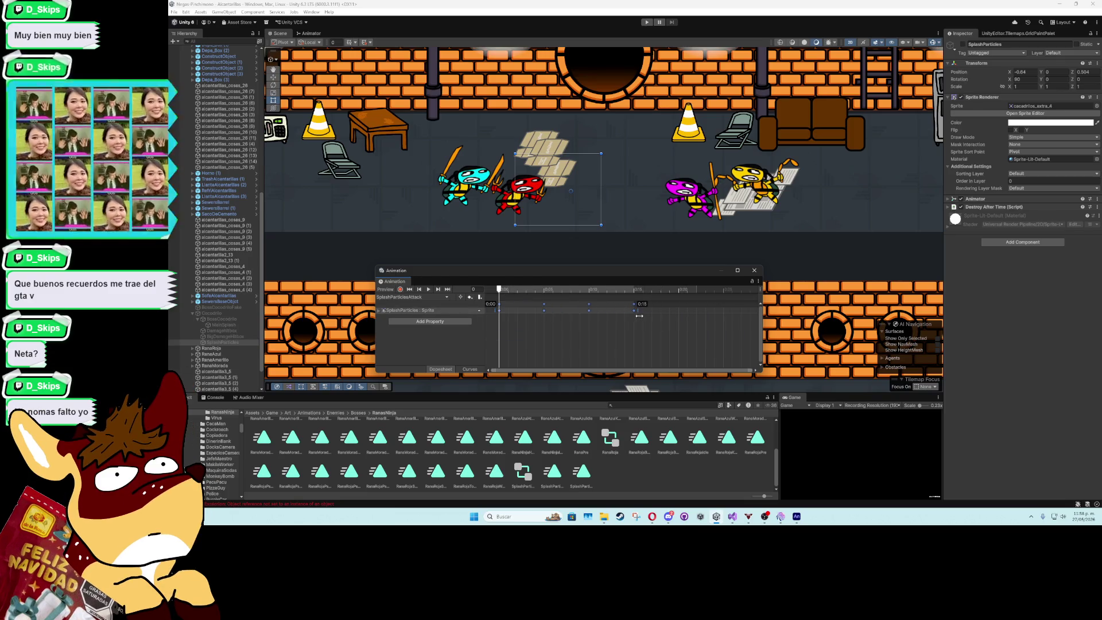
pyautogui.click(949, 207)
pyautogui.click(1021, 243)
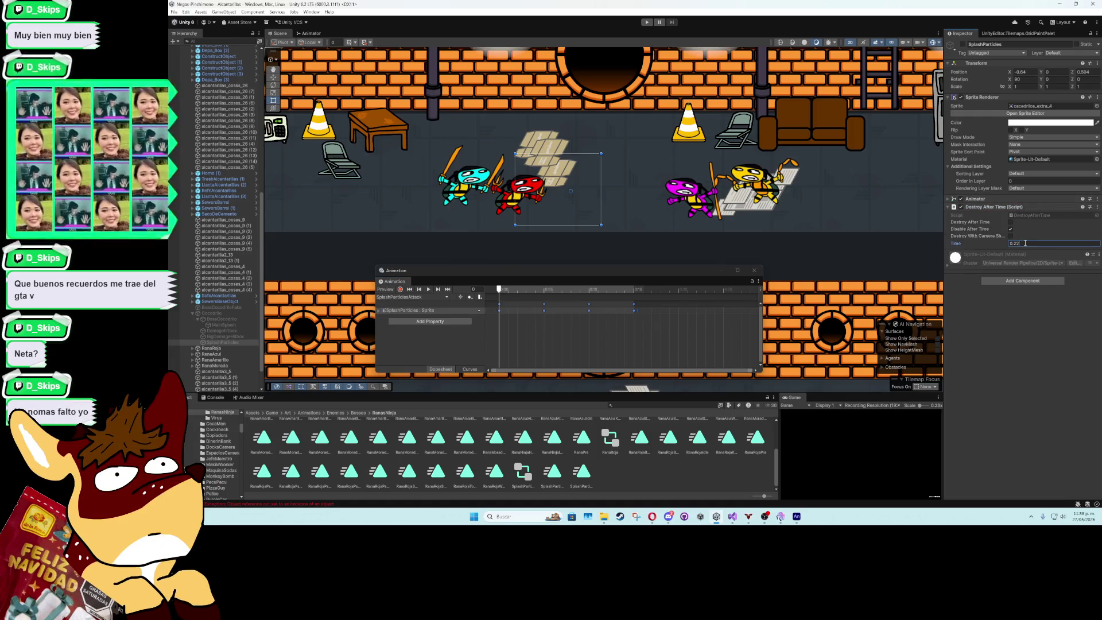
pyautogui.write('0.15')
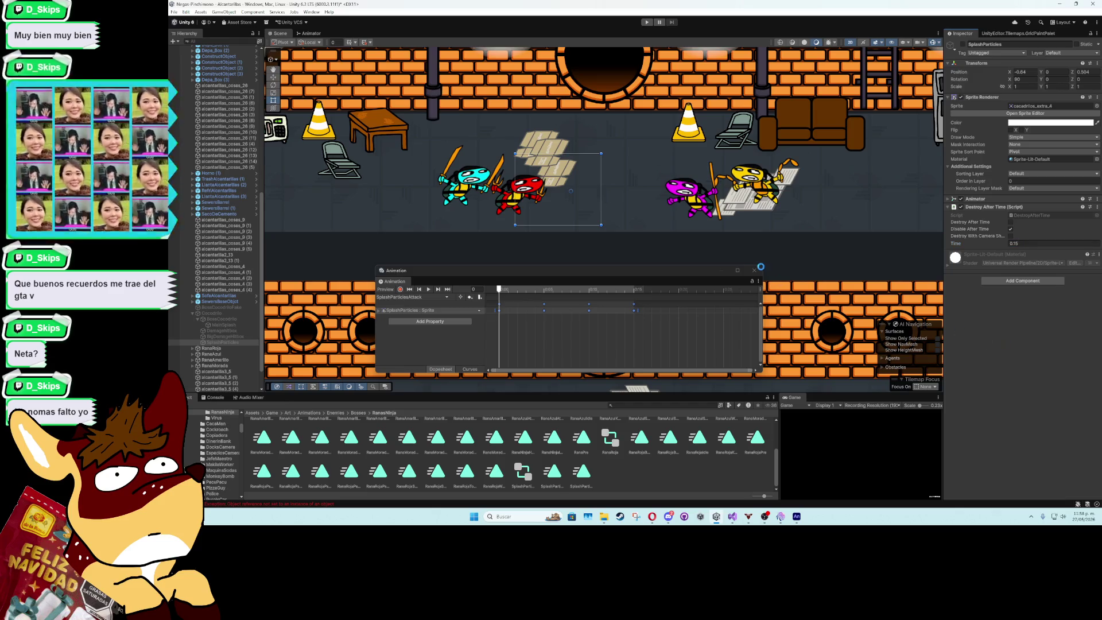
pyautogui.click(752, 271)
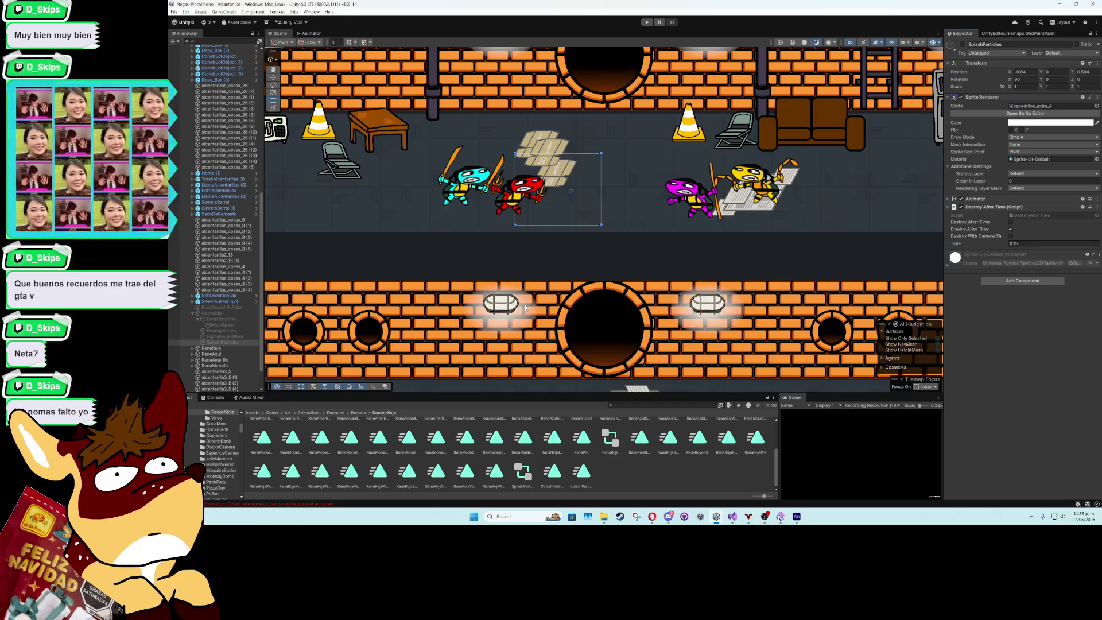
# Make BossCocodrilo's Water Color 1 a lighter blue and start play mode
pyautogui.click(229, 319)
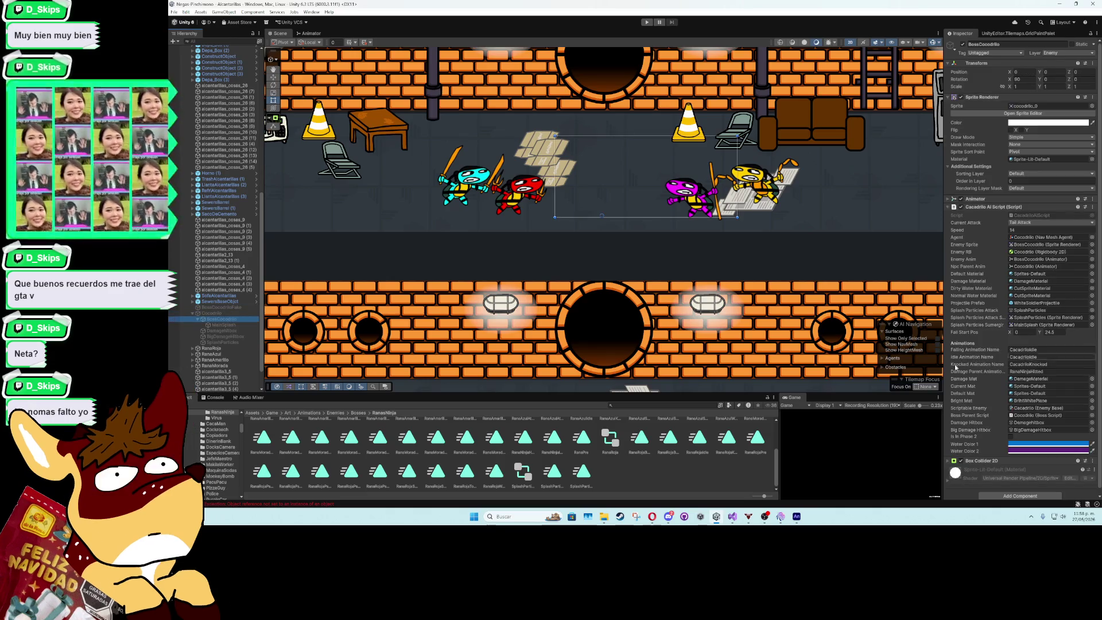
pyautogui.click(1047, 444)
pyautogui.moveTo(1064, 320); pyautogui.dragTo(1059, 312)
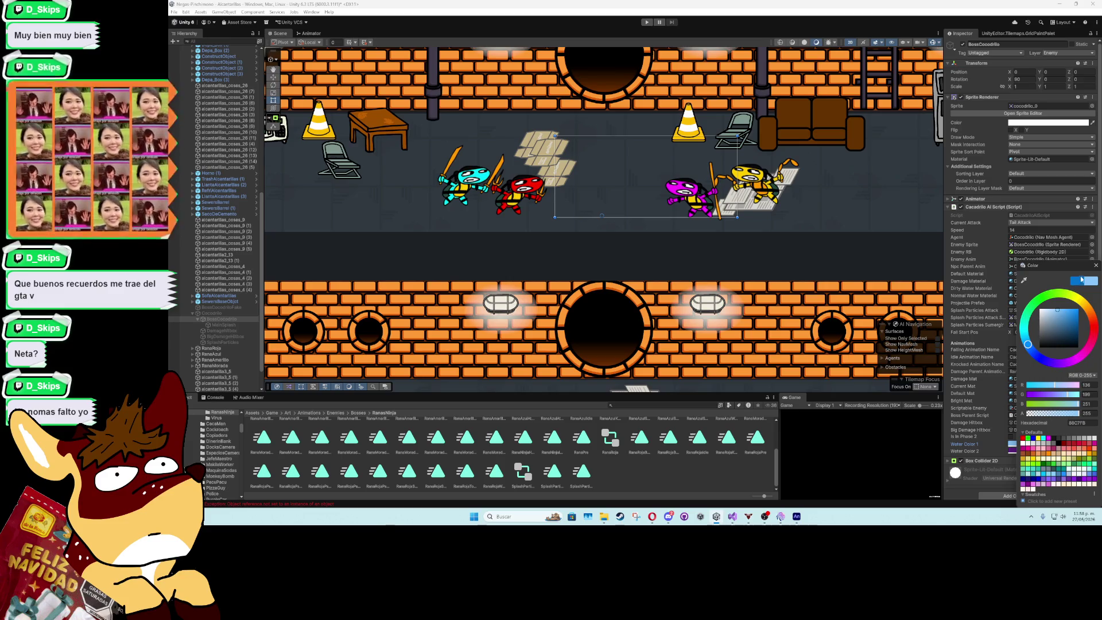
pyautogui.click(1095, 266)
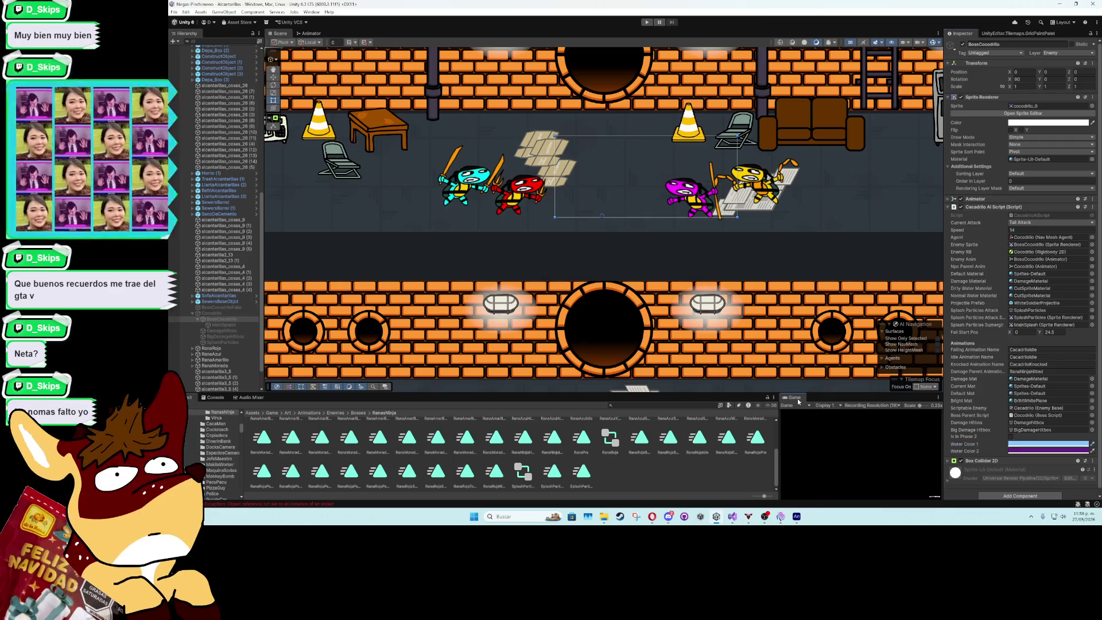
pyautogui.click(646, 21)
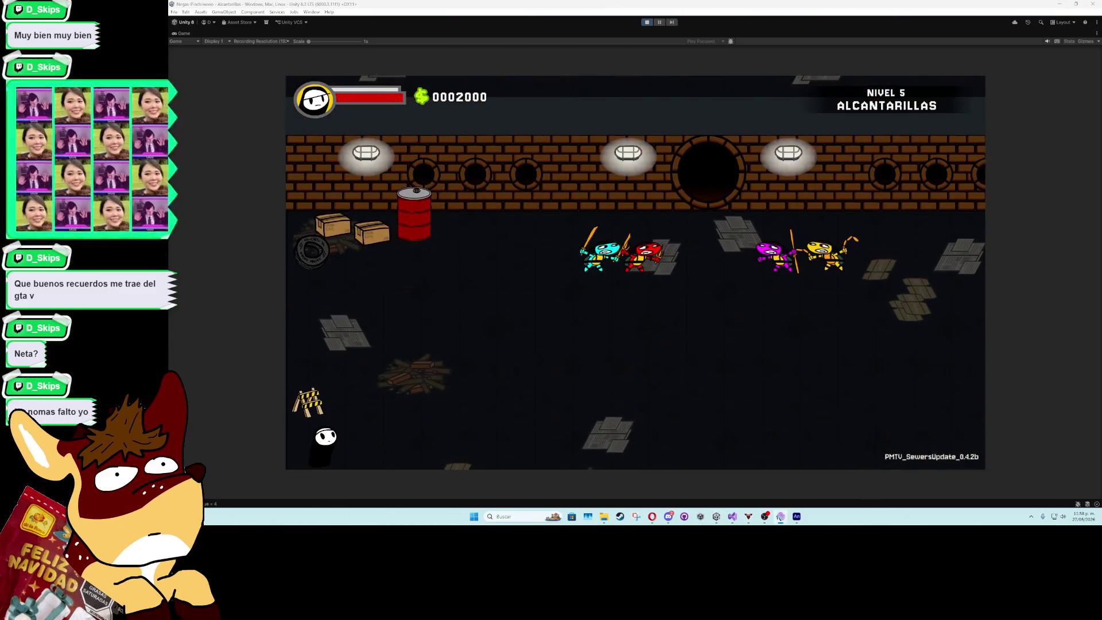
# Play the Maestro Cocodrilo fight, then stop play mode and restore the full editor layout
pyautogui.click(433, 353)
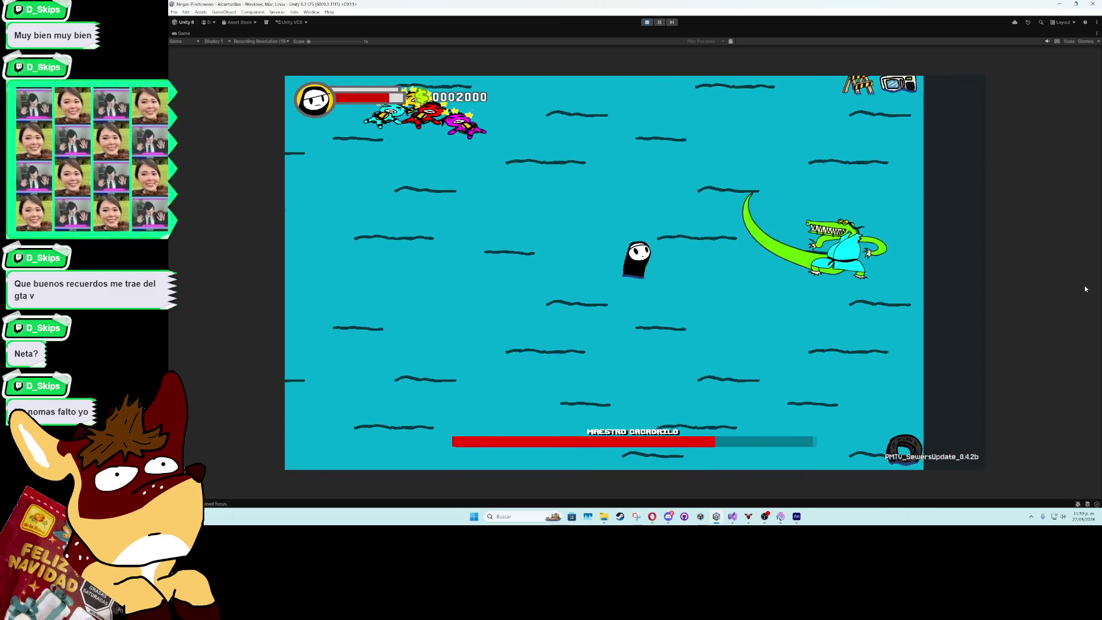
pyautogui.click(647, 22)
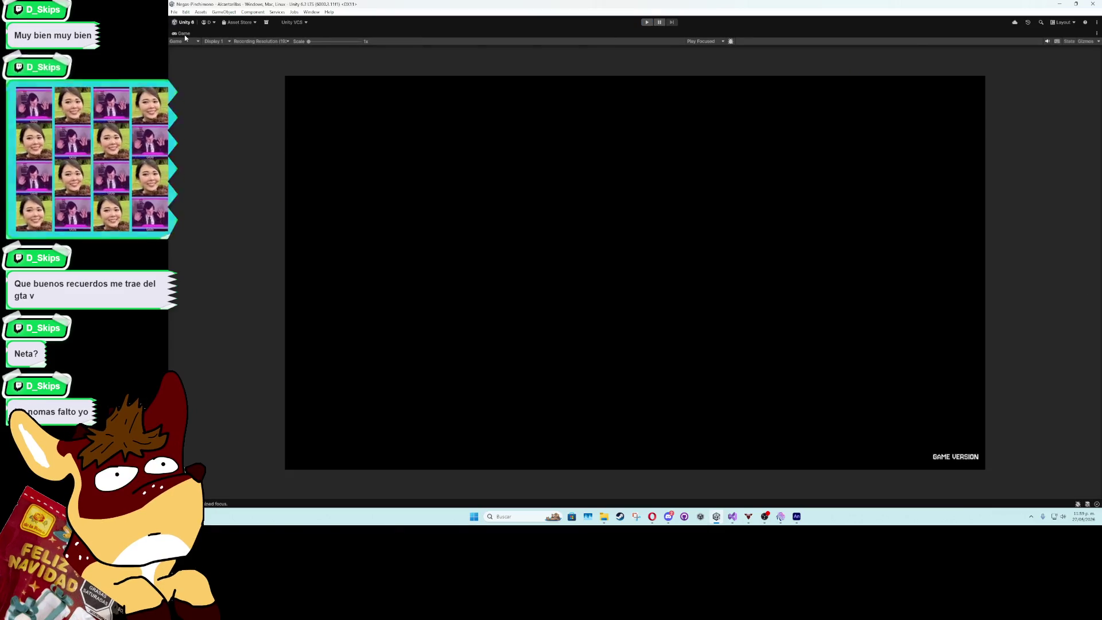
pyautogui.doubleClick(185, 36)
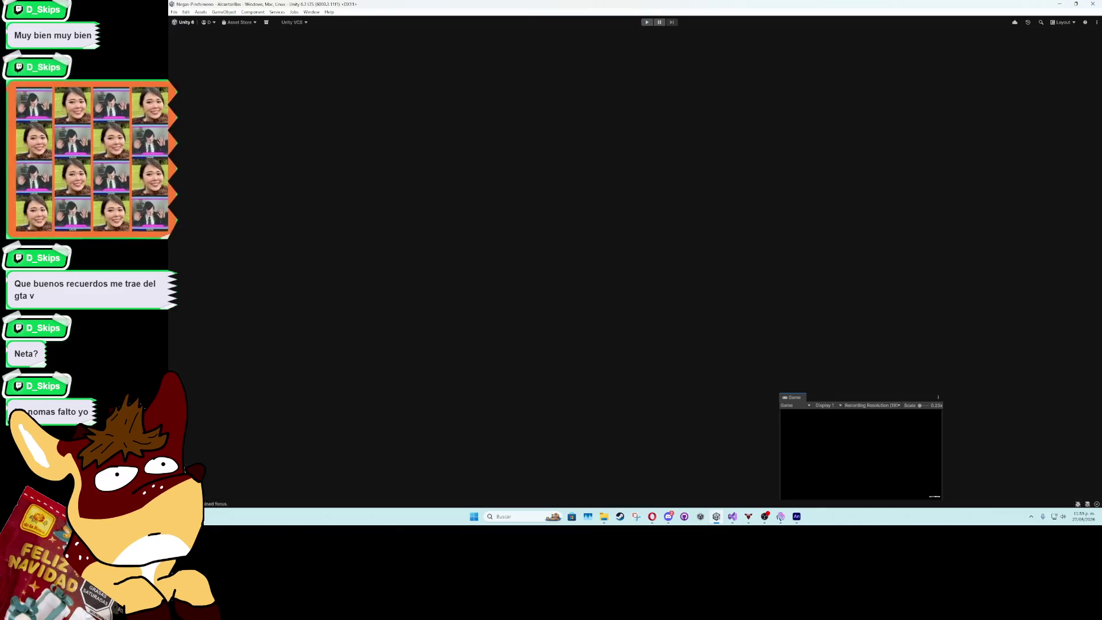
# Enable the Cocodrilo boss and its SplashParticles object to preview the splash
pyautogui.click(963, 45)
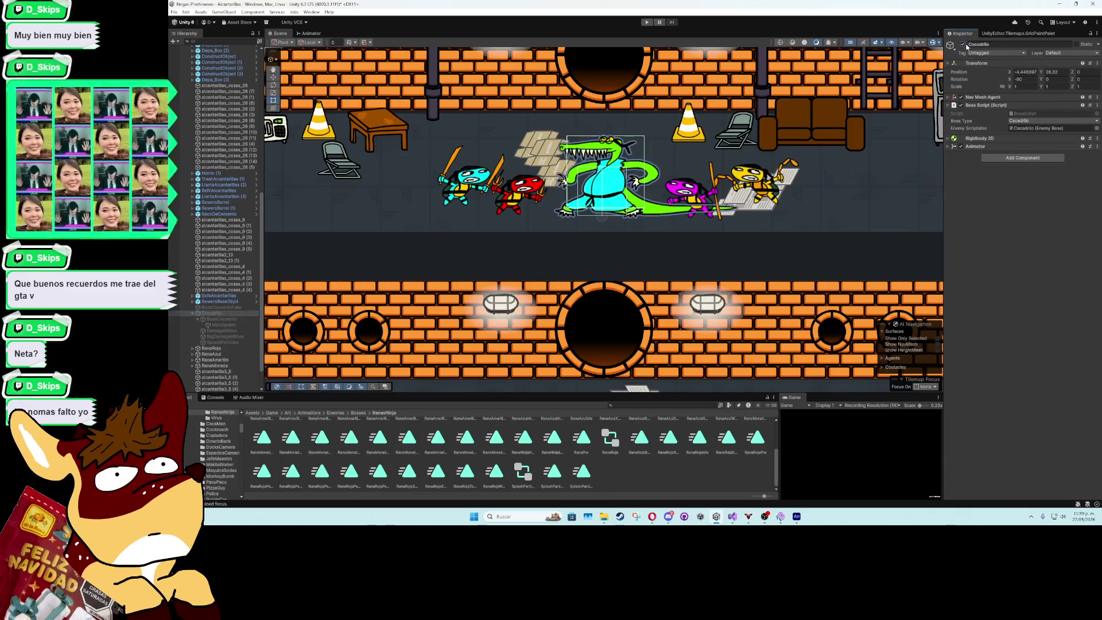
pyautogui.click(225, 342)
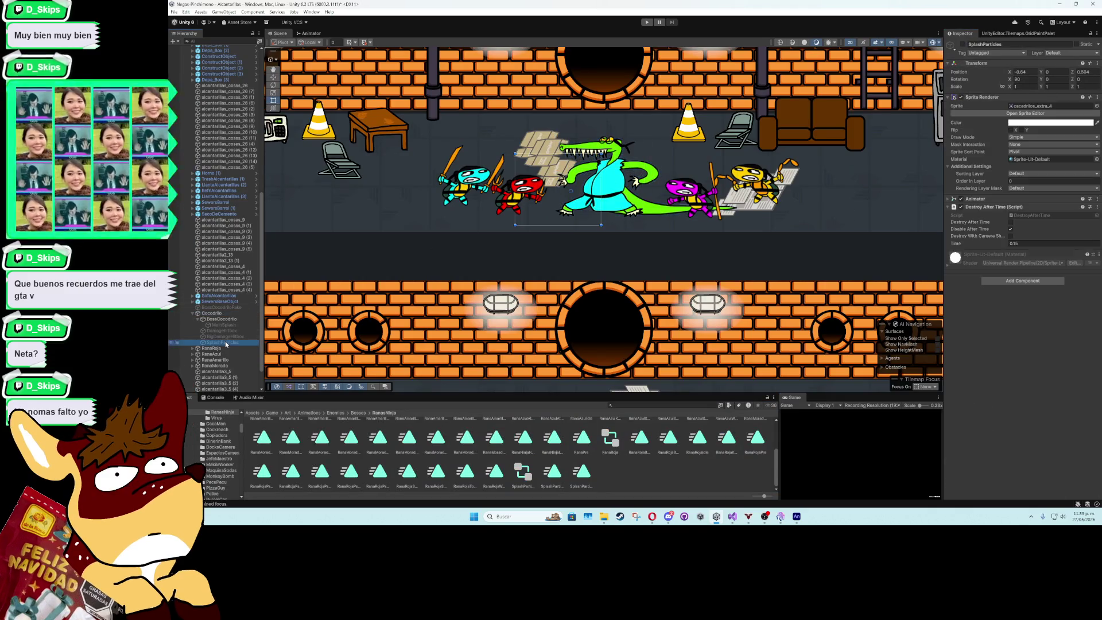
pyautogui.click(963, 44)
# Set SplashParticles Position X to 0, disable it, and go to the splash offset on line 267
pyautogui.write('1')
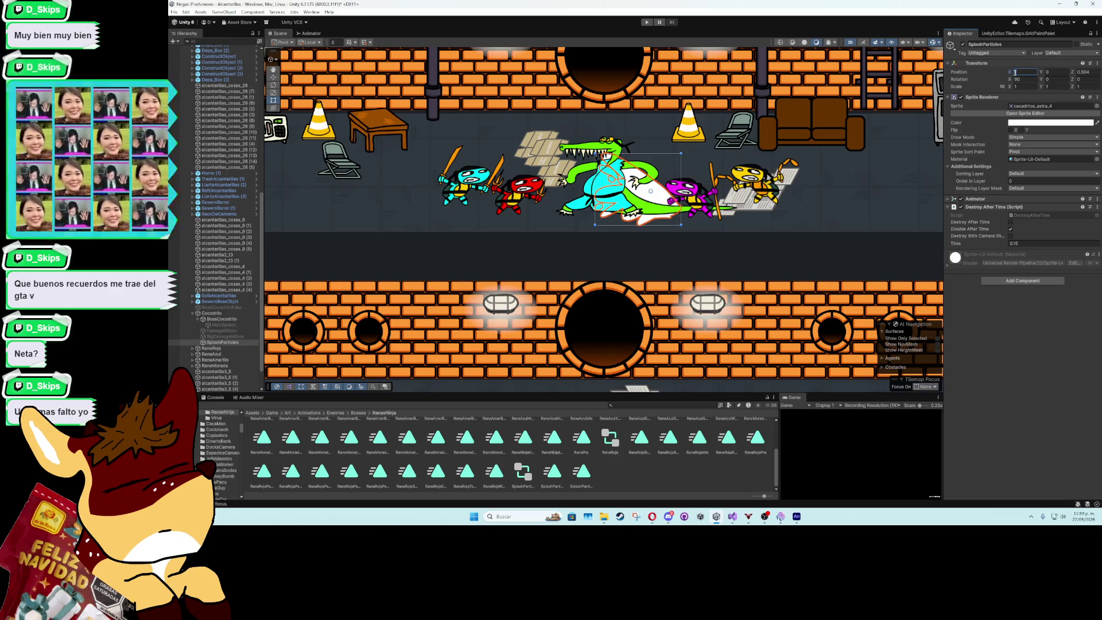
pyautogui.write('-1')
pyautogui.press('BackSpace')
pyautogui.press('BackSpace')
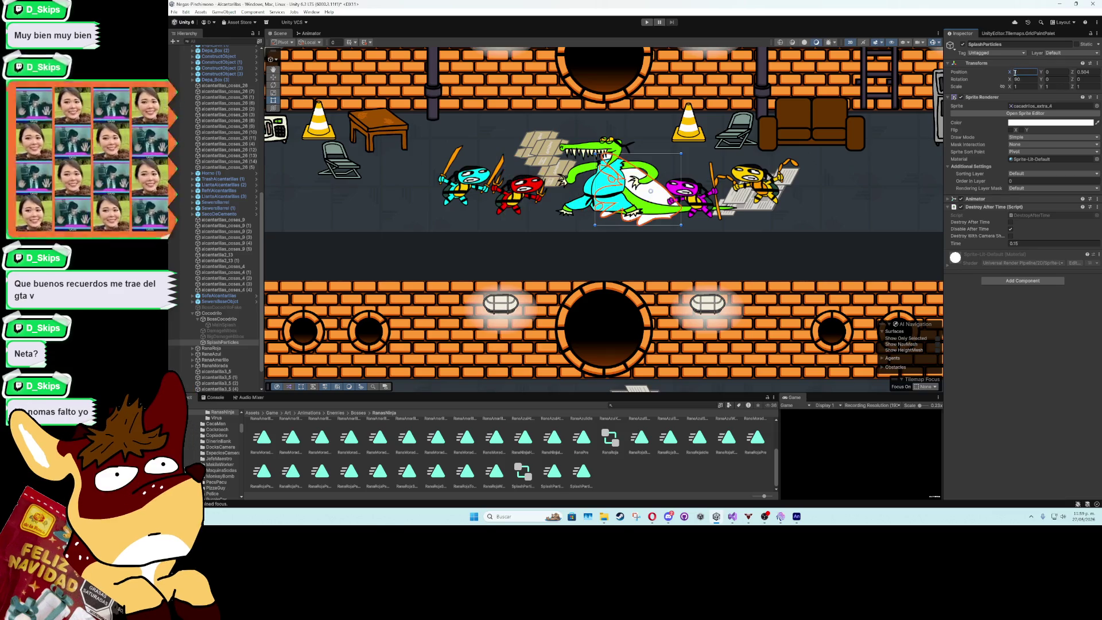
pyautogui.write('0')
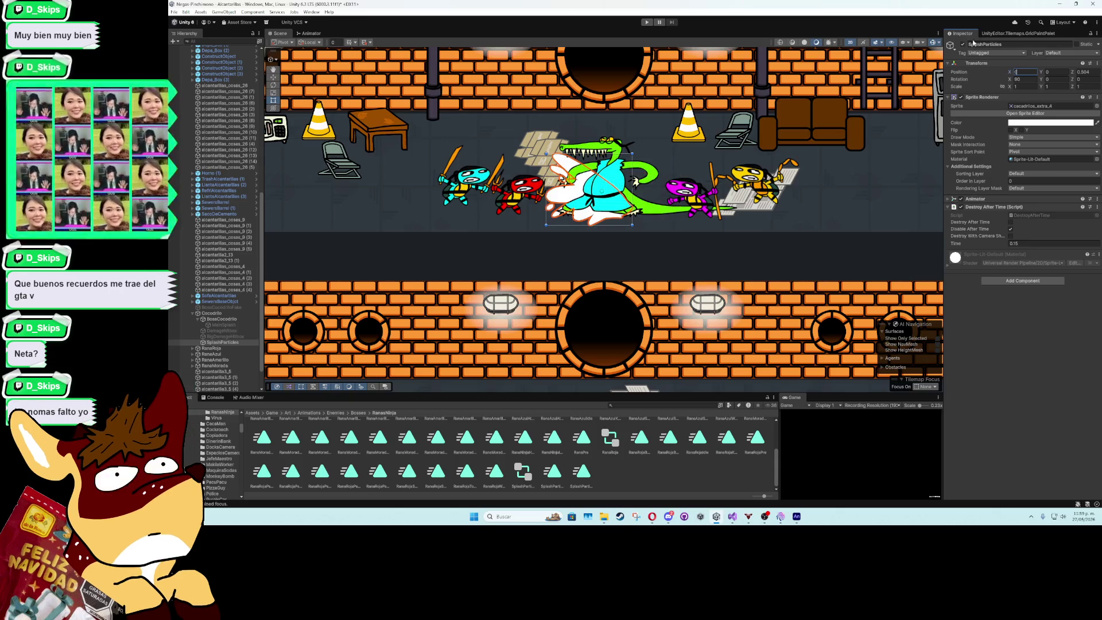
pyautogui.click(963, 45)
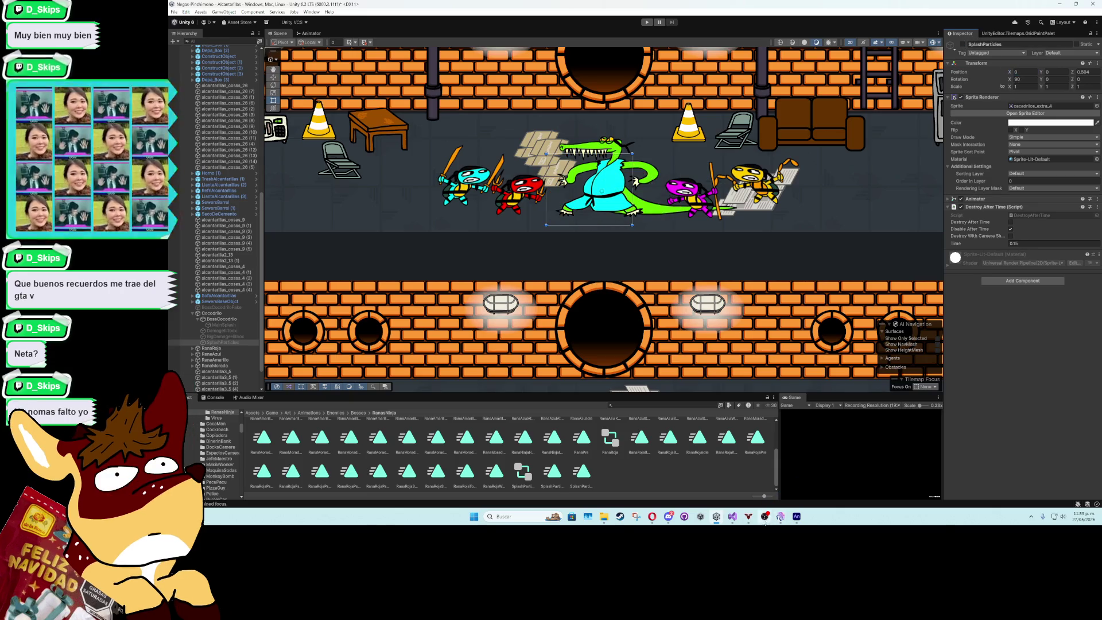
pyautogui.click(732, 516)
pyautogui.click(652, 271)
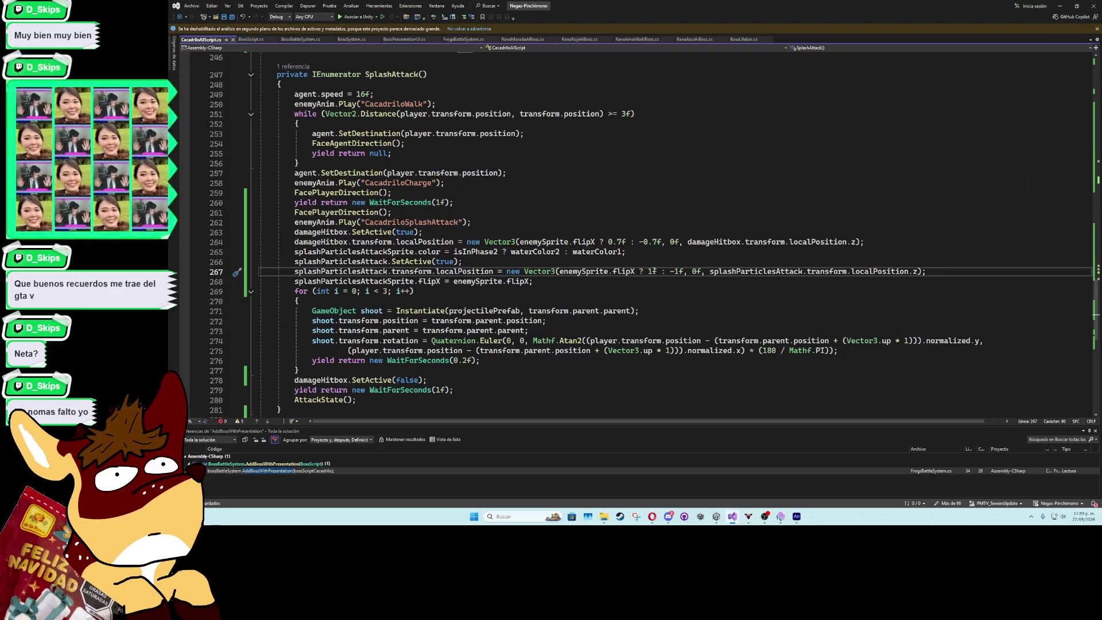
# Change the splash offset on line 267 to 1.5f : -1.5f
pyautogui.write('.5')
pyautogui.click(687, 271)
pyautogui.write('.5')
pyautogui.click(685, 260)
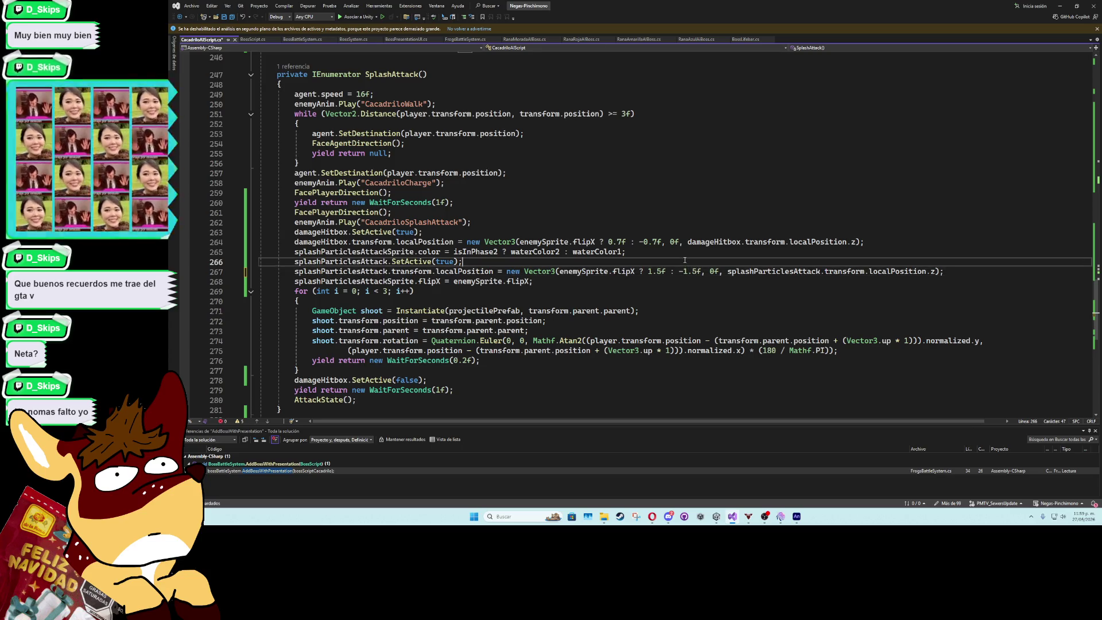
pyautogui.click(657, 213)
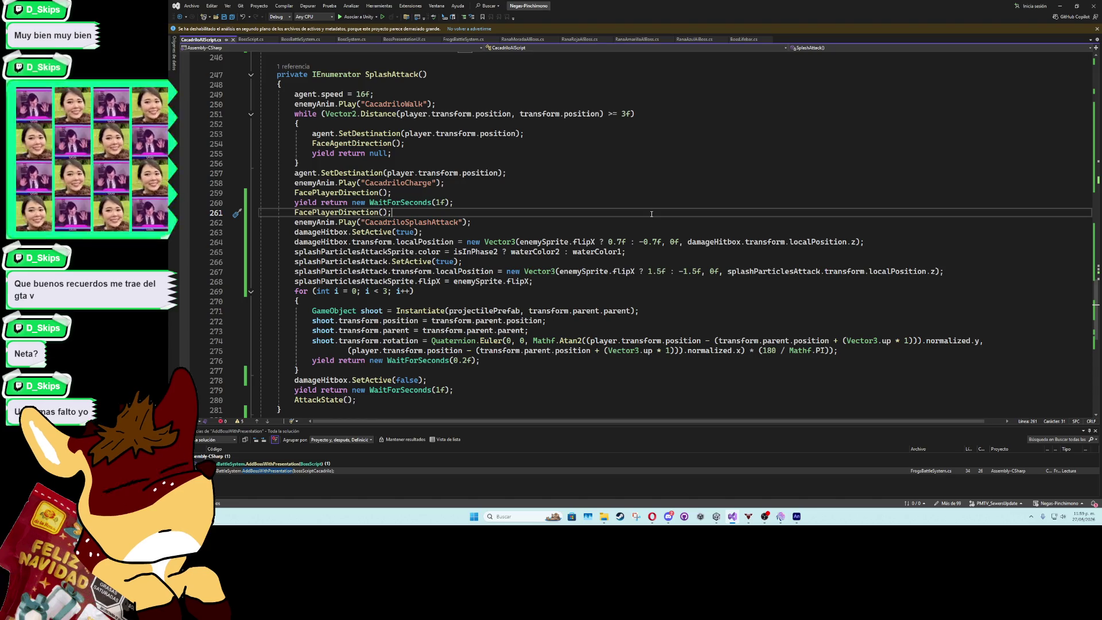
# Collapse SplashAttack, delete the trailing blank line, save, and let Unity recompile
pyautogui.click(251, 75)
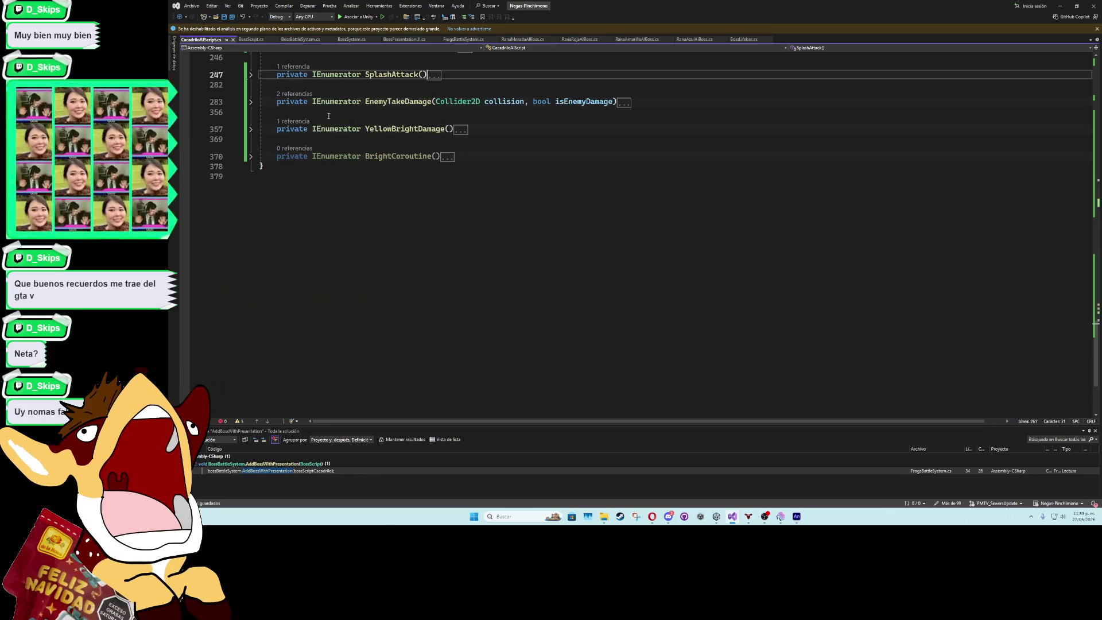
pyautogui.click(501, 177)
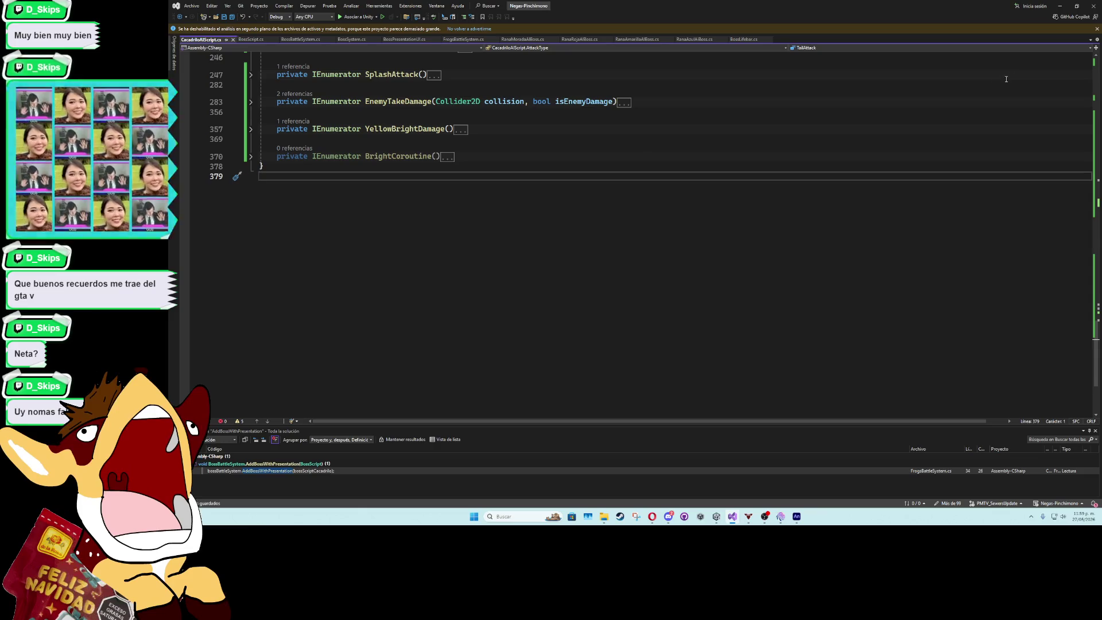
pyautogui.press('BackSpace')
pyautogui.hotkey('ctrl', 's')
pyautogui.hotkey('alt', 'Tab')
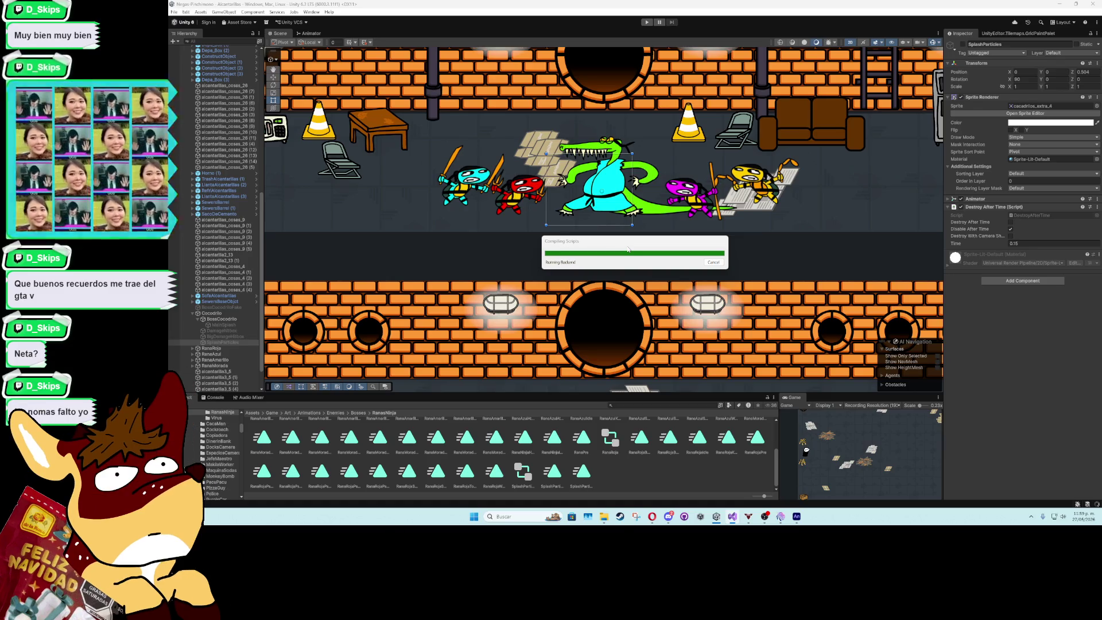
pyautogui.moveTo(796, 516)
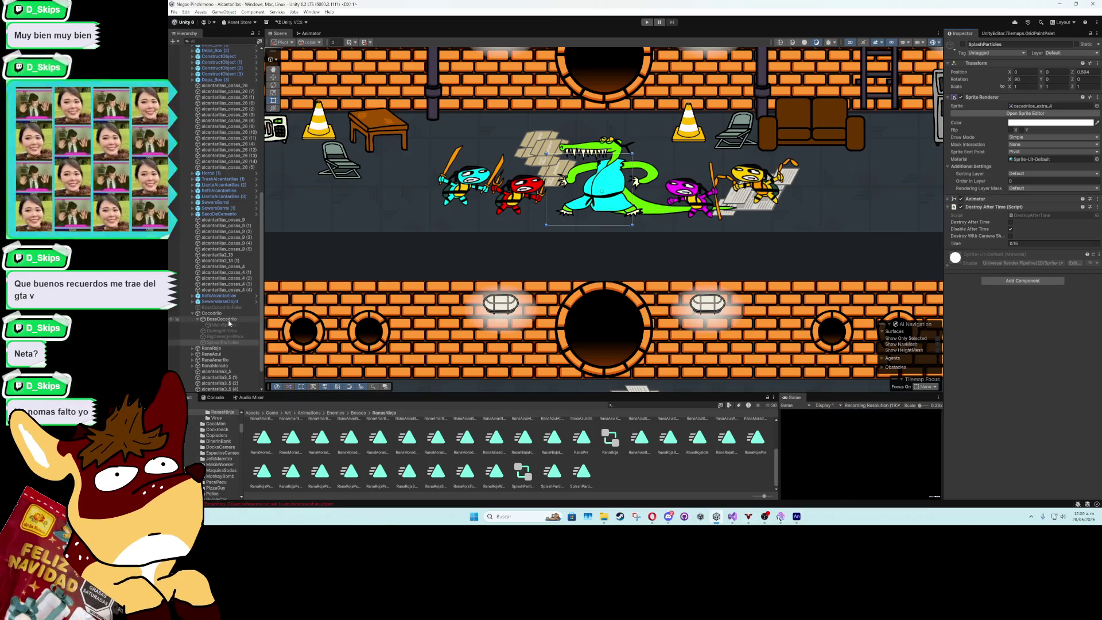
# Duplicate MainSplash under SplashParticles to create MainSplash2, then bring up CacadriloAIScript
pyautogui.click(228, 325)
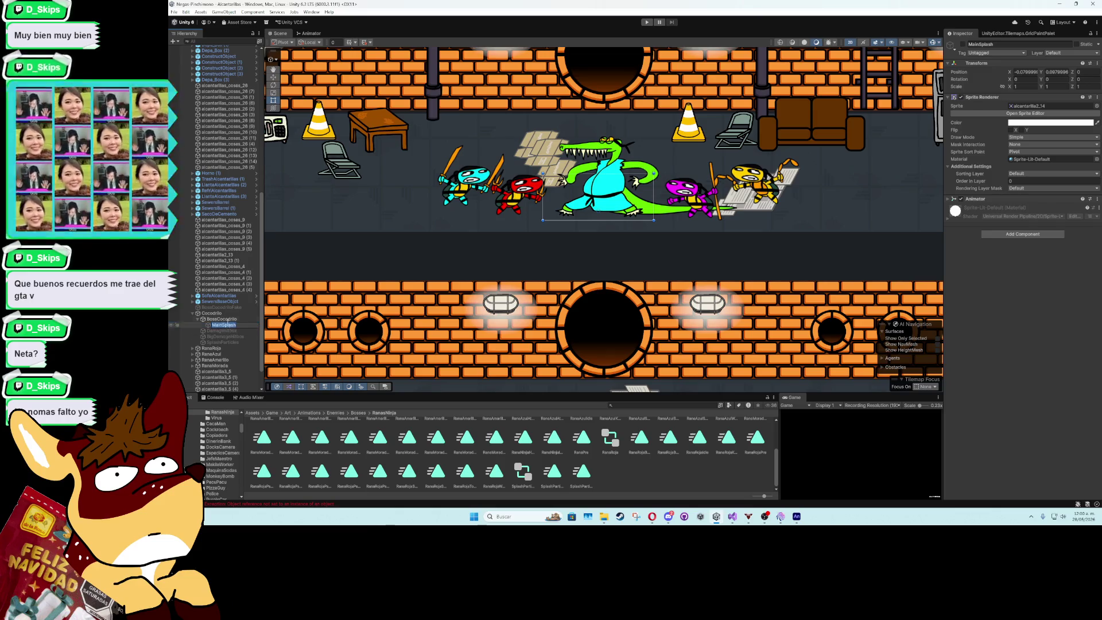
pyautogui.click(227, 331)
pyautogui.click(229, 342)
pyautogui.hotkey('ctrl', 'v')
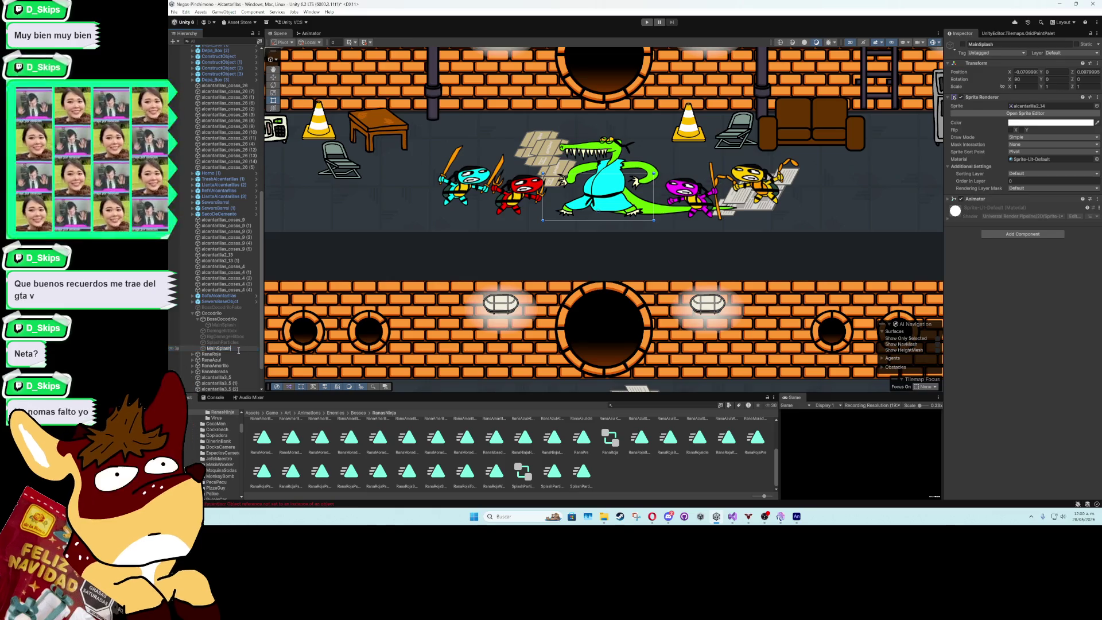
pyautogui.click(240, 343)
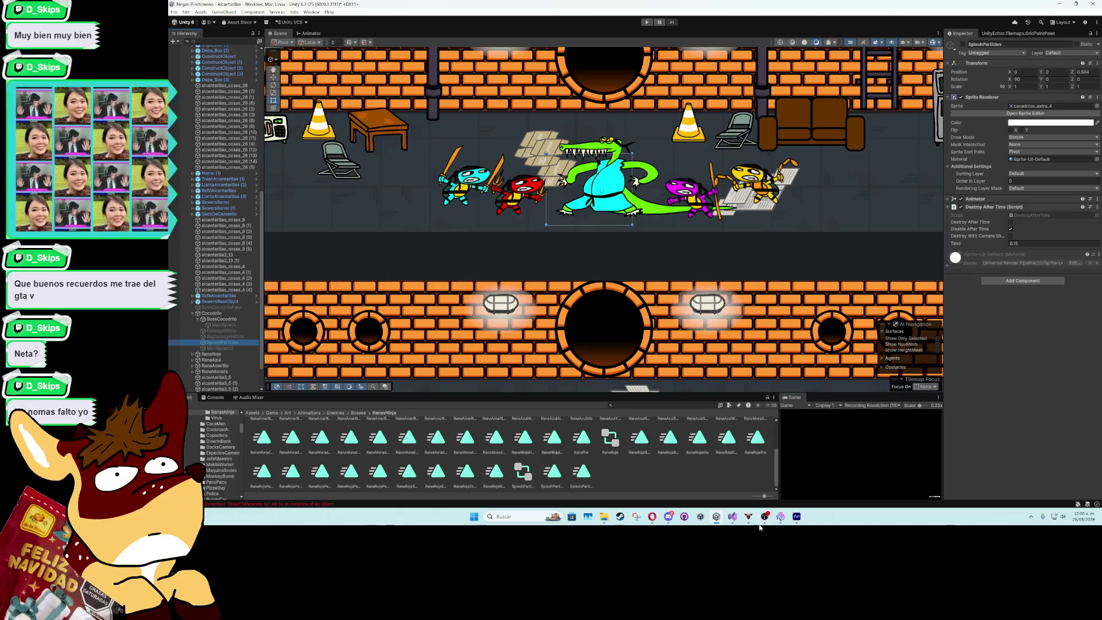
pyautogui.click(732, 516)
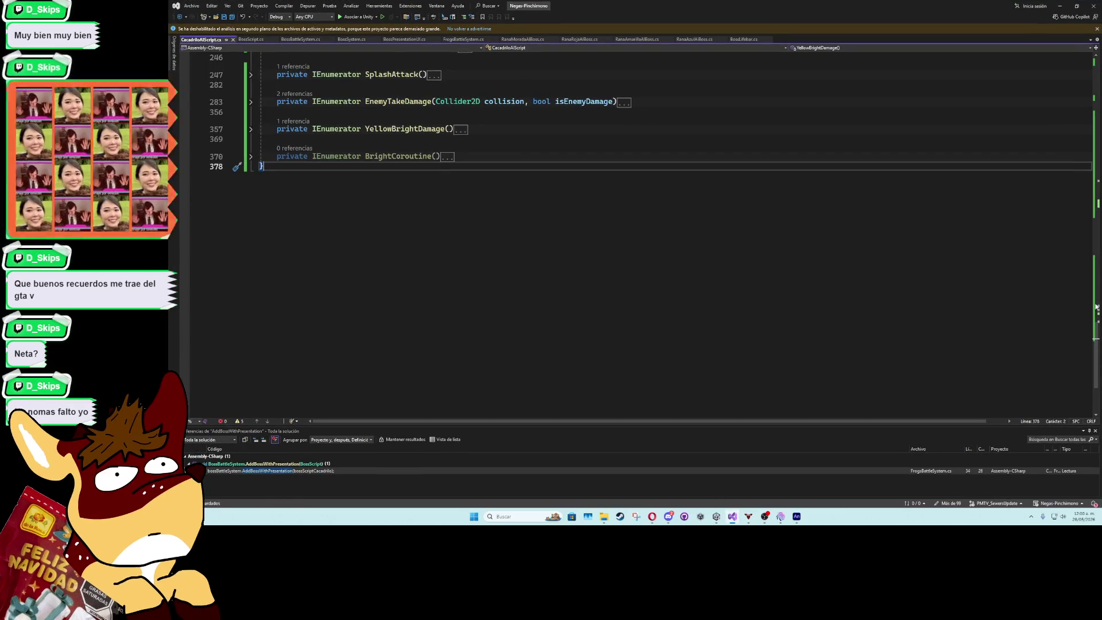
# Scroll up through CacadriloAIScript's collapsed methods, then return to the Unity sewer scene
pyautogui.moveTo(1095, 340); pyautogui.dragTo(1088, 294)
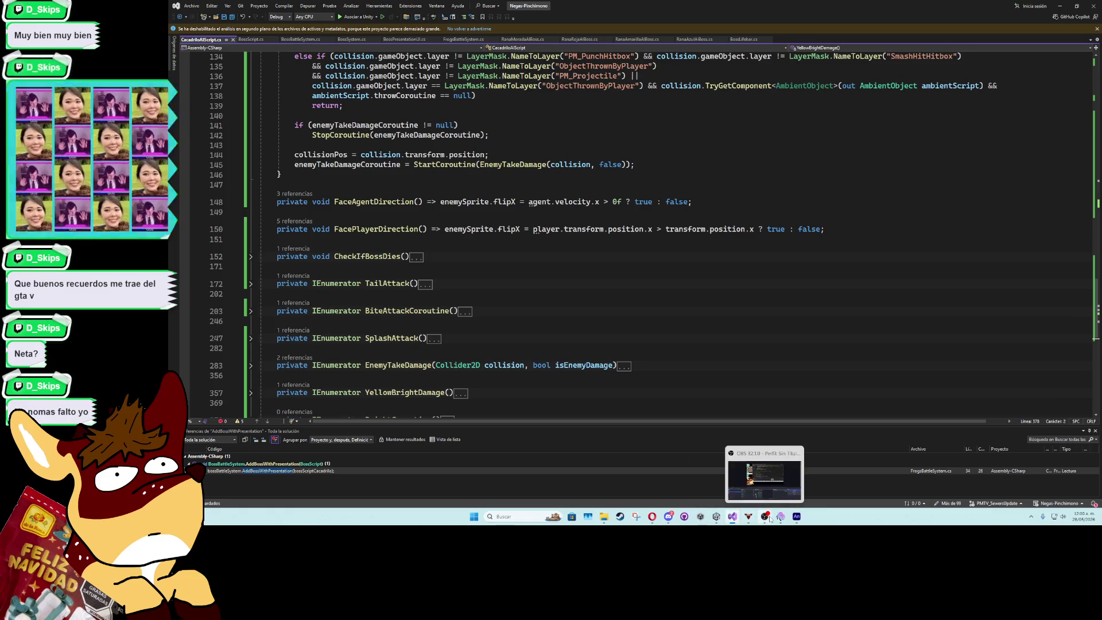
pyautogui.moveTo(782, 521)
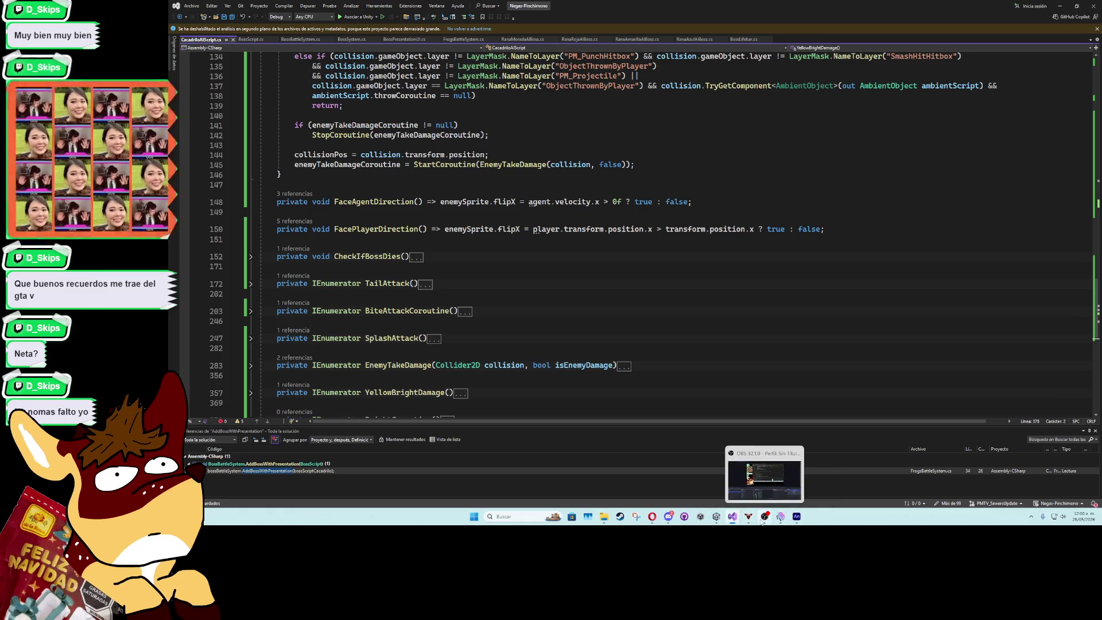
pyautogui.click(699, 519)
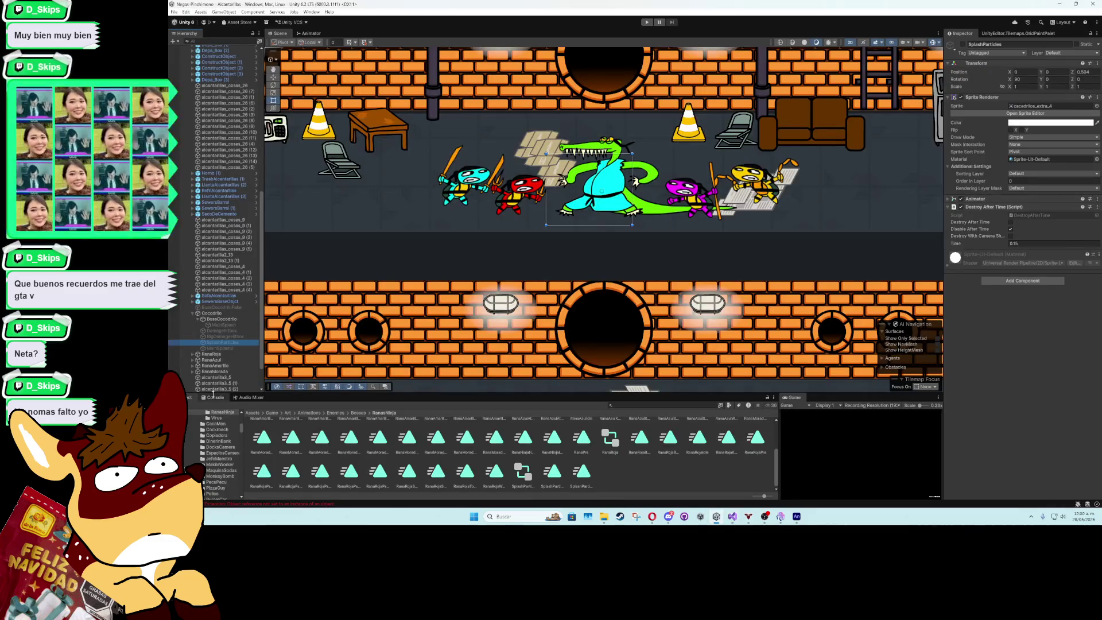
# Add a Destroy After Time component to MainSplash2 with Time 0.3
pyautogui.click(217, 348)
pyautogui.click(1008, 235)
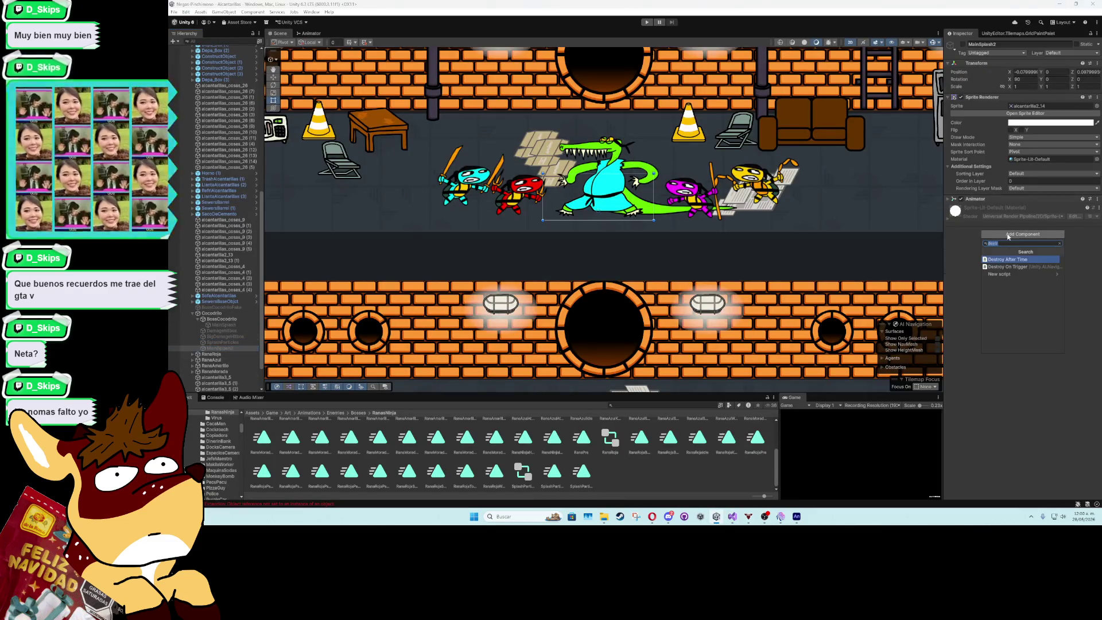
pyautogui.click(1008, 260)
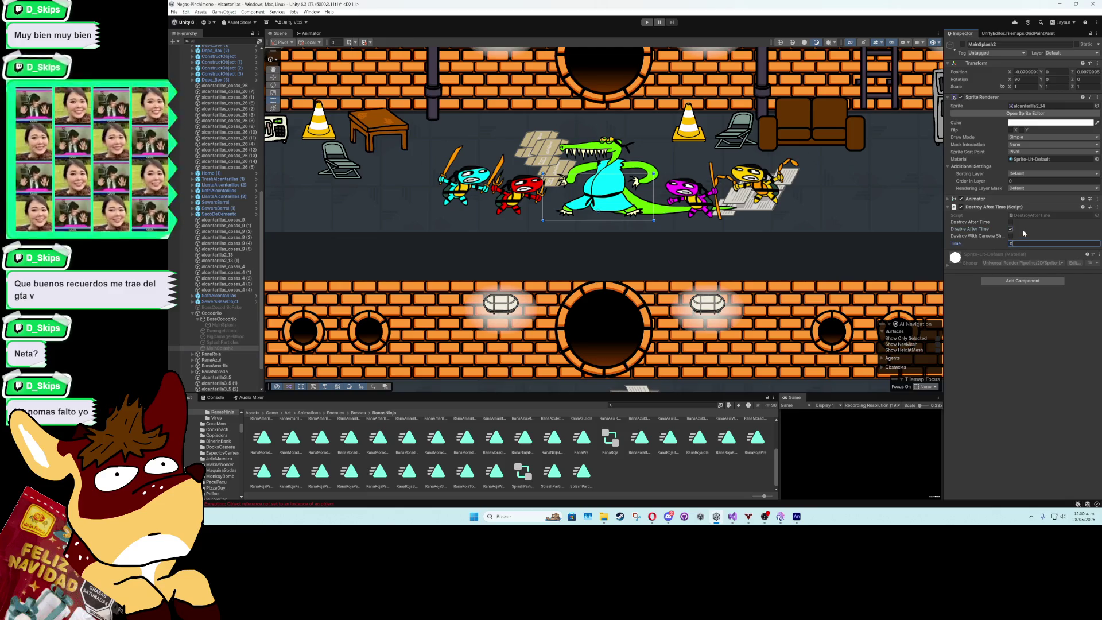
pyautogui.write('.3')
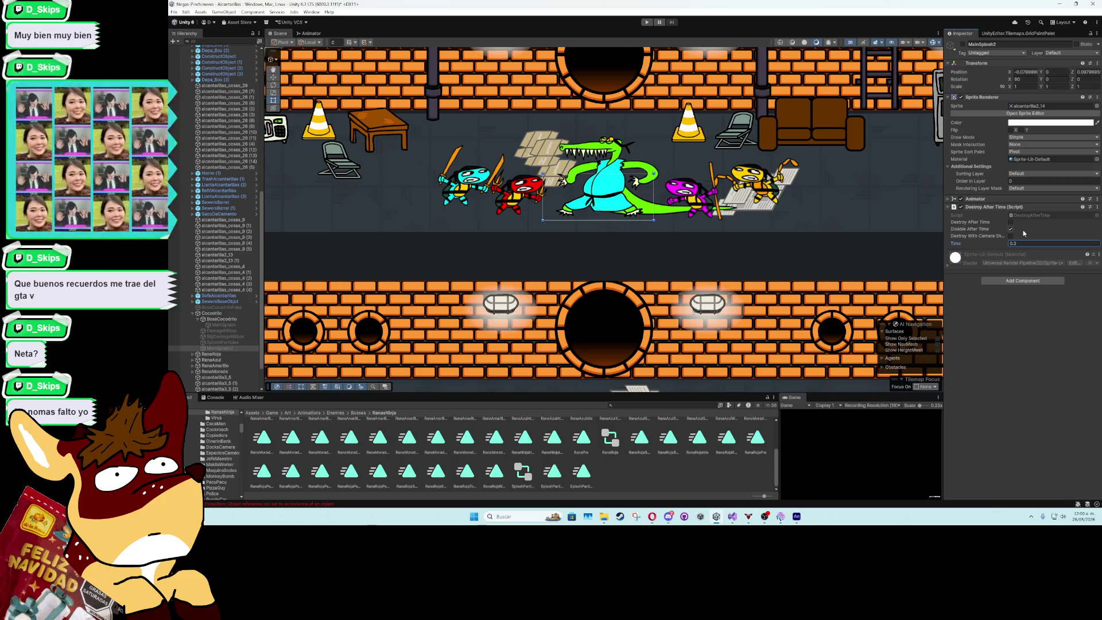
pyautogui.click(1002, 307)
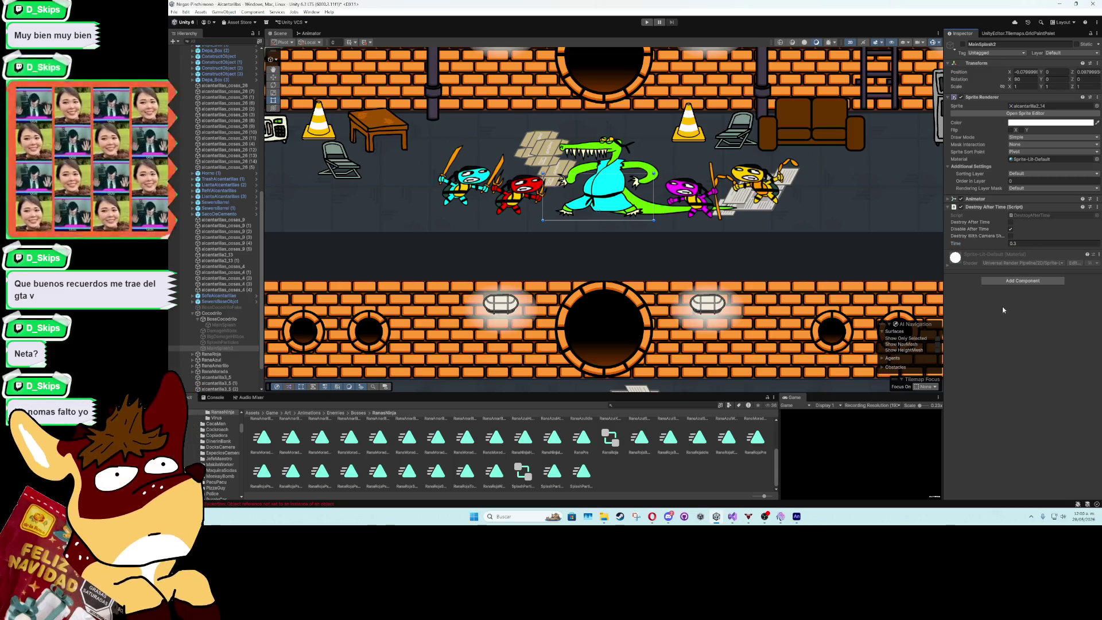
pyautogui.click(1061, 5)
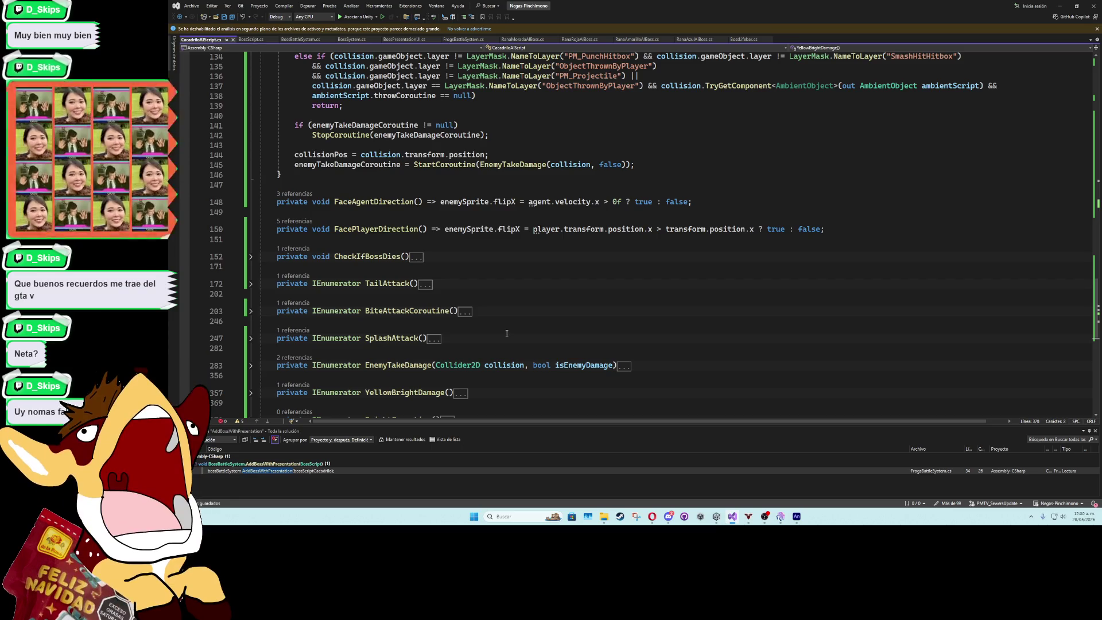
# Duplicate the splashParticlesAttack field and rename the copy mainSplashParticles2
pyautogui.scroll(5, 1017, 313)
pyautogui.moveTo(1098, 308); pyautogui.dragTo(1096, 66)
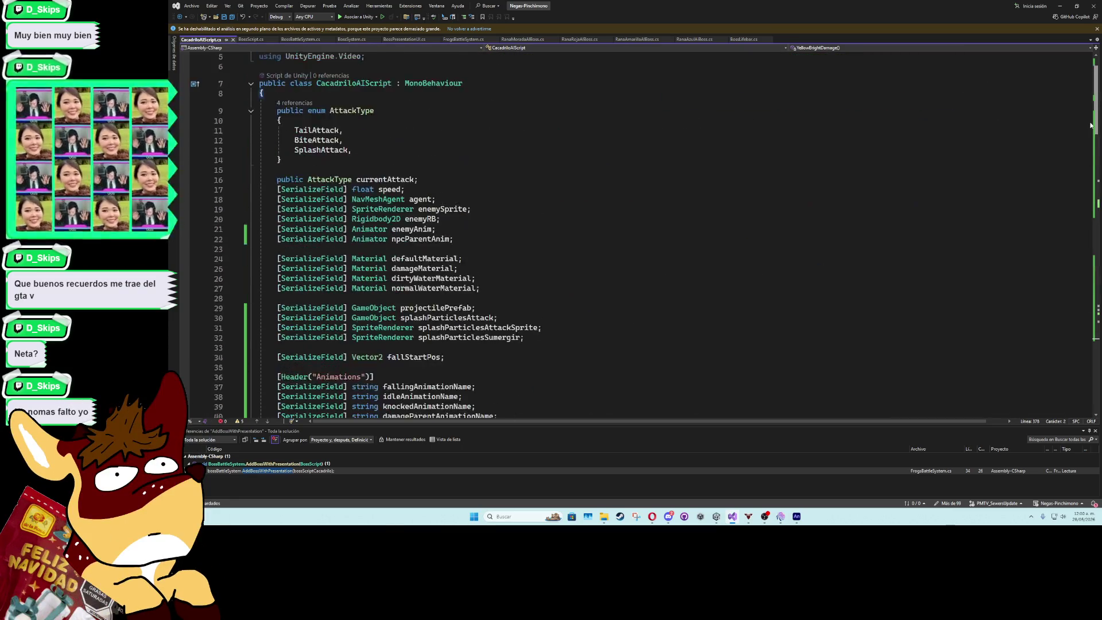
pyautogui.click(499, 298)
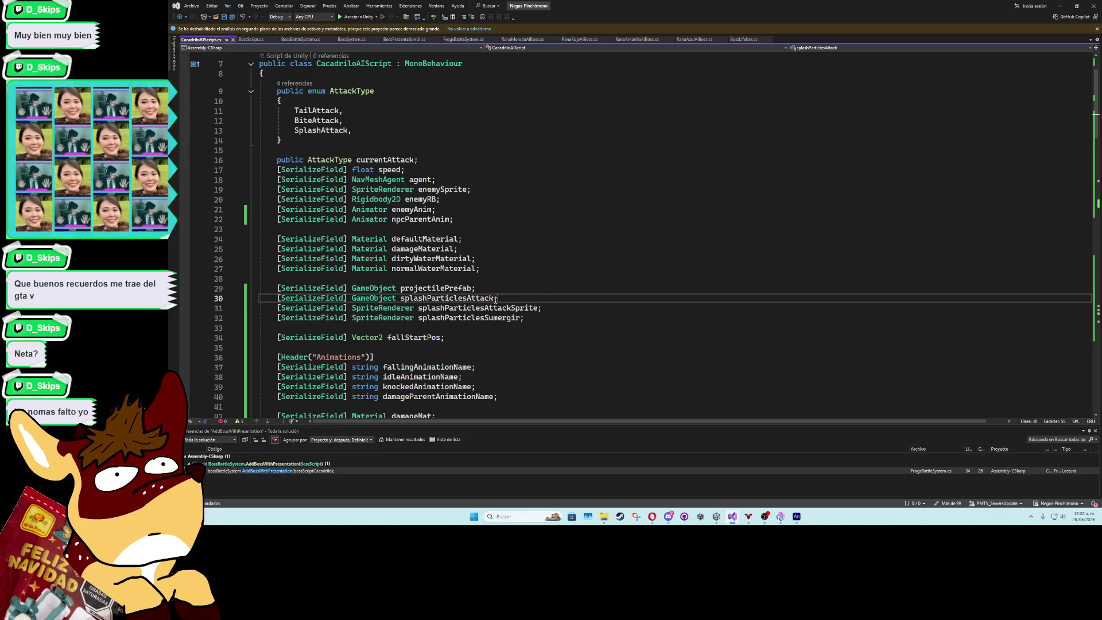
pyautogui.hotkey('ctrl', 'd')
pyautogui.doubleClick(460, 309)
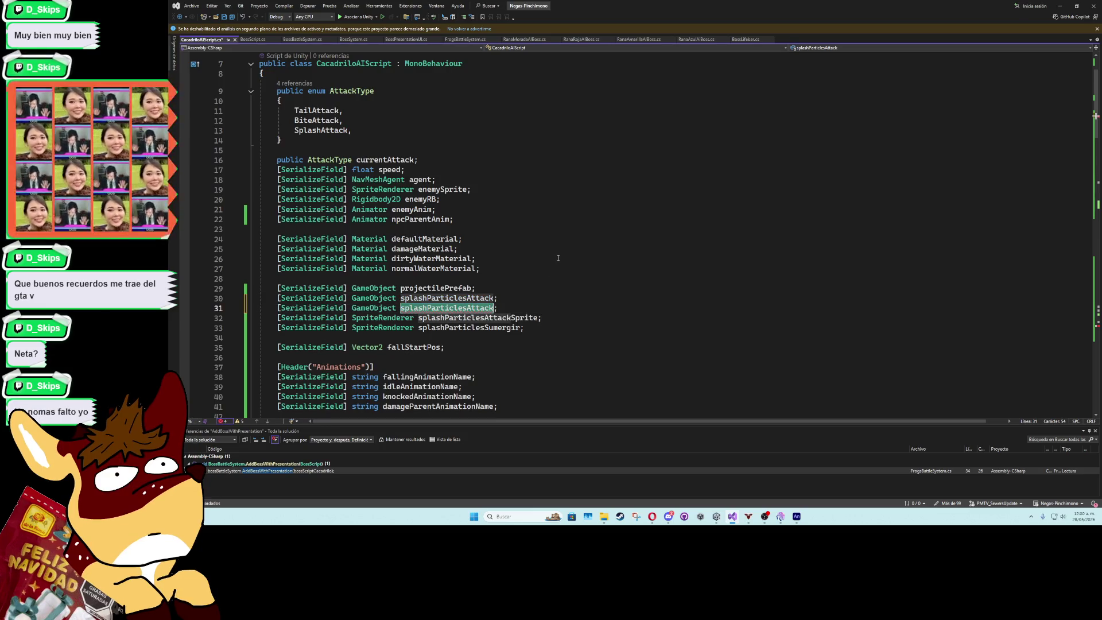
pyautogui.write('mainS')
pyautogui.write('plashParti')
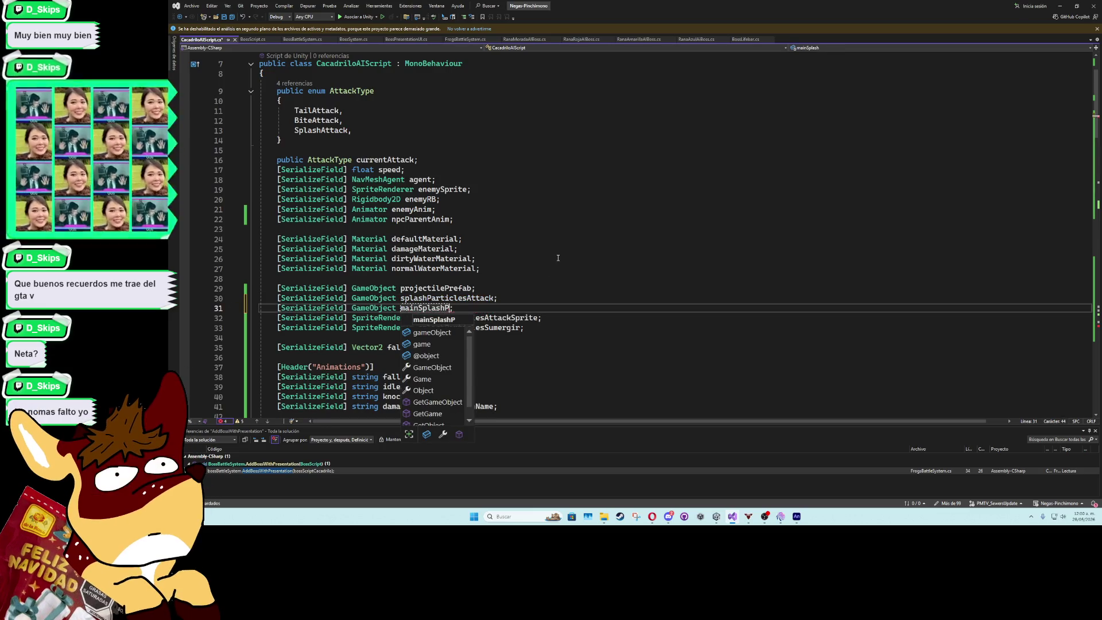
pyautogui.write('cles2')
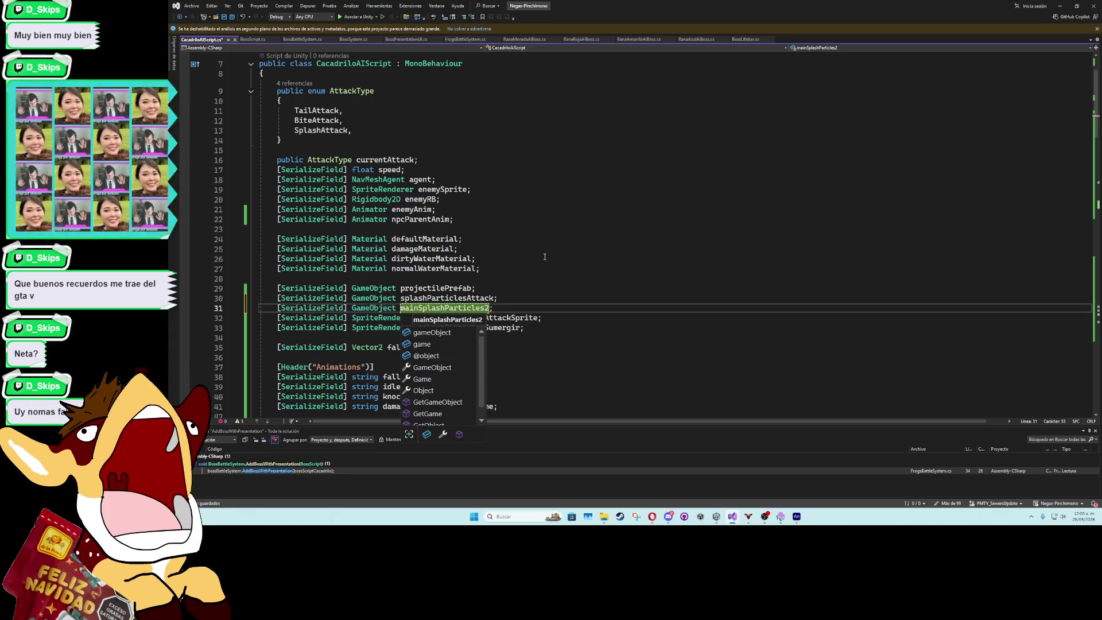
pyautogui.press('Escape')
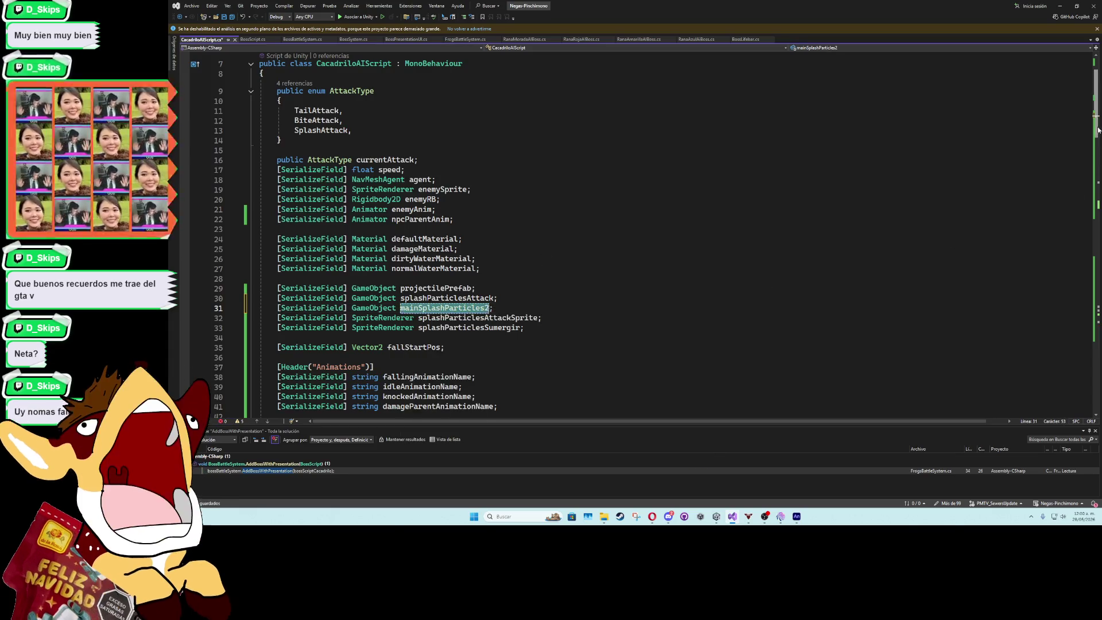
pyautogui.moveTo(1097, 130)
pyautogui.mouseDown()
pyautogui.moveTo(1079, 313)
pyautogui.moveTo(1070, 300)
pyautogui.mouseUp()
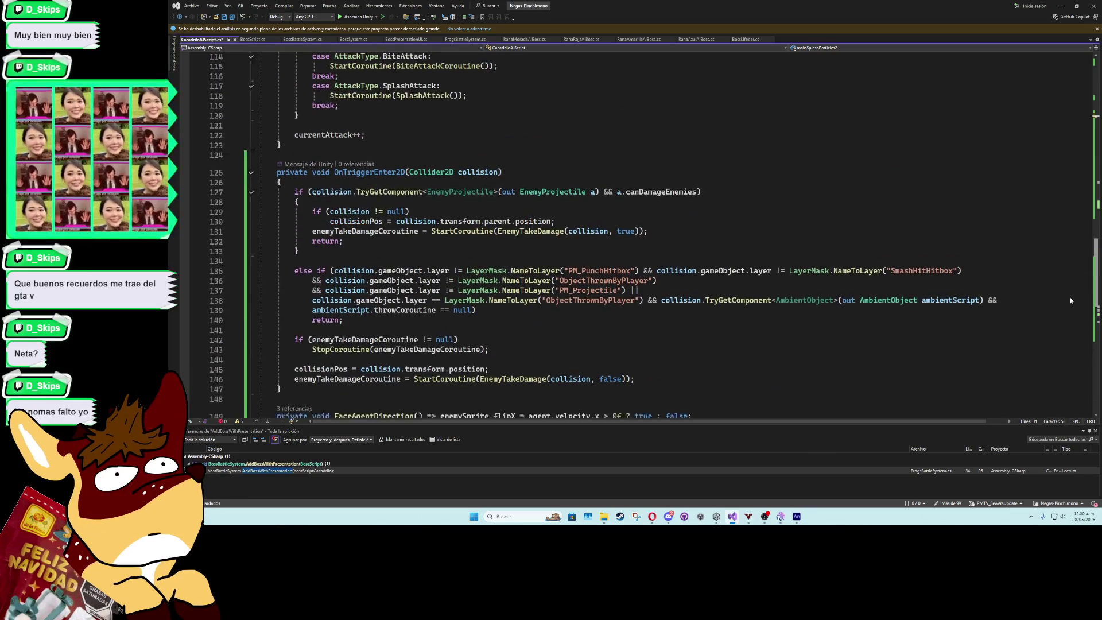
# Add mainSplashParticles2.SetActive(true) after line 228 in BiteAttackCoroutine
pyautogui.scroll(-10, 1070, 300)
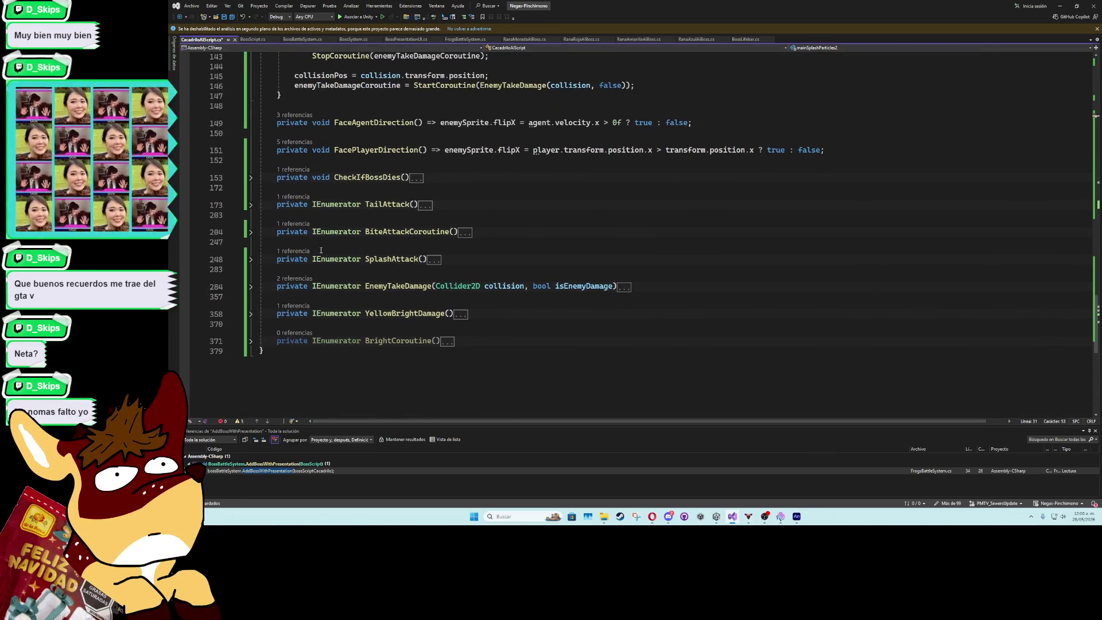
pyautogui.click(250, 231)
pyautogui.scroll(-8, 449, 298)
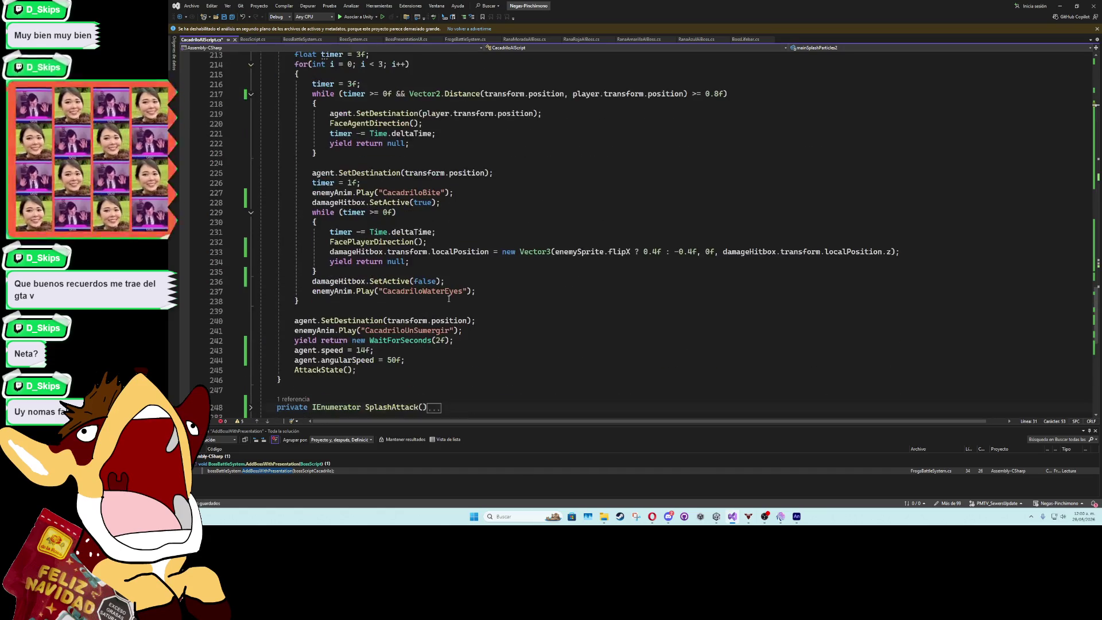
pyautogui.scroll(-4, 449, 298)
pyautogui.scroll(5, 445, 304)
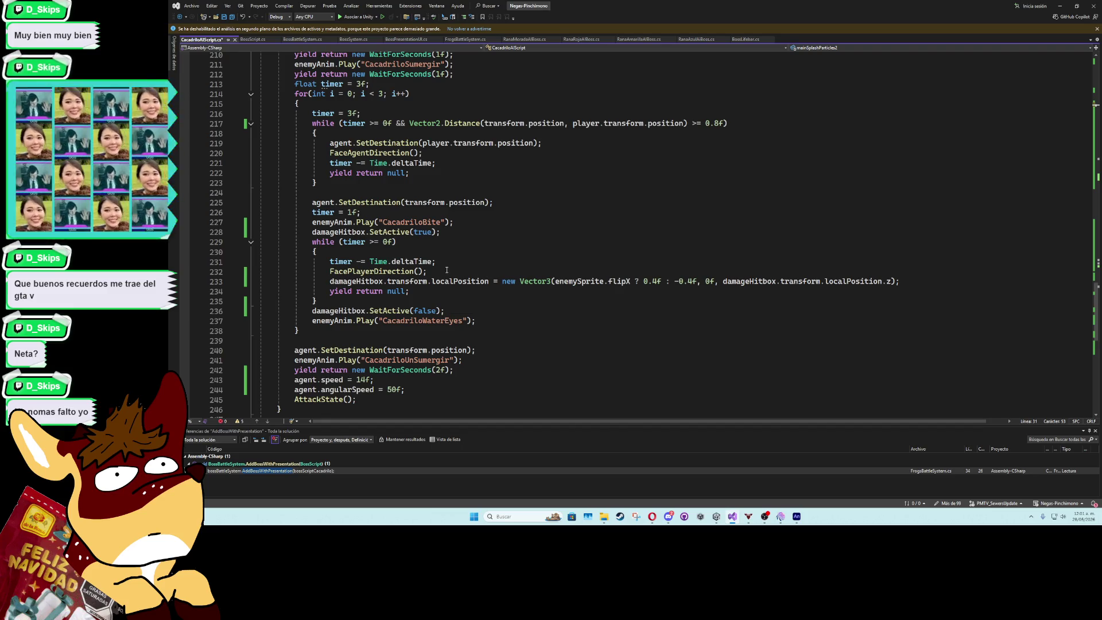
pyautogui.click(450, 233)
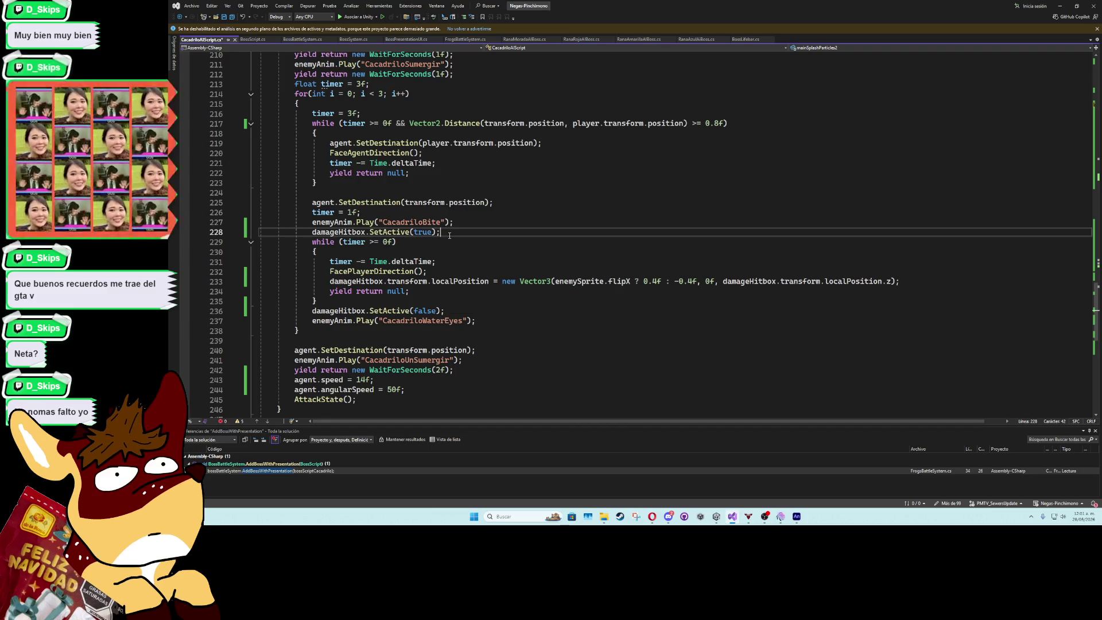
pyautogui.press('Return')
pyautogui.write('mainSplashParticles2')
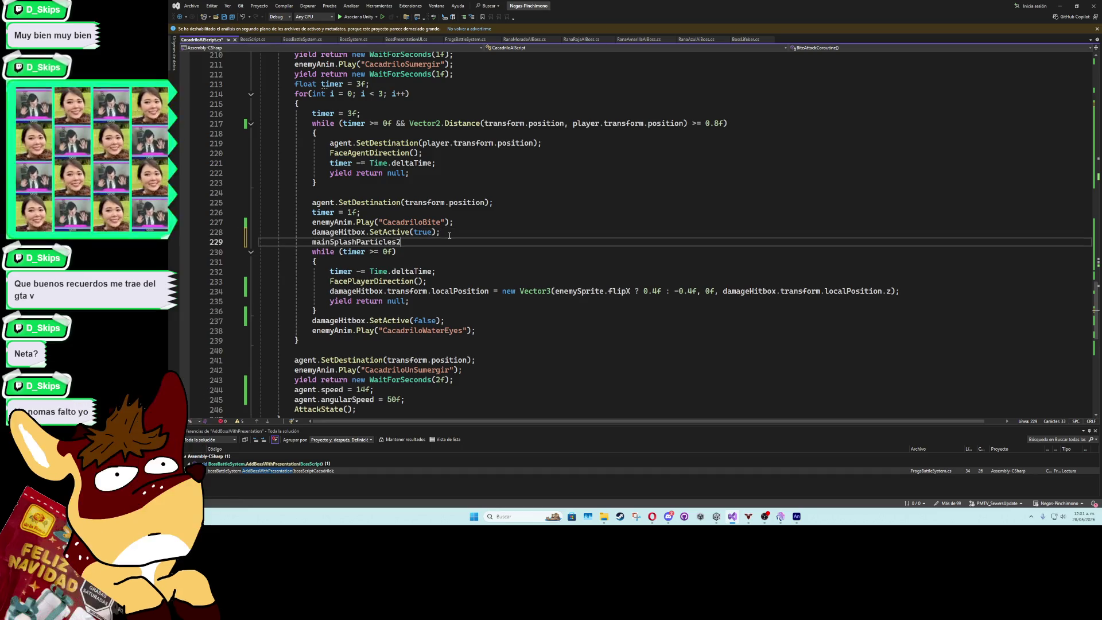
pyautogui.write('.SetA')
pyautogui.press('Tab')
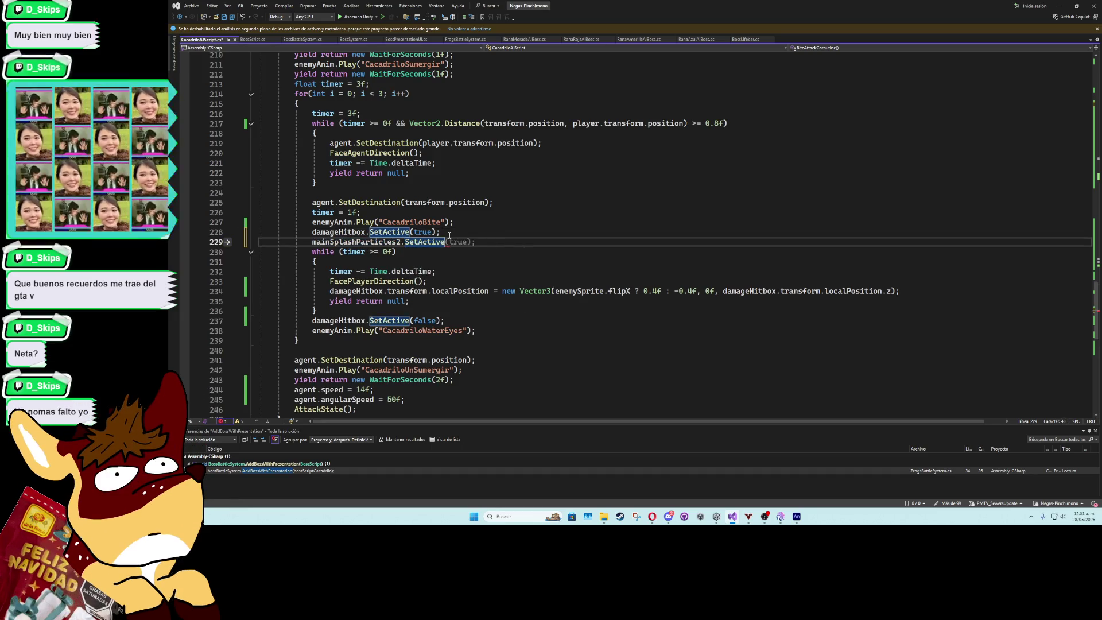
pyautogui.write('();')
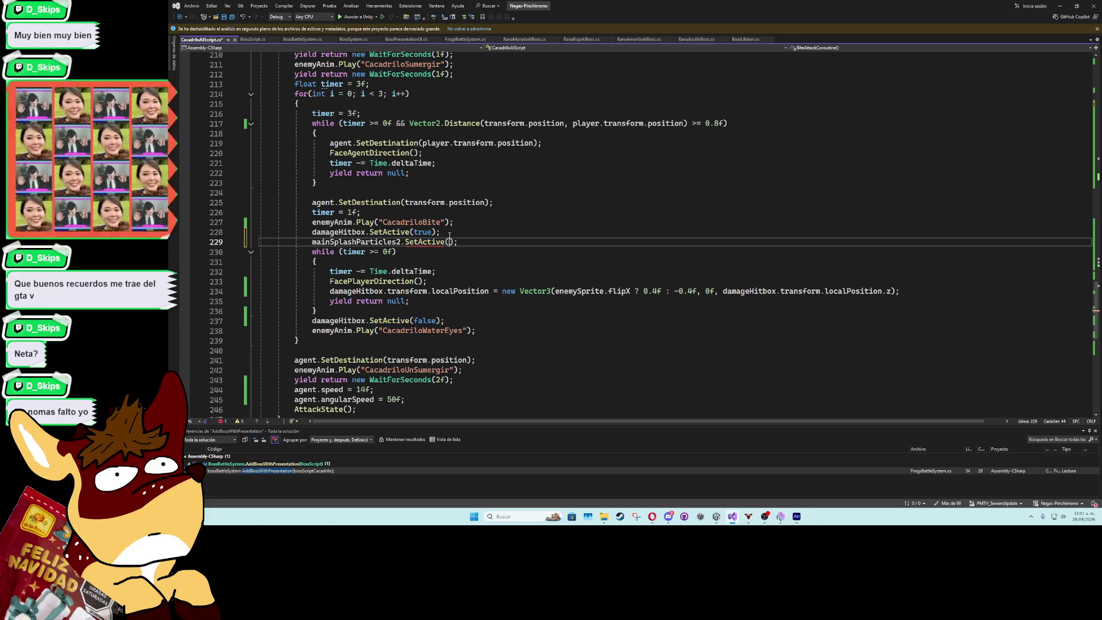
pyautogui.write('true')
pyautogui.click(493, 282)
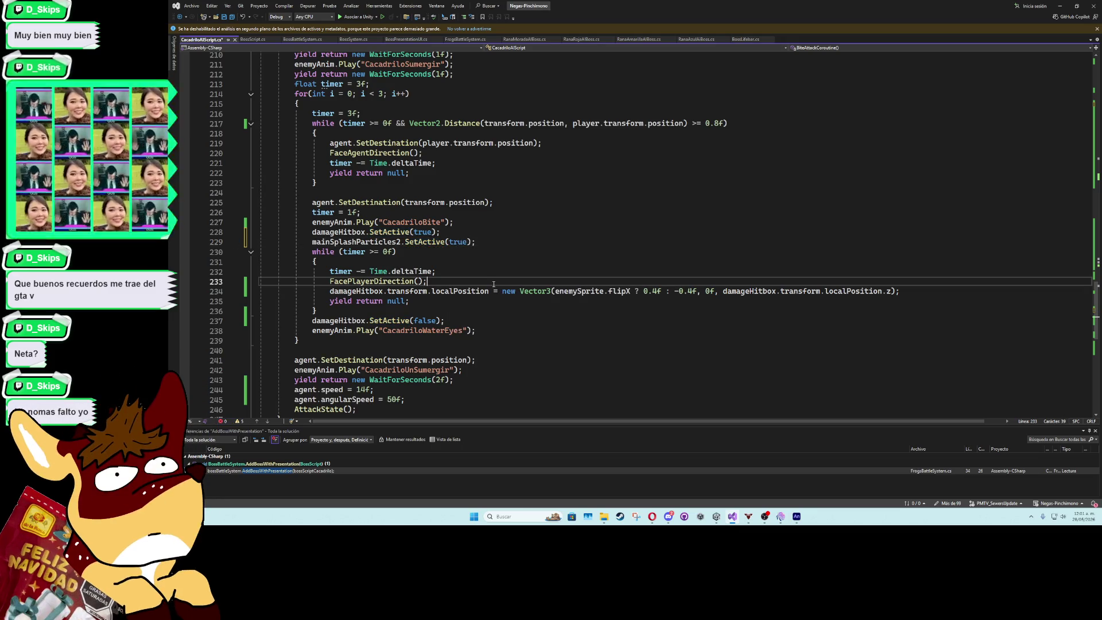
# Change the bite-chase distance check on line 217 from 0.8f to 0.6f
pyautogui.click(714, 124)
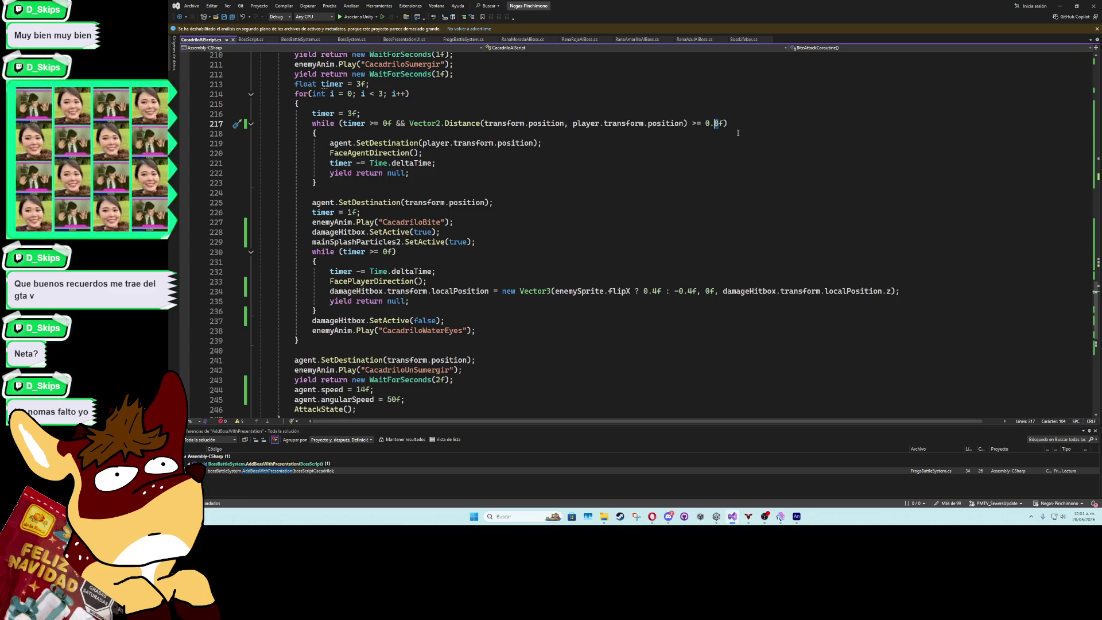
pyautogui.write('6')
pyautogui.click(736, 112)
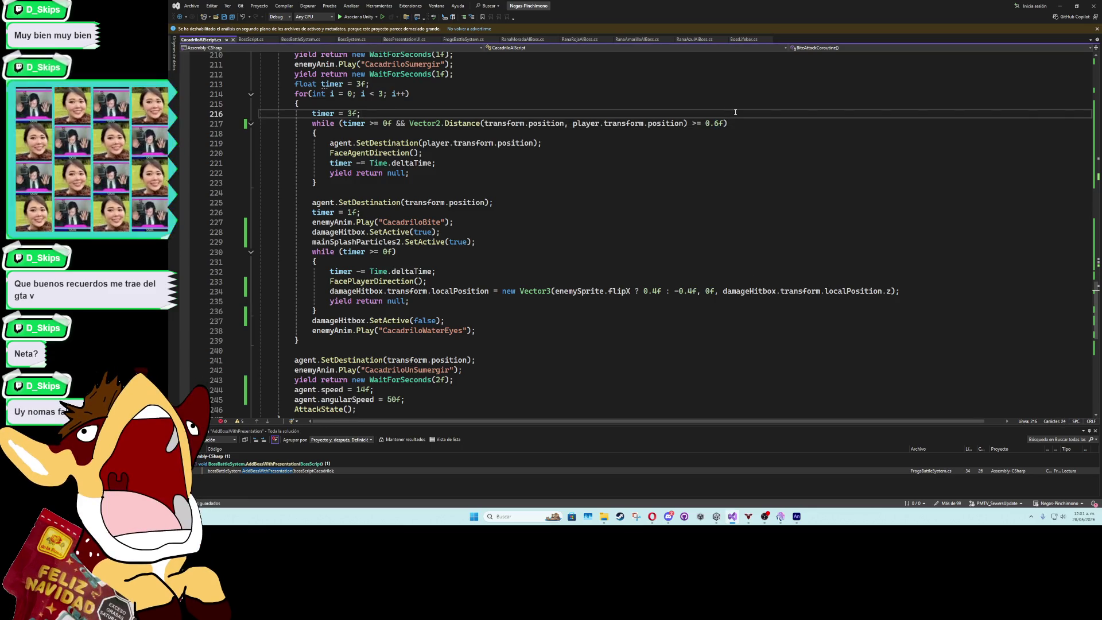
pyautogui.click(1061, 7)
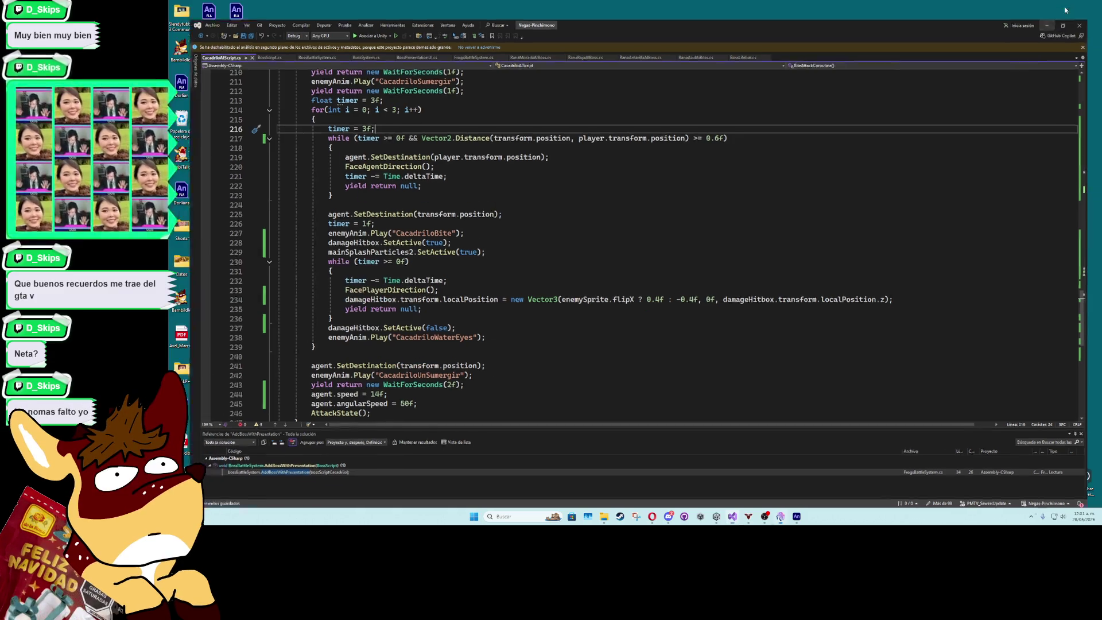
pyautogui.moveTo(733, 517)
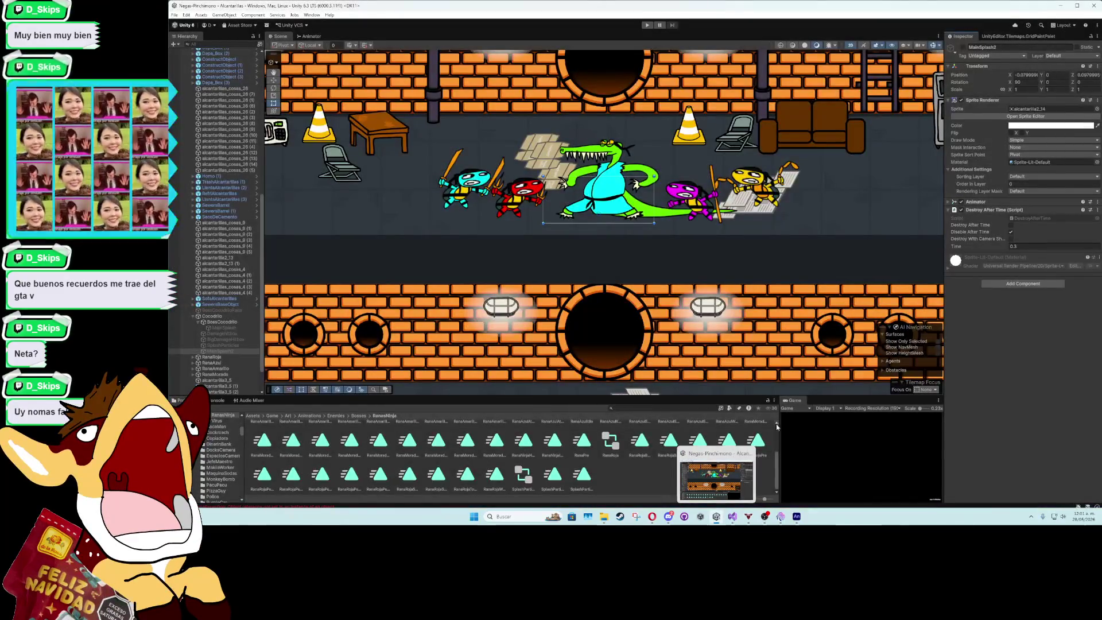
# Assign MainSplash2 to BossCocodrilo's Main Splash Particles 2 field and start Play mode
pyautogui.click(717, 486)
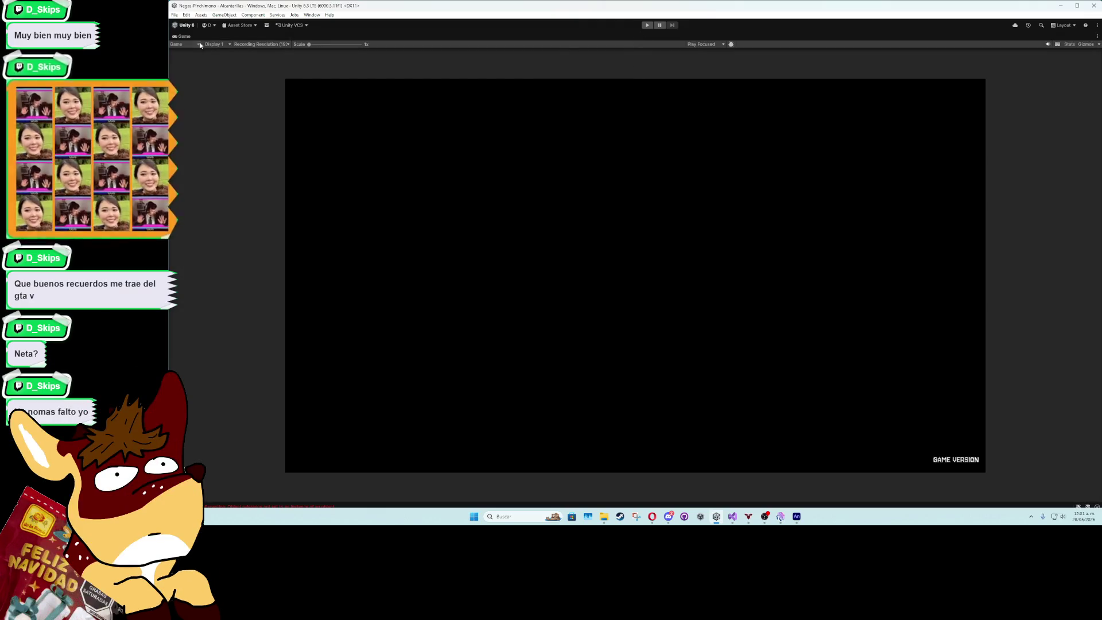
pyautogui.hotkey('shift', 'space')
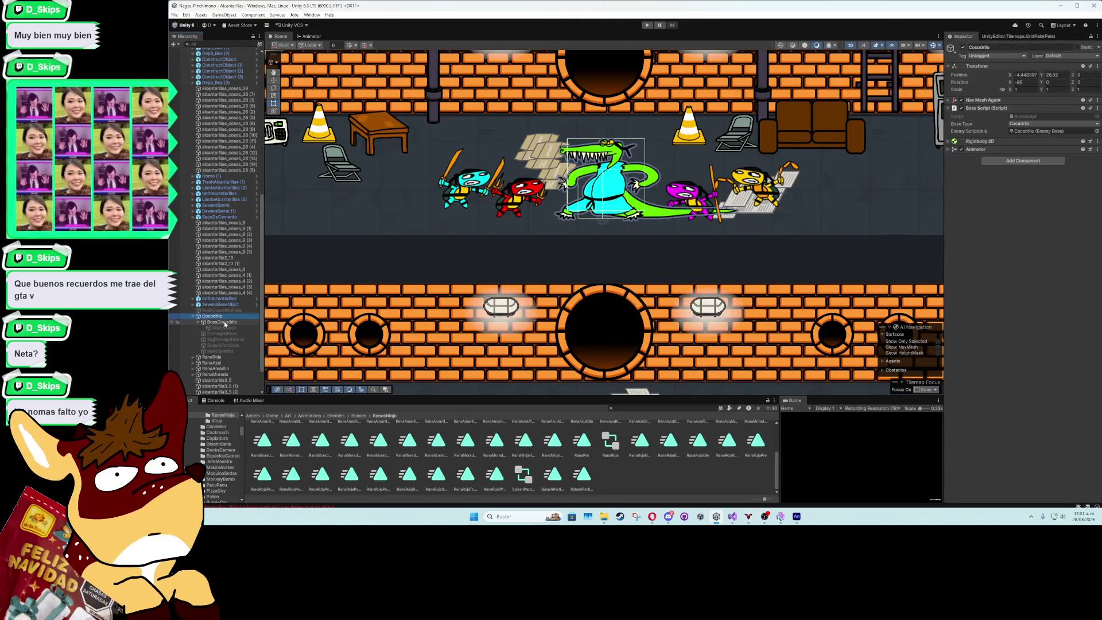
pyautogui.click(223, 322)
pyautogui.click(1024, 441)
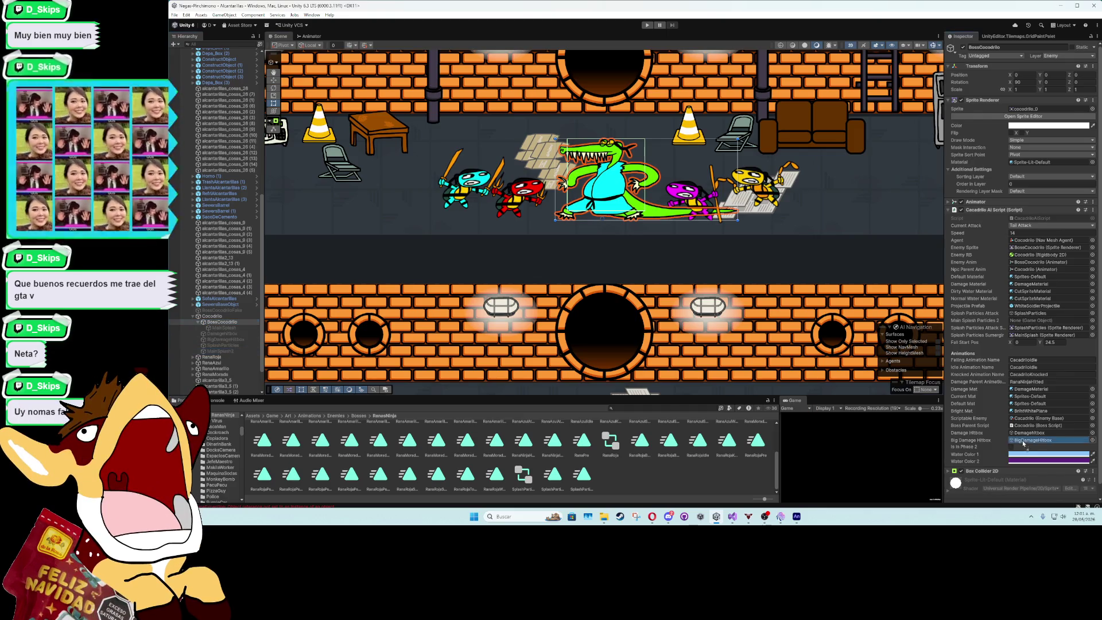
pyautogui.moveTo(1023, 444); pyautogui.dragTo(1030, 322)
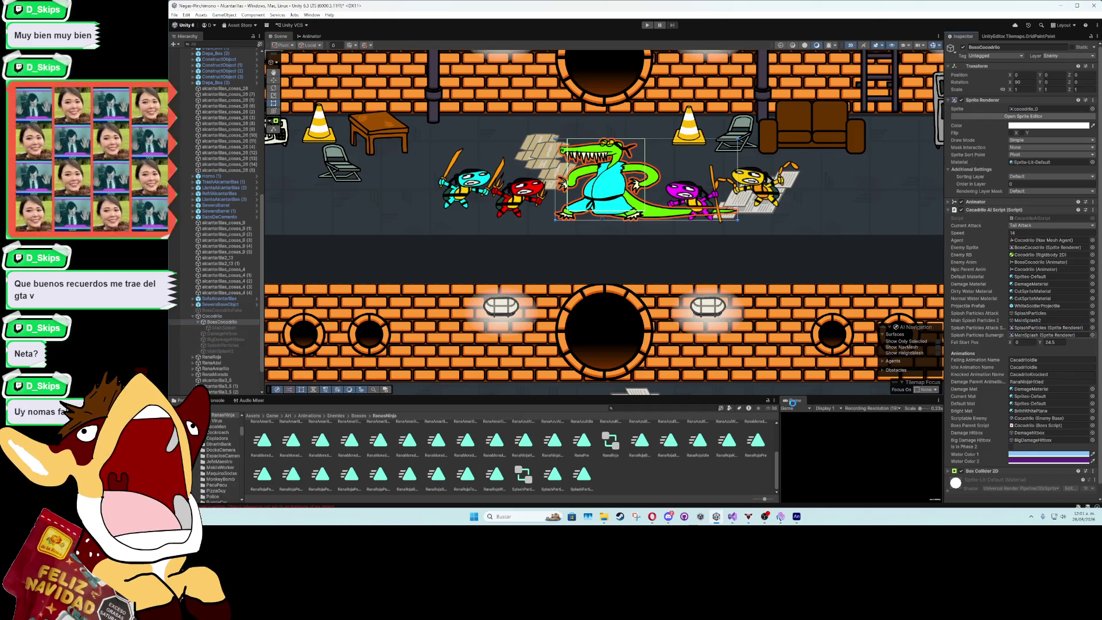
pyautogui.click(646, 26)
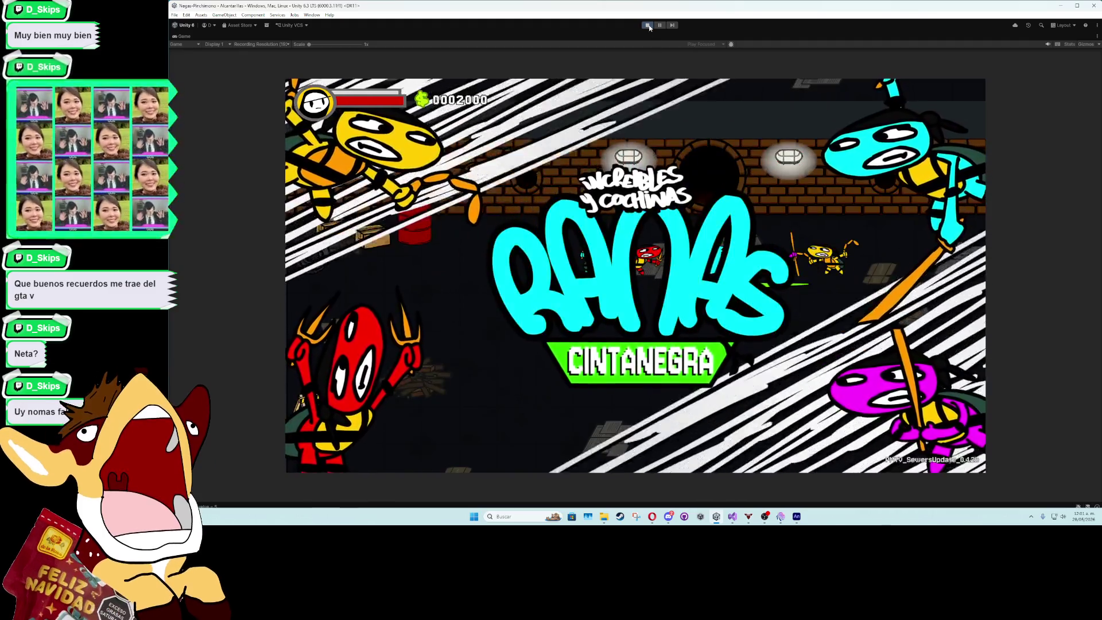
# Stop the test run, collapse Cocodrilo and deactivate it with Shift+Alt+A
pyautogui.click(649, 27)
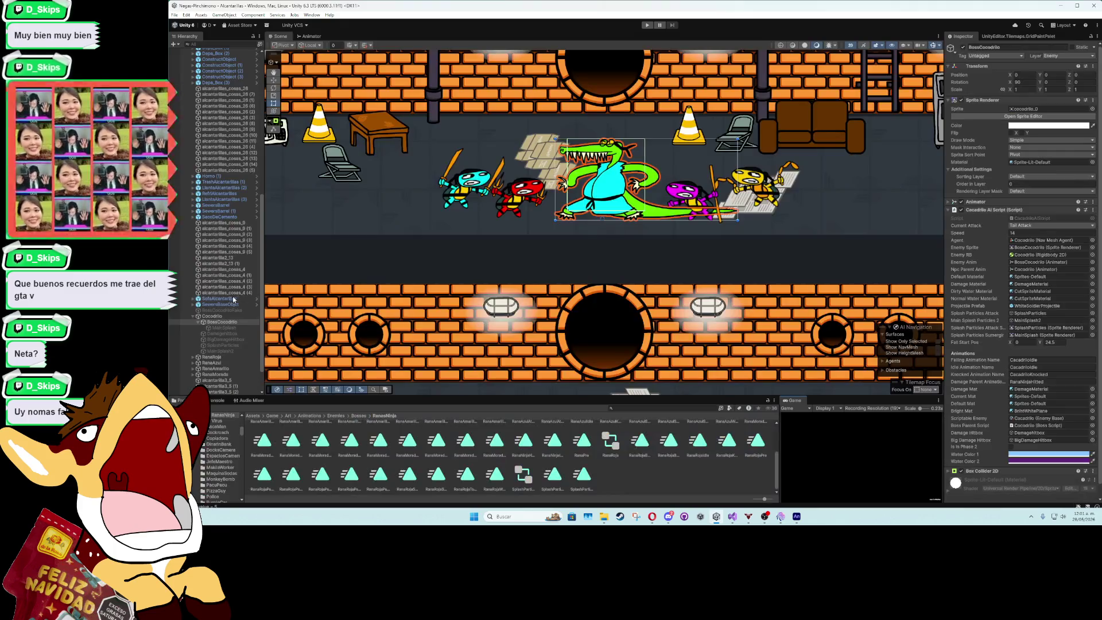
pyautogui.click(192, 316)
pyautogui.hotkey('alt', 'shift', 'a')
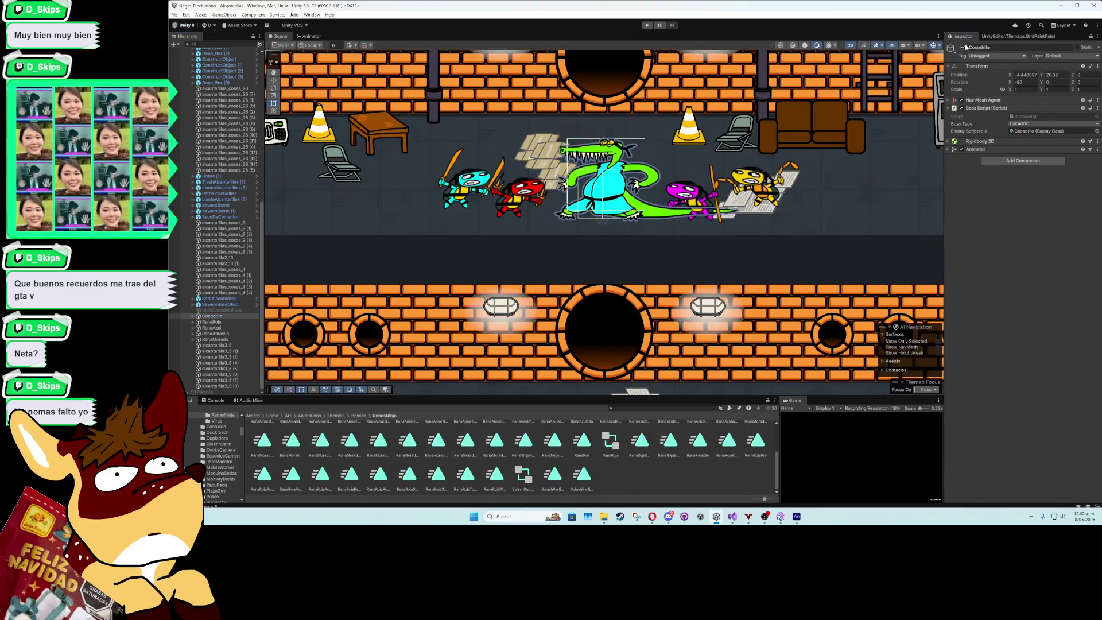
pyautogui.doubleClick(792, 402)
pyautogui.click(647, 24)
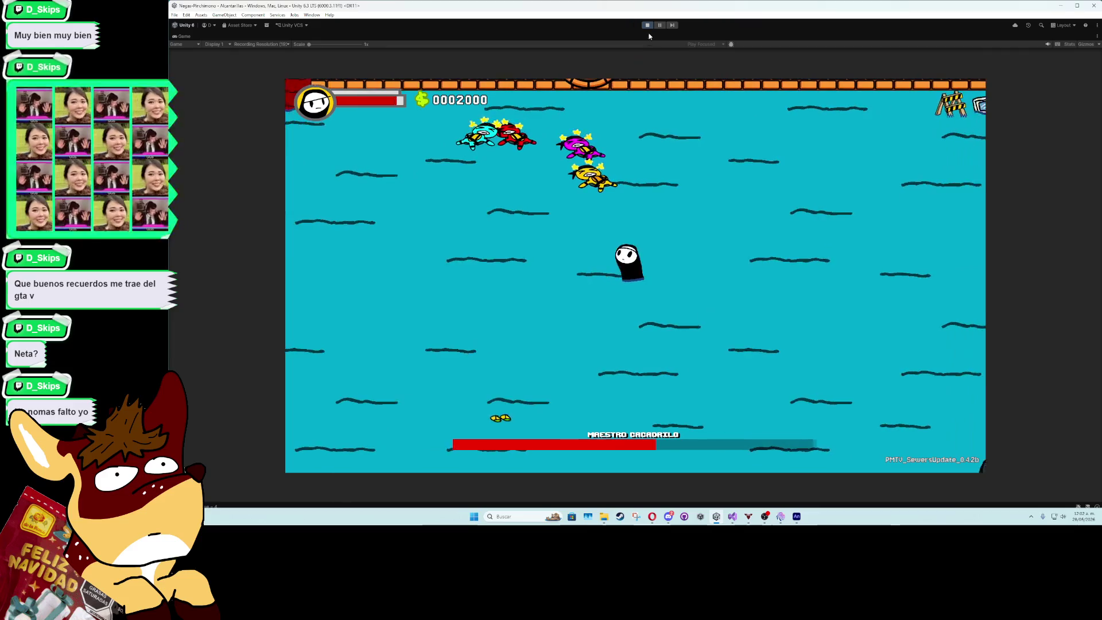
pyautogui.click(647, 26)
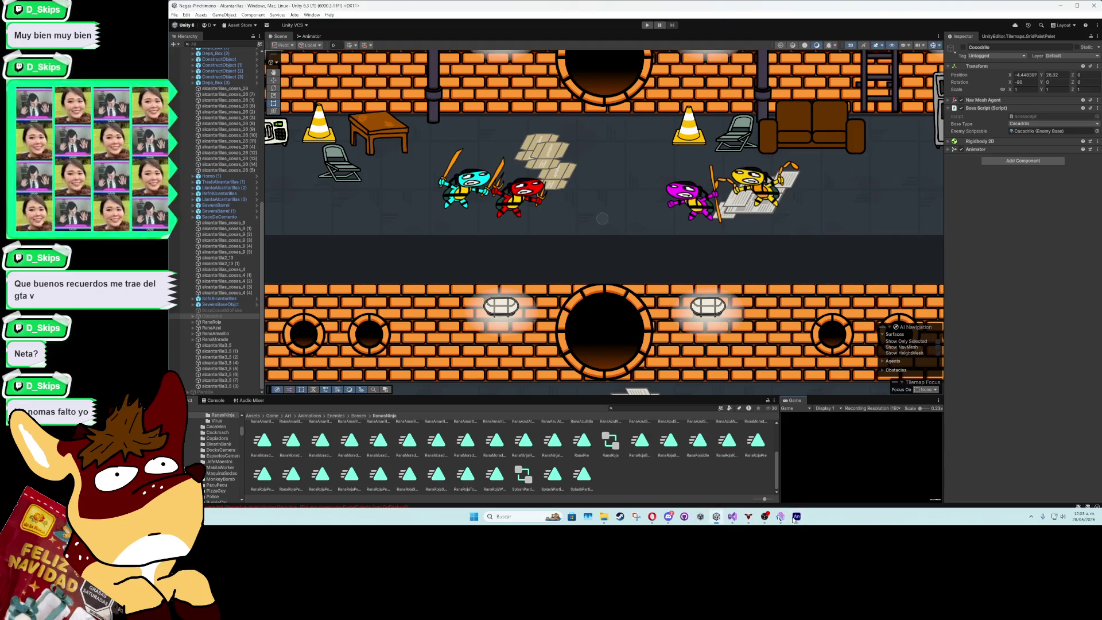
pyautogui.click(734, 516)
# Change the mainSplashParticles2 field type on line 31 from GameObject to SpriteRenderer
pyautogui.scroll(20, 495, 266)
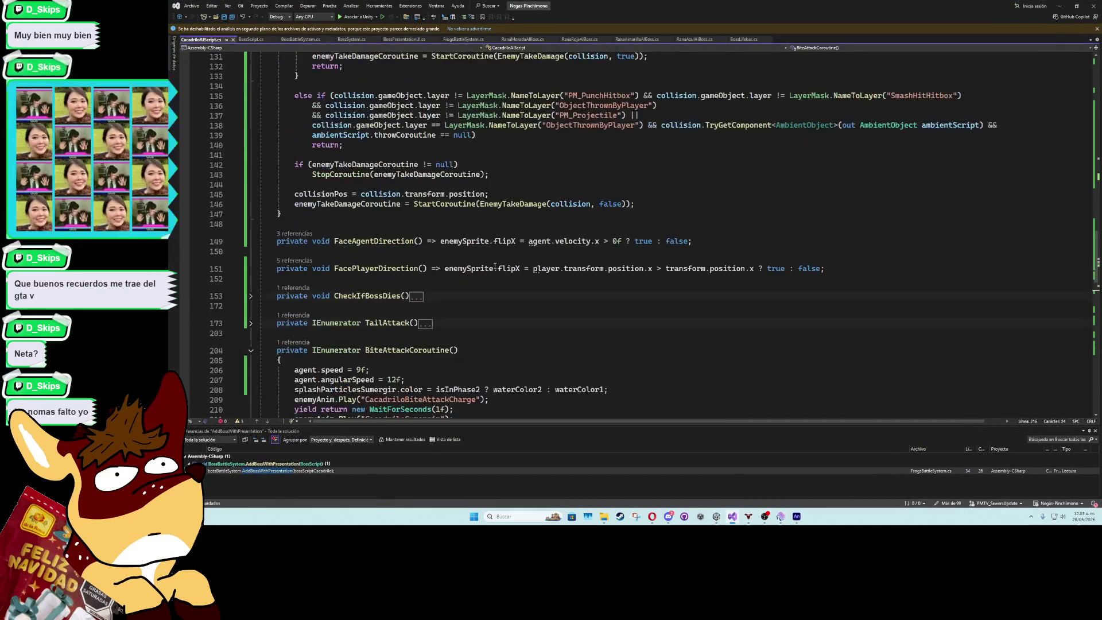
pyautogui.scroll(18, 495, 265)
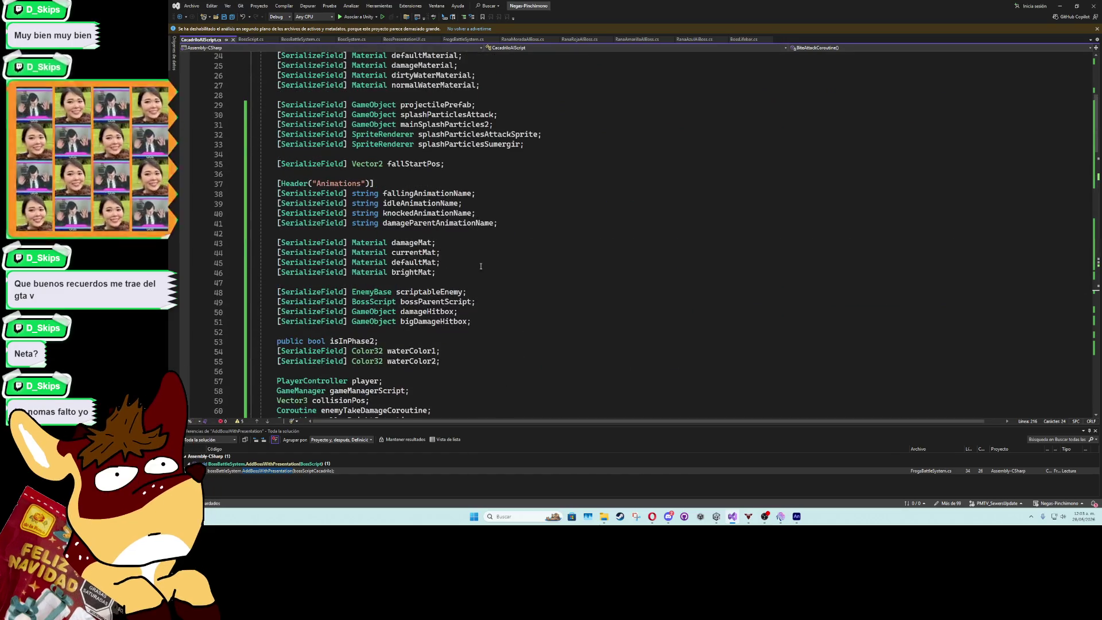
pyautogui.scroll(6, 416, 267)
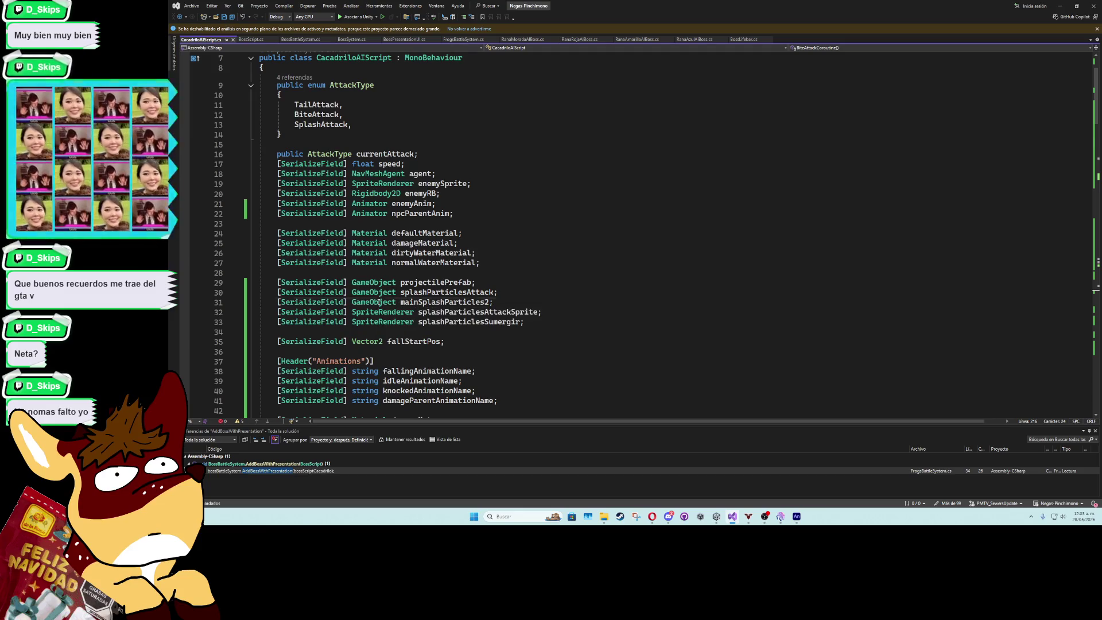
pyautogui.doubleClick(373, 302)
pyautogui.write('SpriteR')
pyautogui.press('Tab')
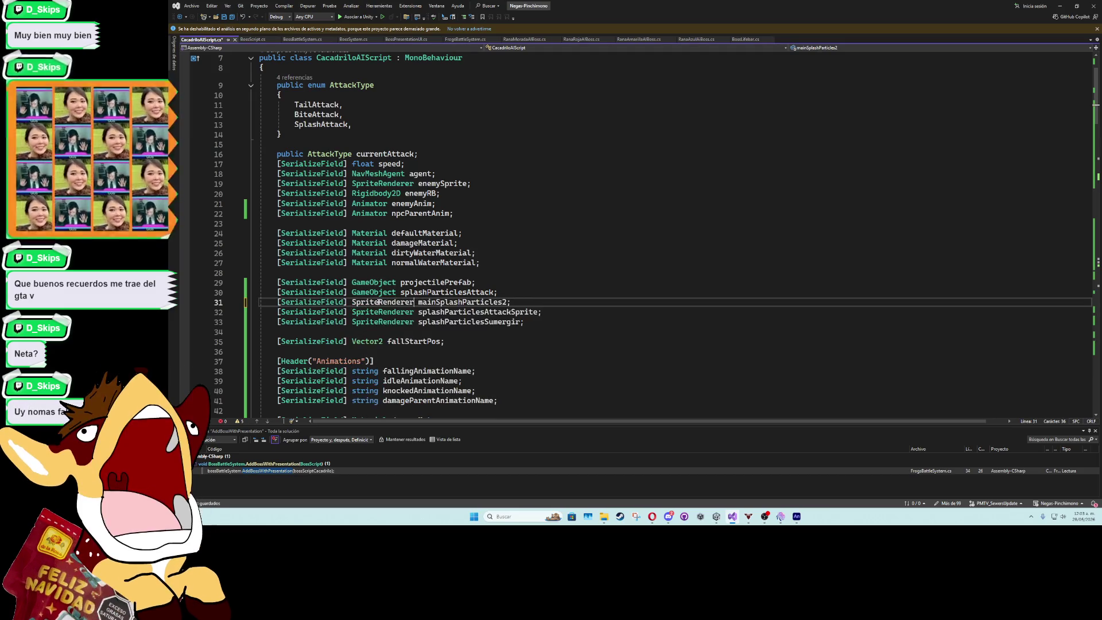
# Correct the mainSplashParticles2 SetActive call in the bite attack
pyautogui.doubleClick(494, 303)
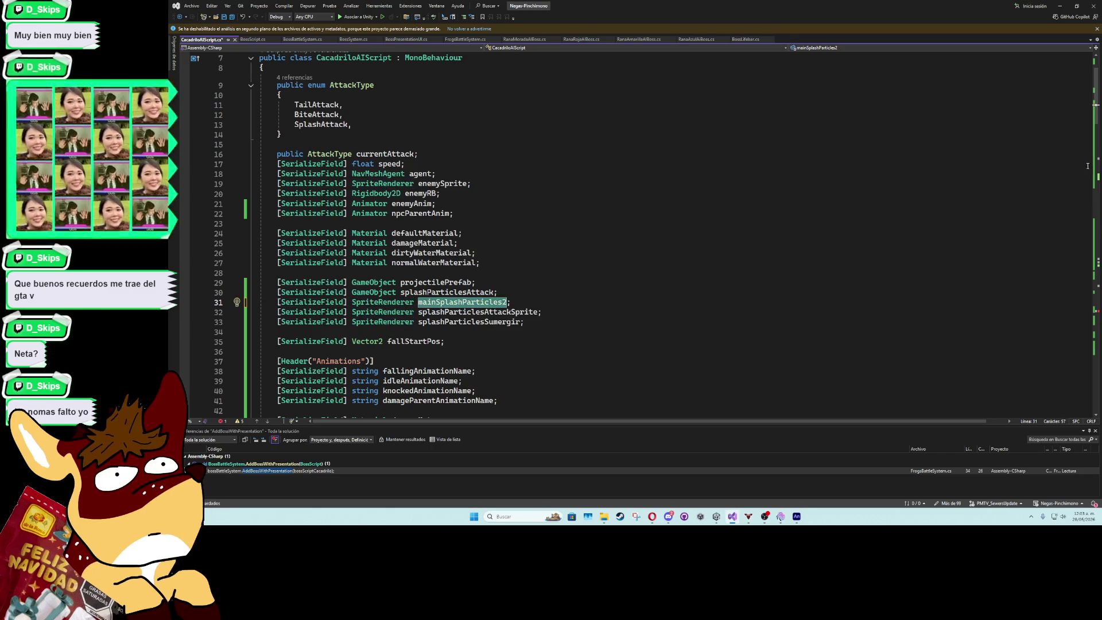
pyautogui.click(1098, 121)
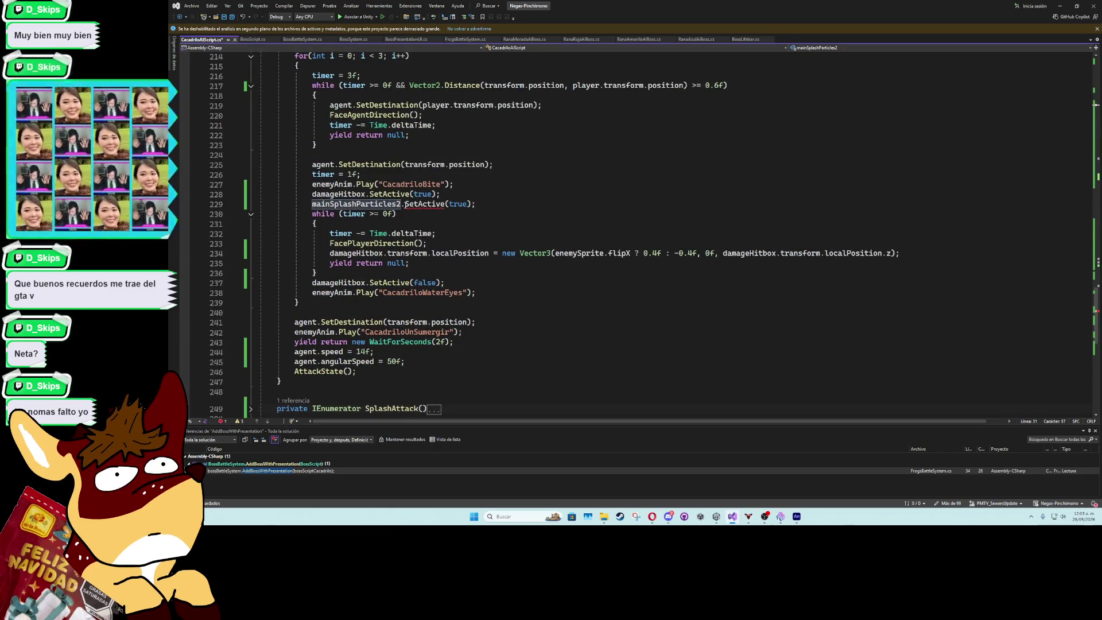
pyautogui.click(403, 205)
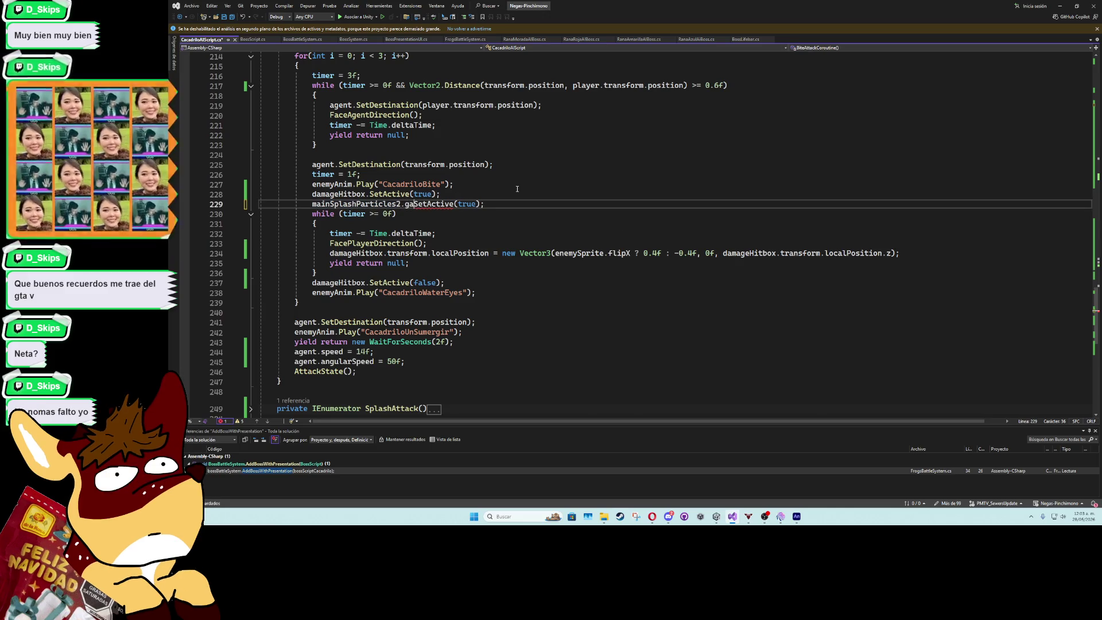
pyautogui.write('ameob')
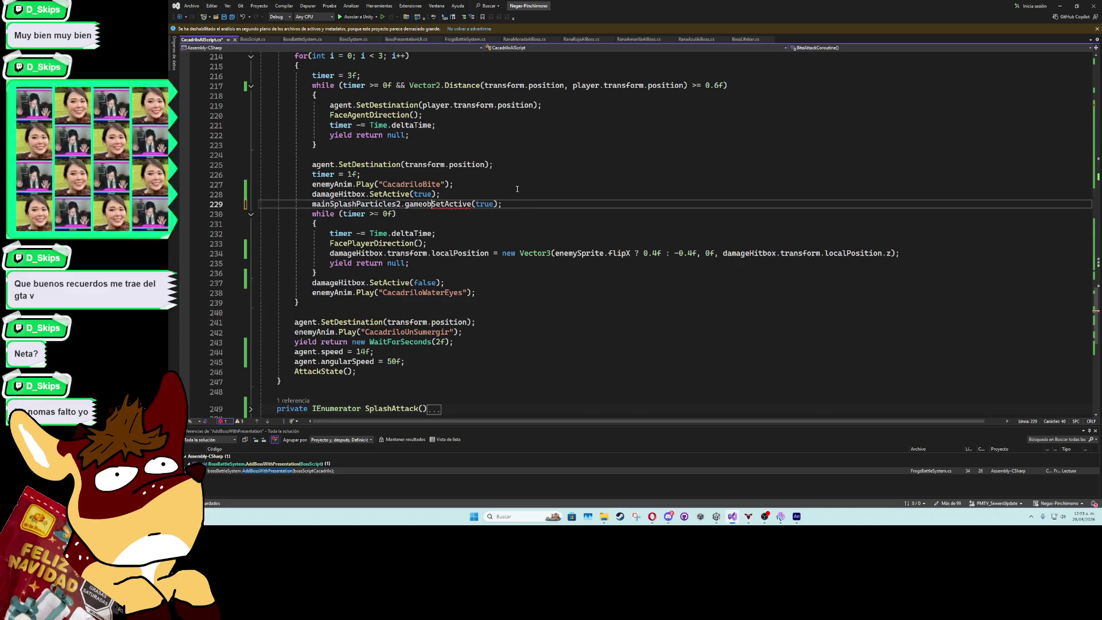
pyautogui.write('t.')
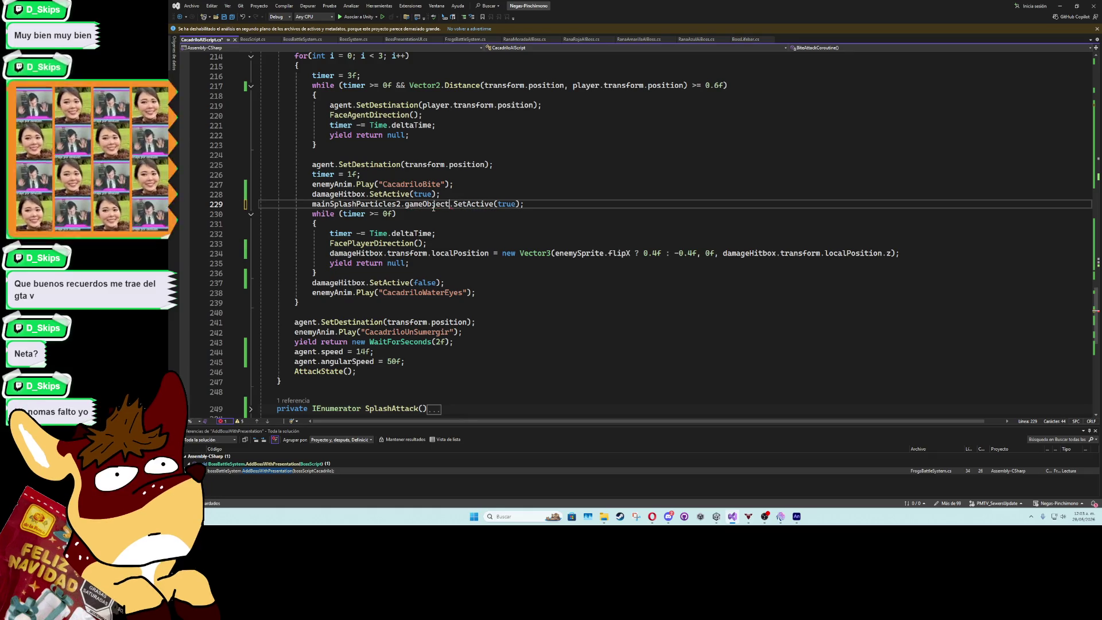
pyautogui.press('Up')
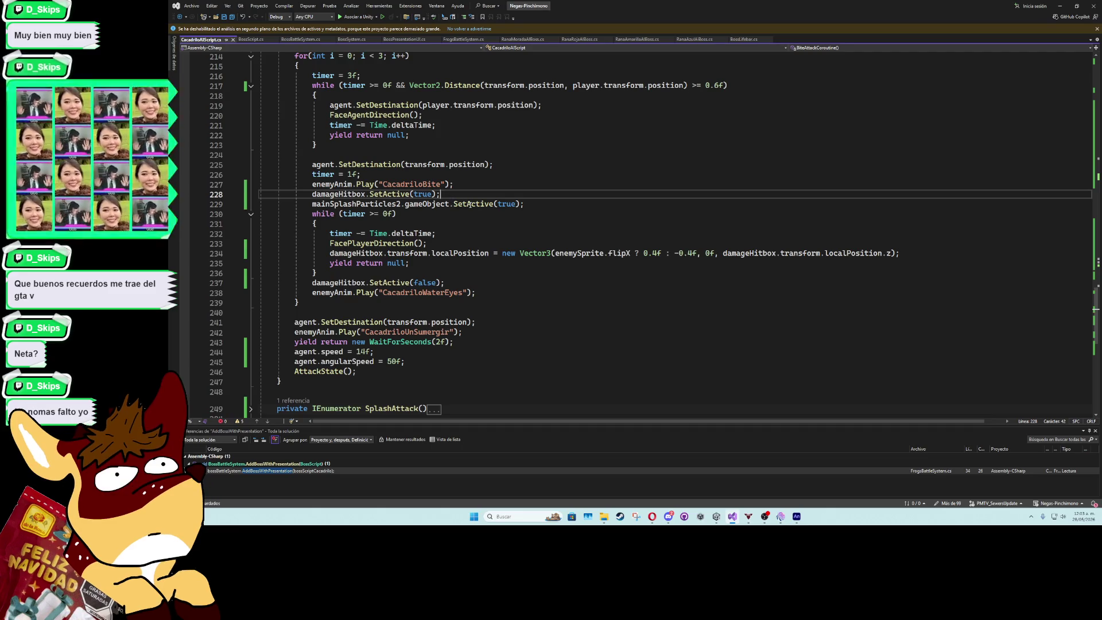
# Copy the phase-based splash colour line from SplashAttack into the bite attack
pyautogui.scroll(-2, 411, 291)
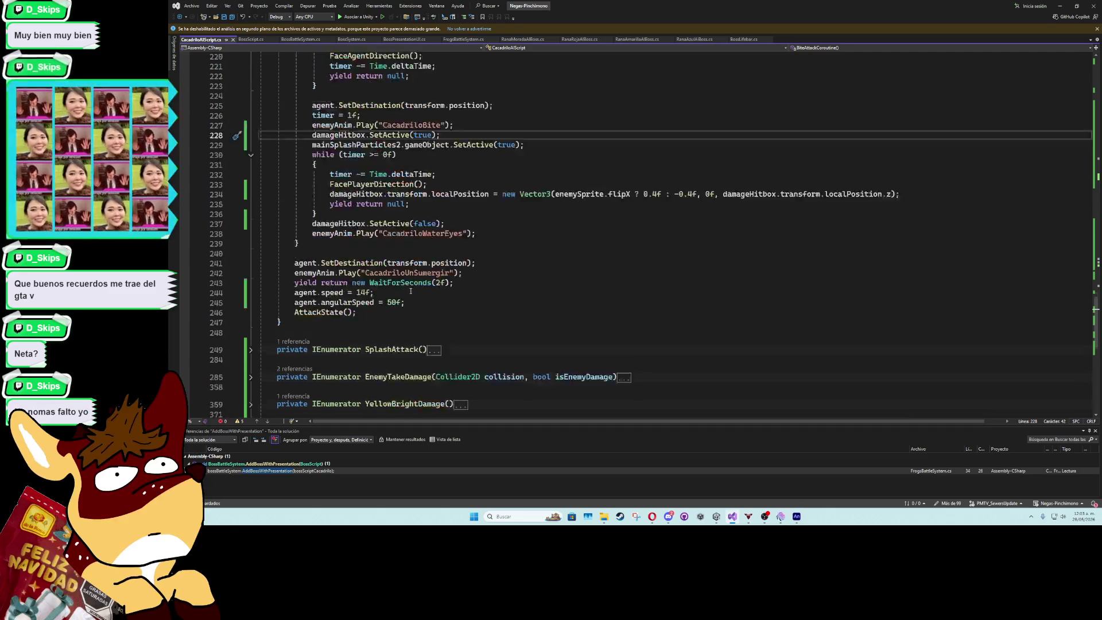
pyautogui.scroll(-2, 411, 291)
pyautogui.click(251, 291)
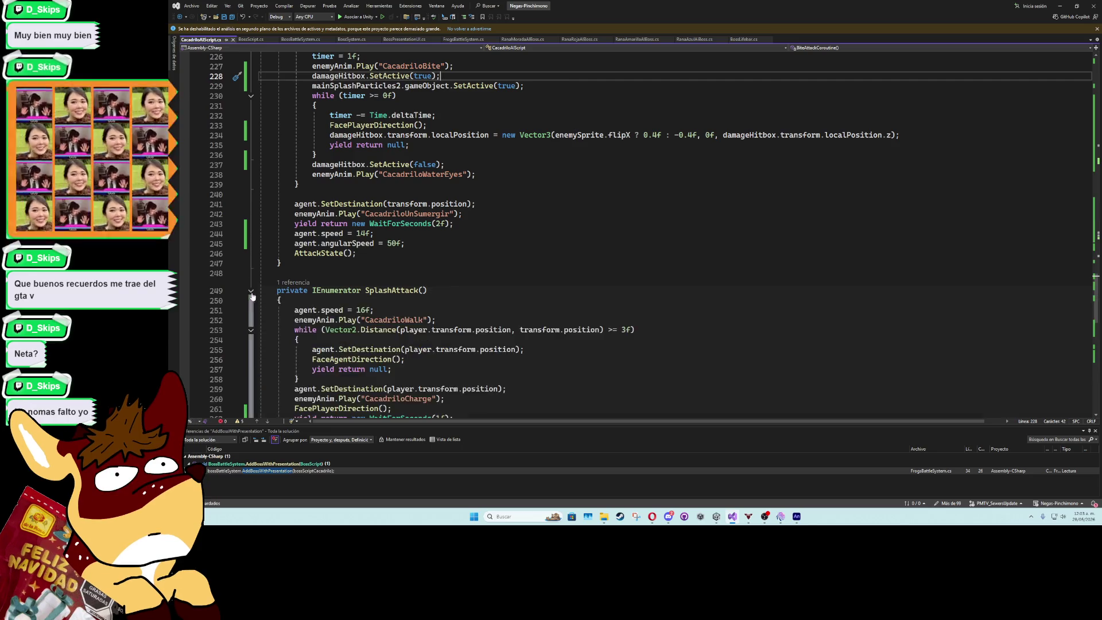
pyautogui.scroll(-5, 563, 312)
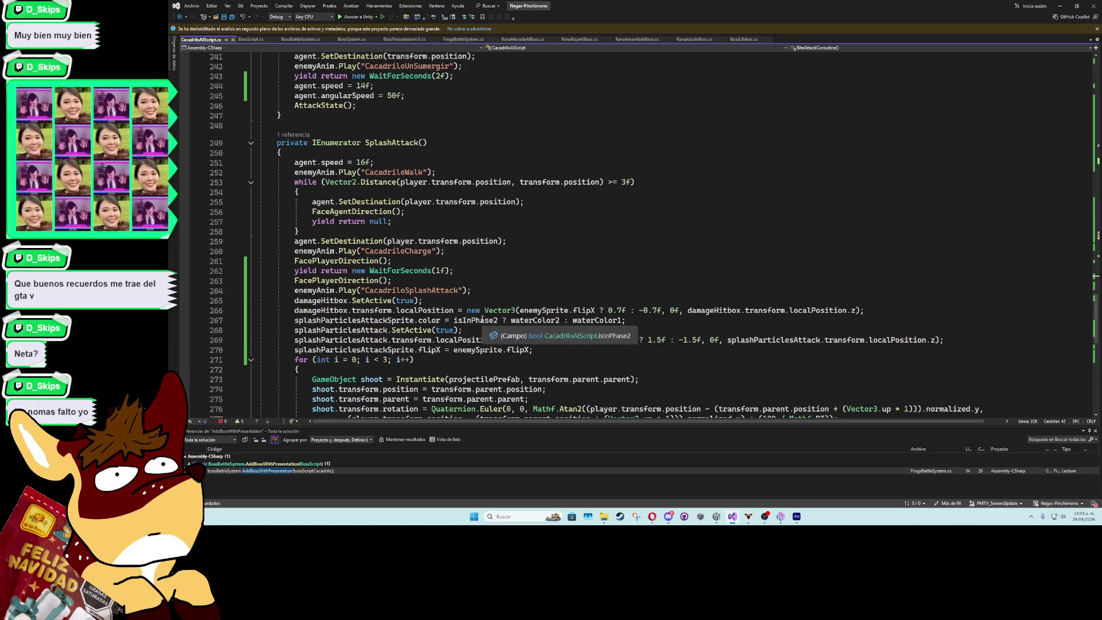
pyautogui.click(481, 320)
pyautogui.hotkey('ctrl', 'd')
pyautogui.scroll(11, 481, 304)
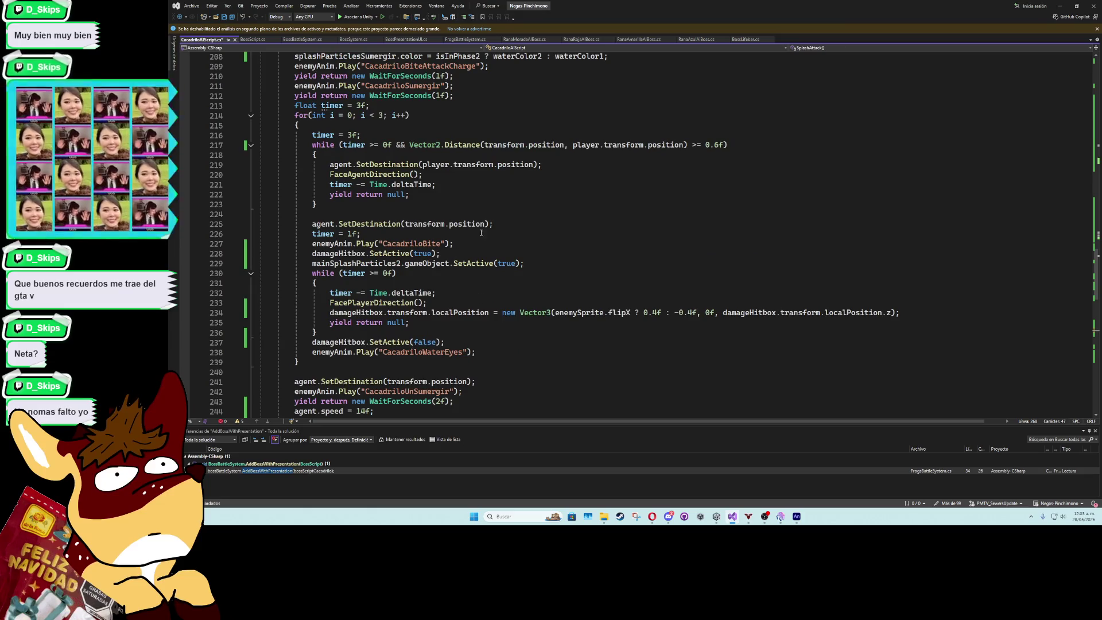
pyautogui.scroll(2, 435, 202)
pyautogui.scroll(-3, 402, 245)
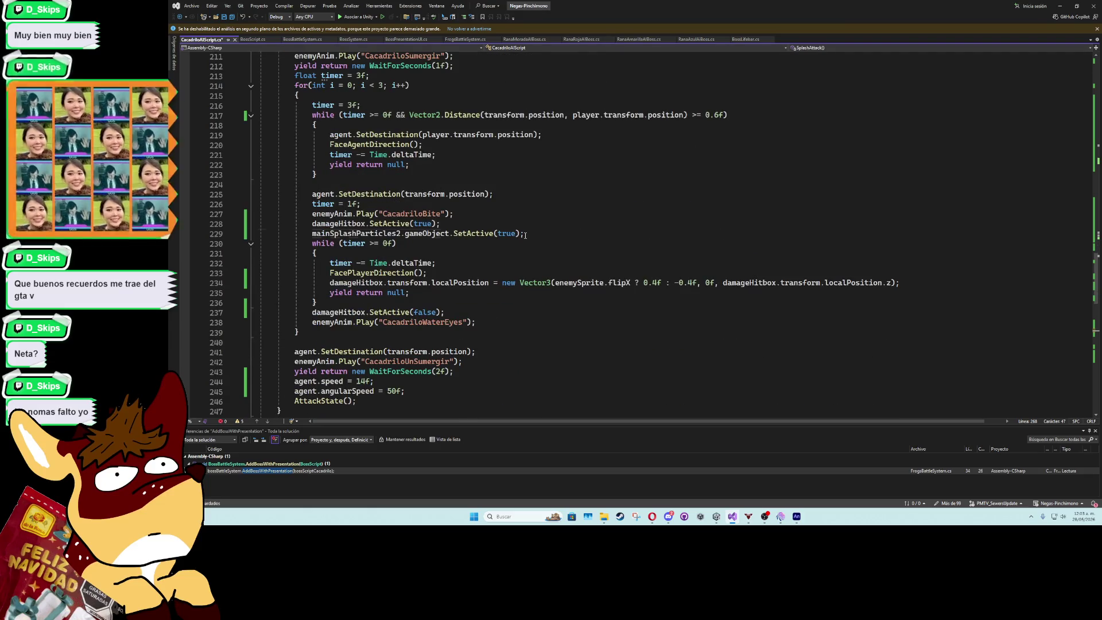
pyautogui.hotkey('ctrl', 'Return')
pyautogui.write('splashParticlesAttackSprite.color = isInPhase2 ? waterColor2 : waterColor1;')
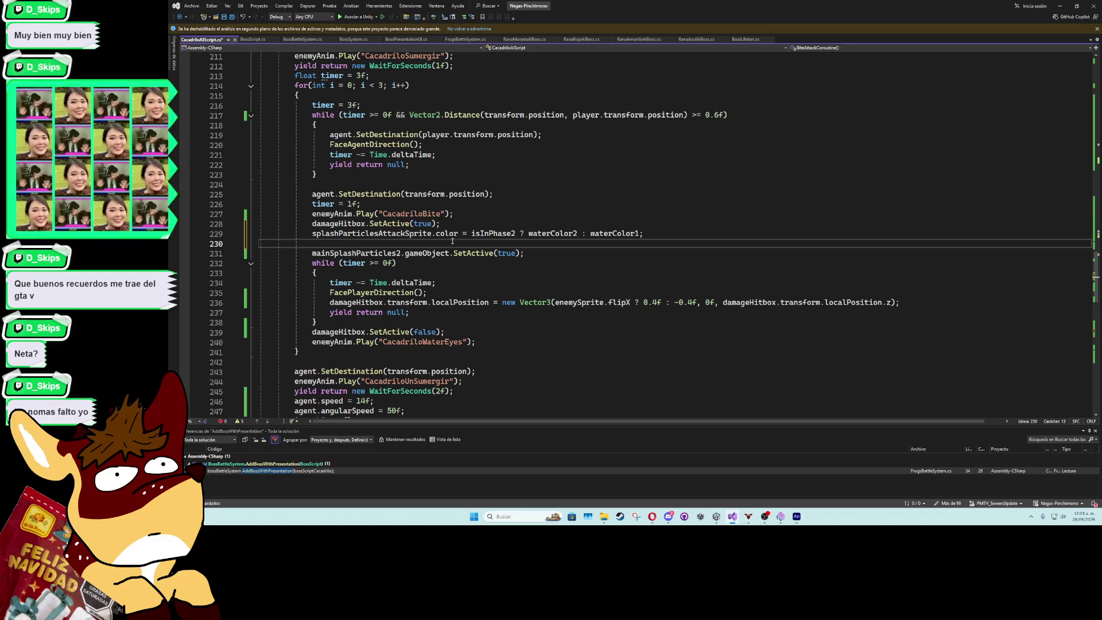
pyautogui.press('Delete')
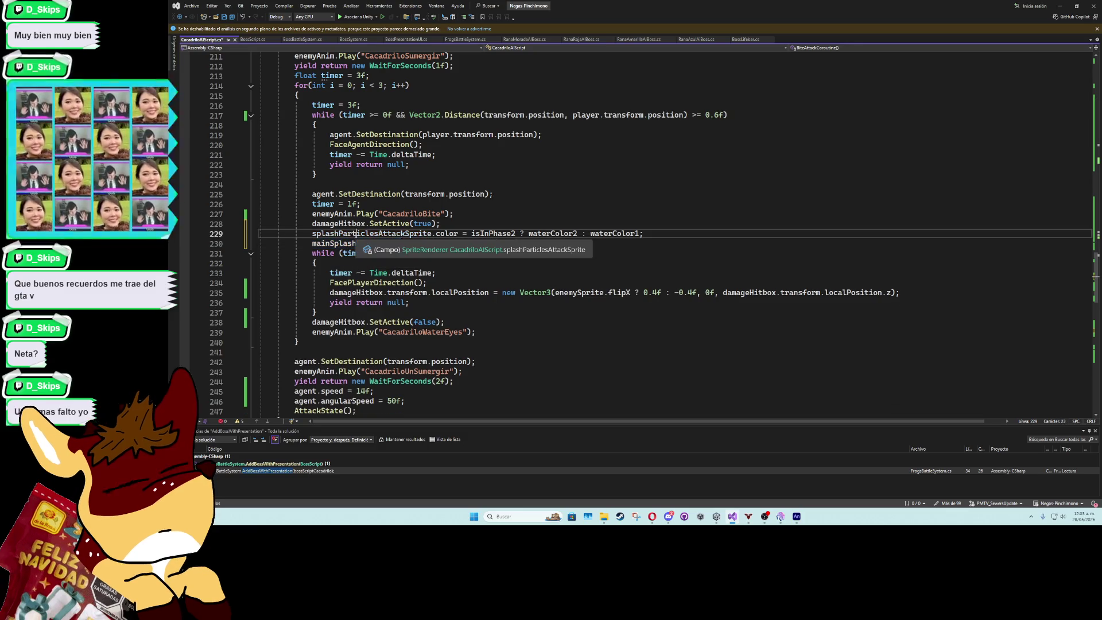
# Retarget the copied line to mainSplashParticles2.color = isInPhase2 ? waterColor2 : waterColor1
pyautogui.click(355, 235)
pyautogui.click(507, 214)
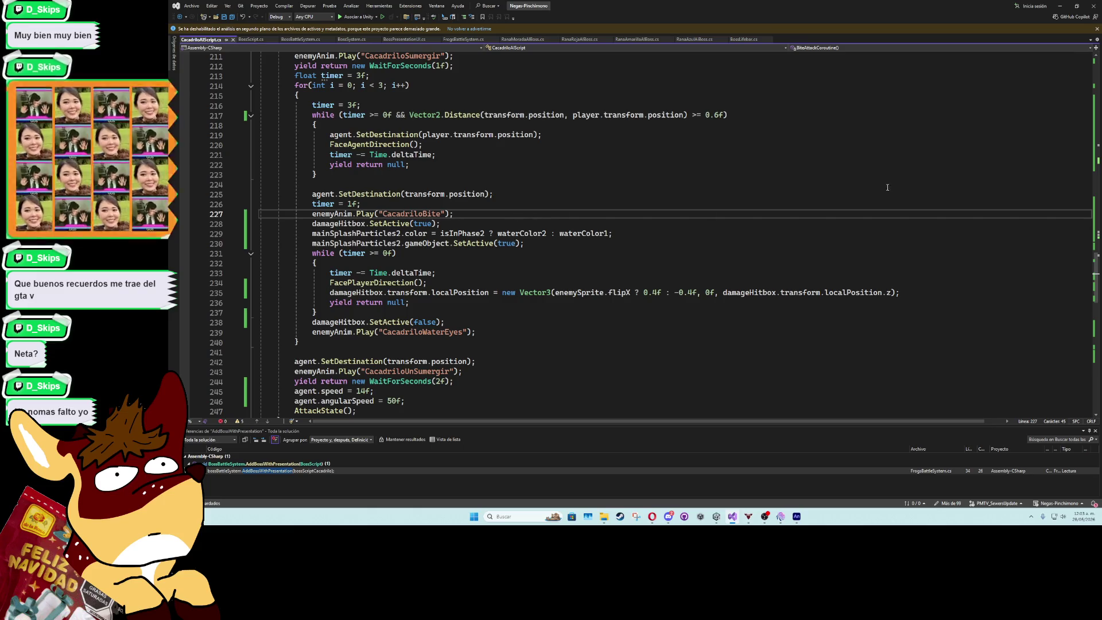
pyautogui.click(1061, 7)
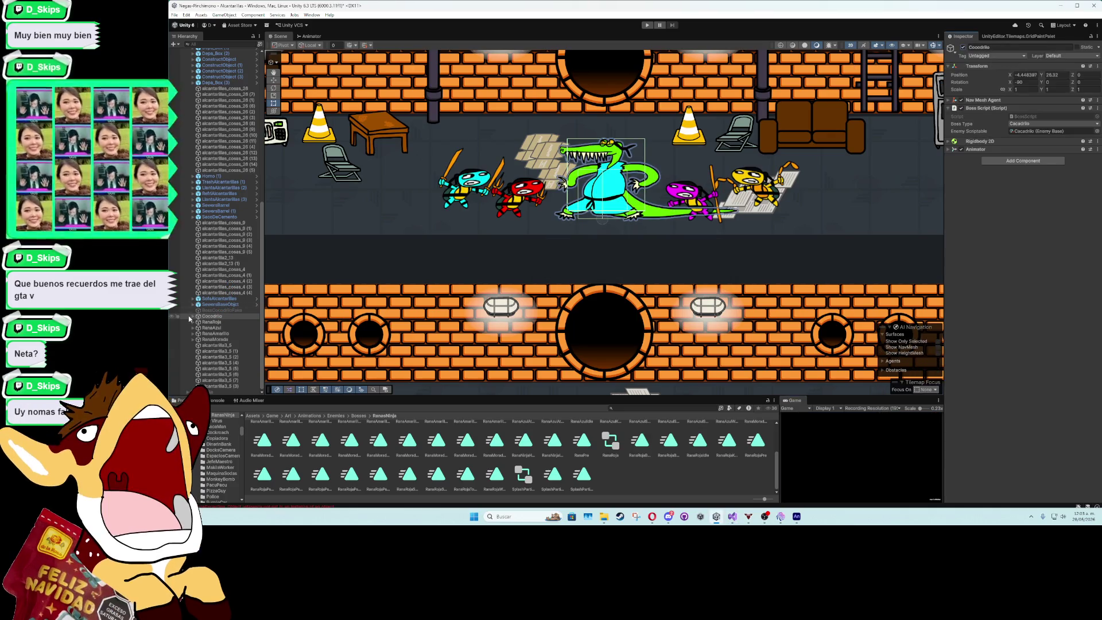
# Open the Animation window on BossCocodrilo's splash attack clip
pyautogui.click(218, 322)
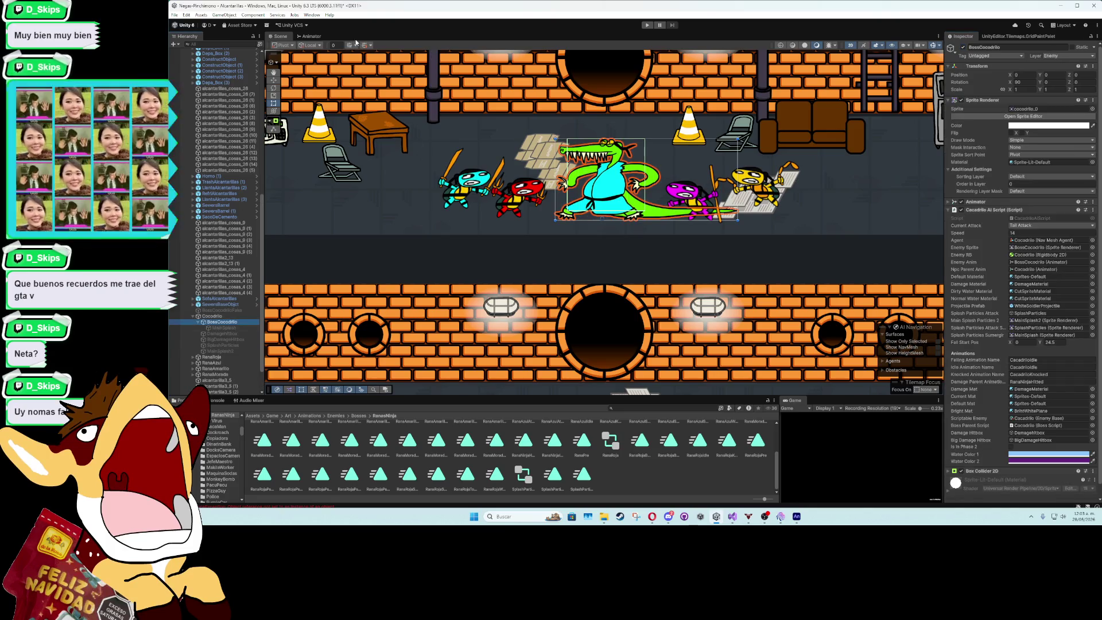
pyautogui.click(311, 15)
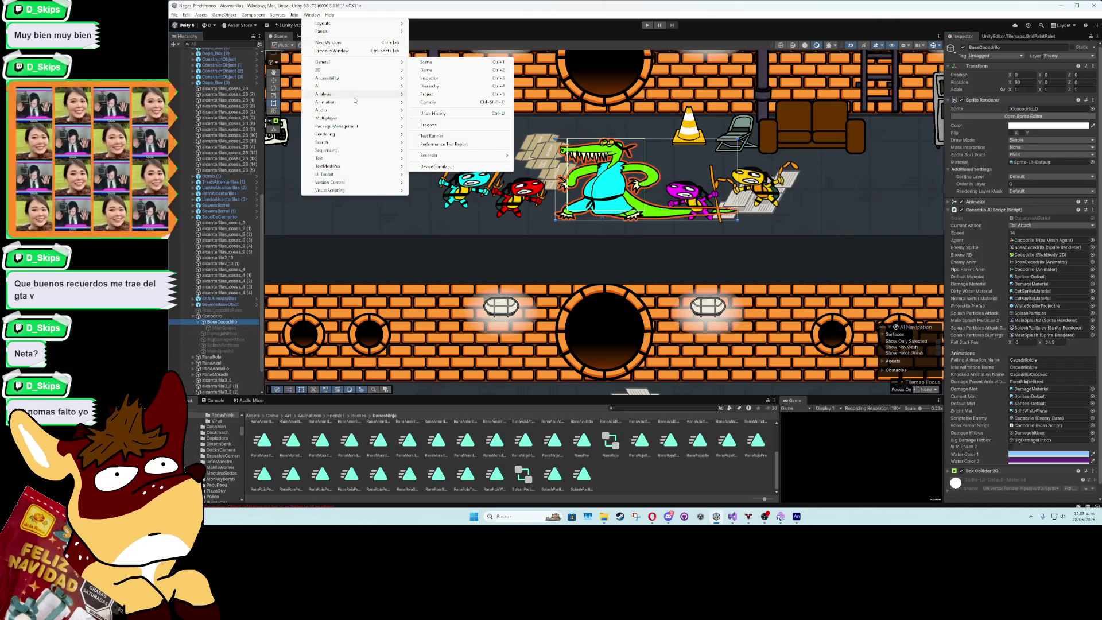
pyautogui.moveTo(355, 101)
pyautogui.click(447, 105)
pyautogui.click(444, 298)
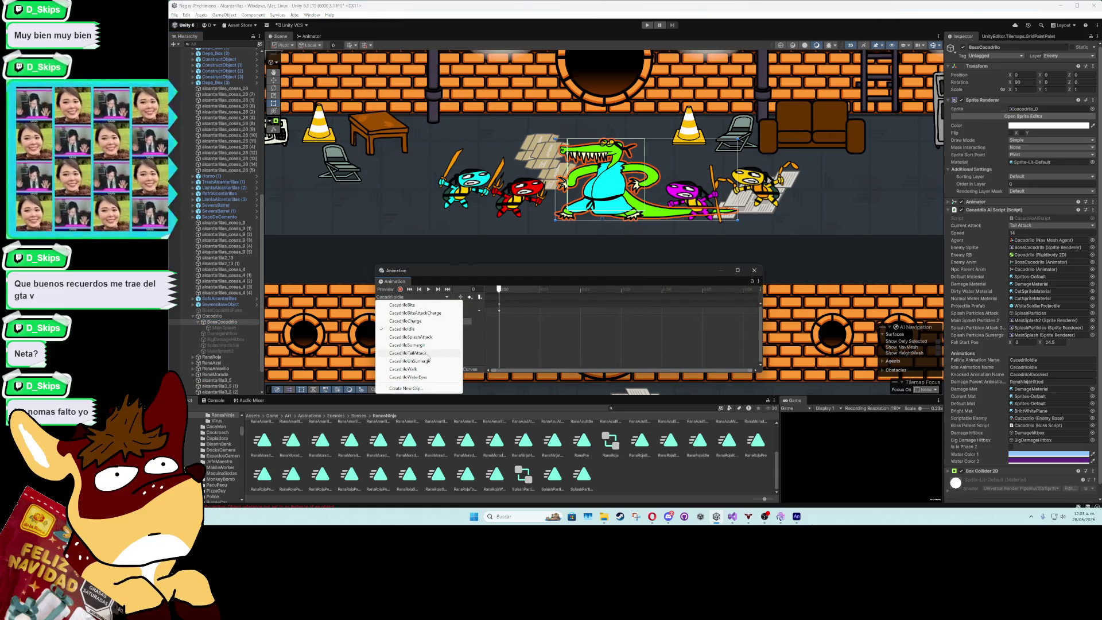
pyautogui.click(433, 338)
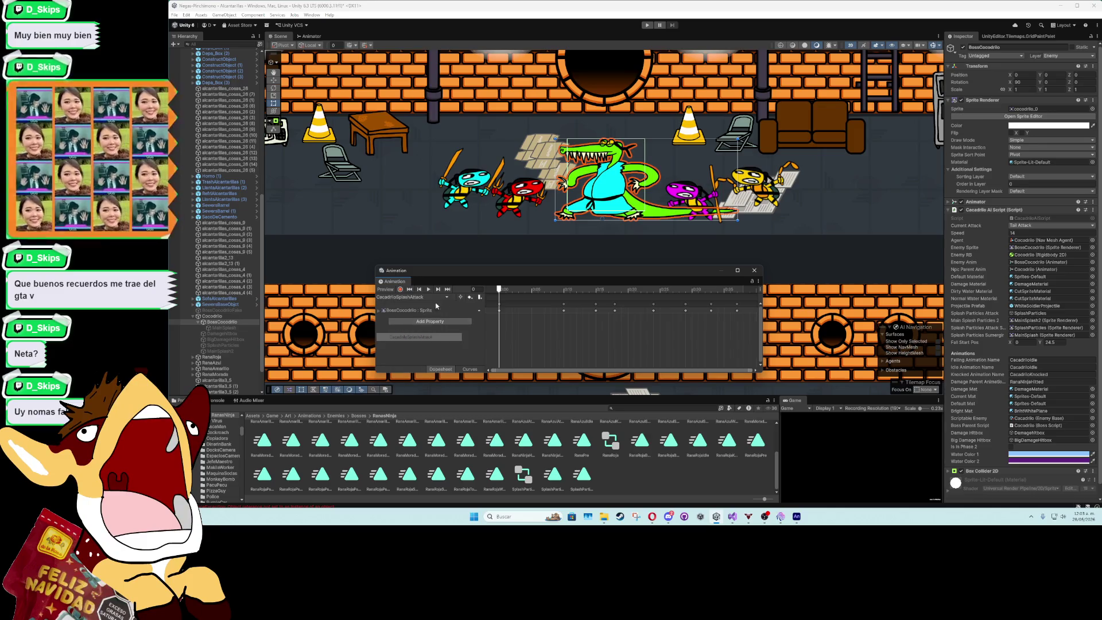
# Shift the splash attack keyframes from frame 15 onward one frame later and delete the frame 0 key
pyautogui.moveTo(503, 290)
pyautogui.mouseDown()
pyautogui.moveTo(635, 293)
pyautogui.moveTo(560, 300)
pyautogui.mouseUp()
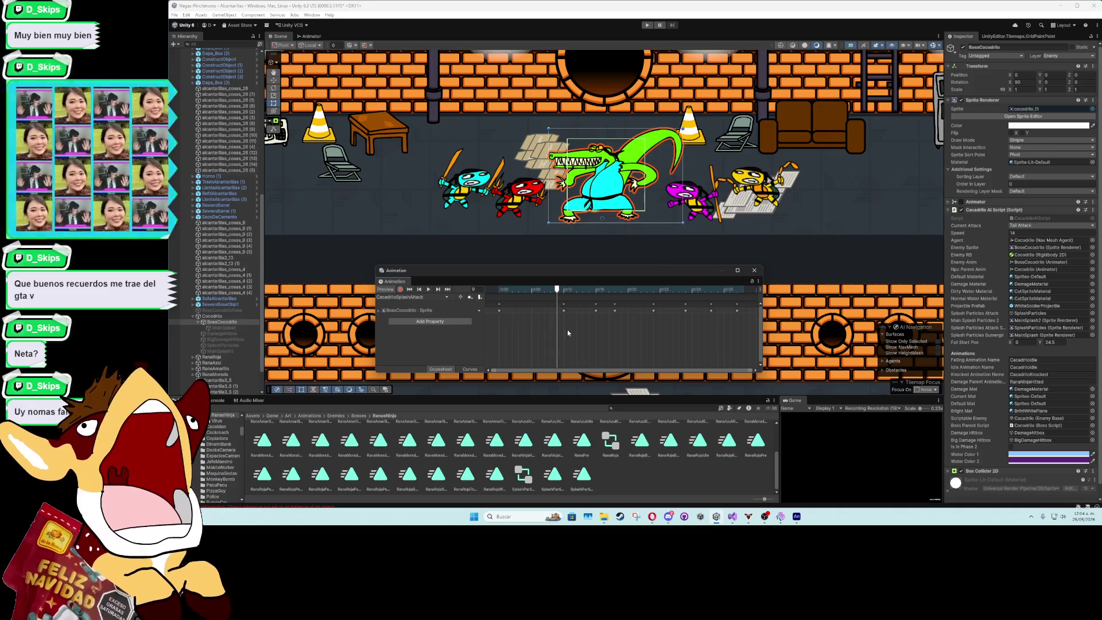
pyautogui.scroll(-2, 567, 329)
pyautogui.moveTo(699, 328)
pyautogui.mouseDown()
pyautogui.moveTo(557, 302)
pyautogui.moveTo(522, 313)
pyautogui.moveTo(518, 290)
pyautogui.moveTo(513, 308)
pyautogui.moveTo(530, 294)
pyautogui.moveTo(568, 299)
pyautogui.mouseUp()
pyautogui.click(504, 290)
pyautogui.click(498, 310)
pyautogui.press('Delete')
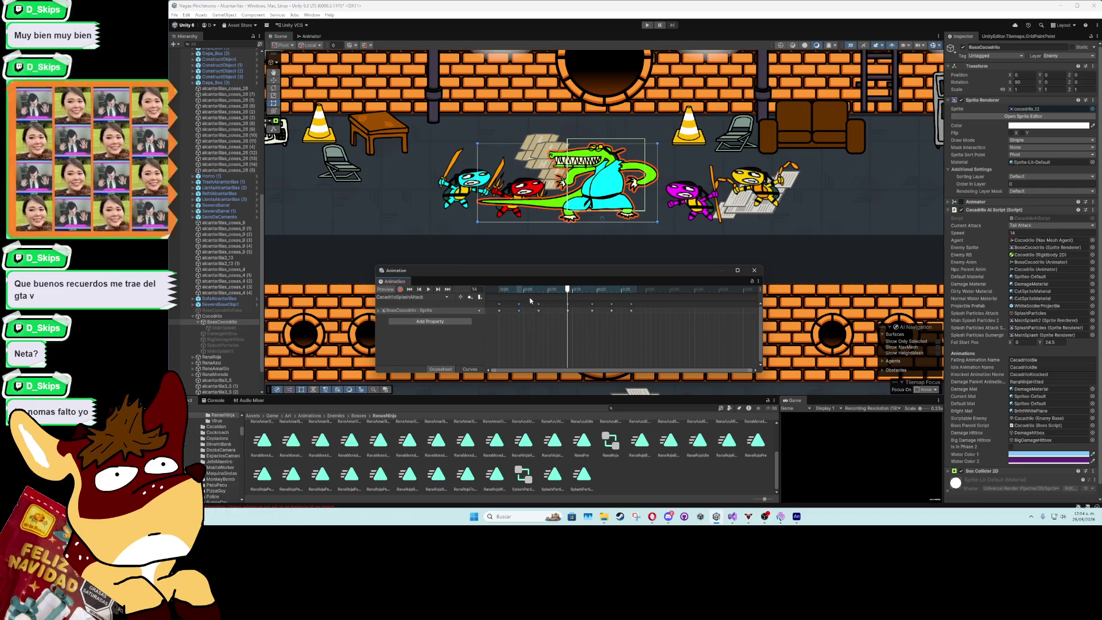
# Rewind and stop the preview, close the Animation window, and return to Visual Studio
pyautogui.moveTo(530, 300); pyautogui.dragTo(453, 291)
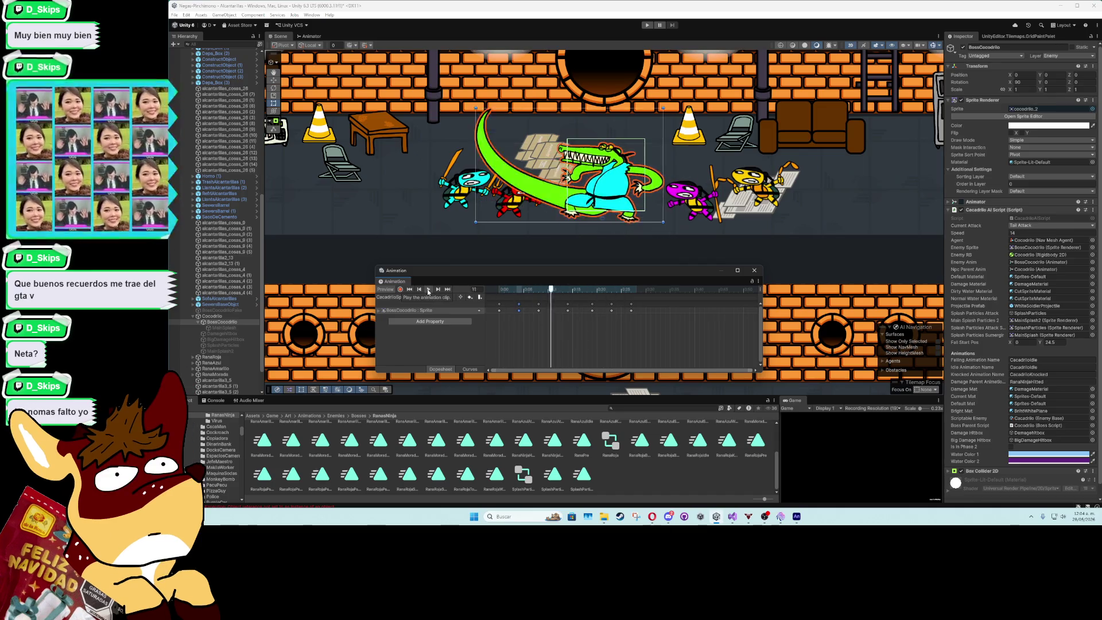
pyautogui.press('space')
pyautogui.click(754, 270)
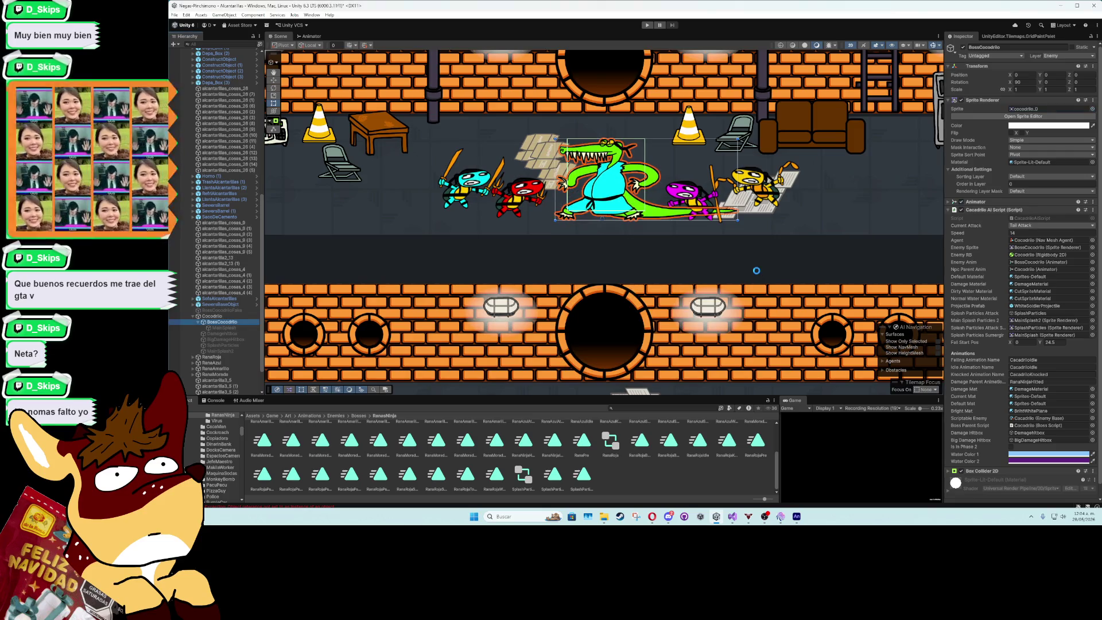
pyautogui.click(739, 521)
pyautogui.scroll(7, 285, 180)
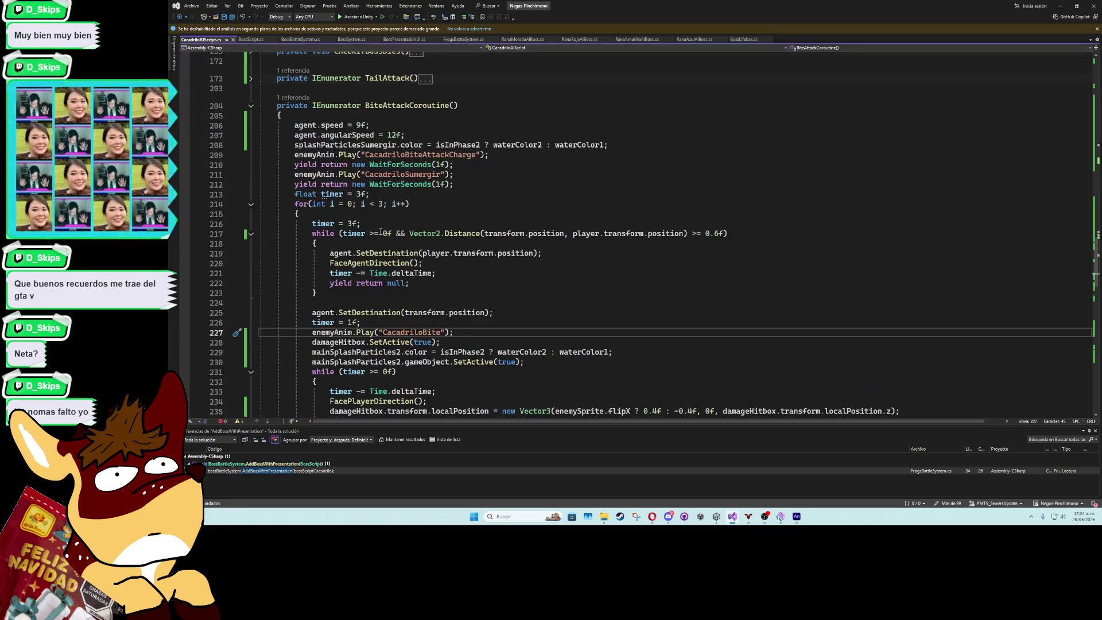
# Change line 270's splash offset from 1.5f : -1.5f to 2f : 2f, then start a Unity play test
pyautogui.click(252, 195)
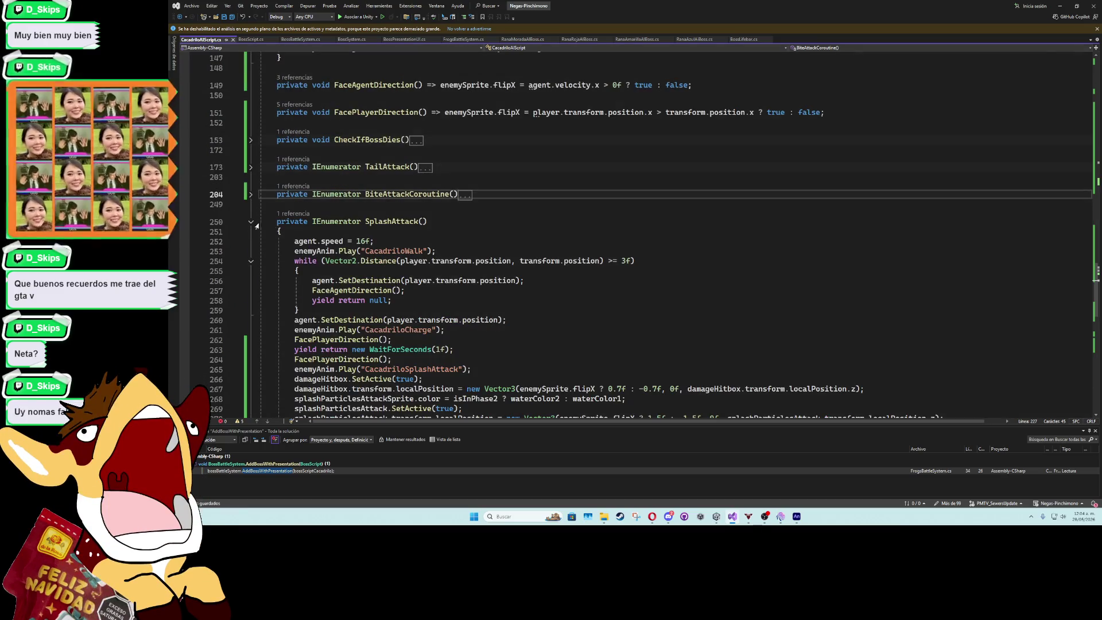
pyautogui.scroll(-5, 645, 264)
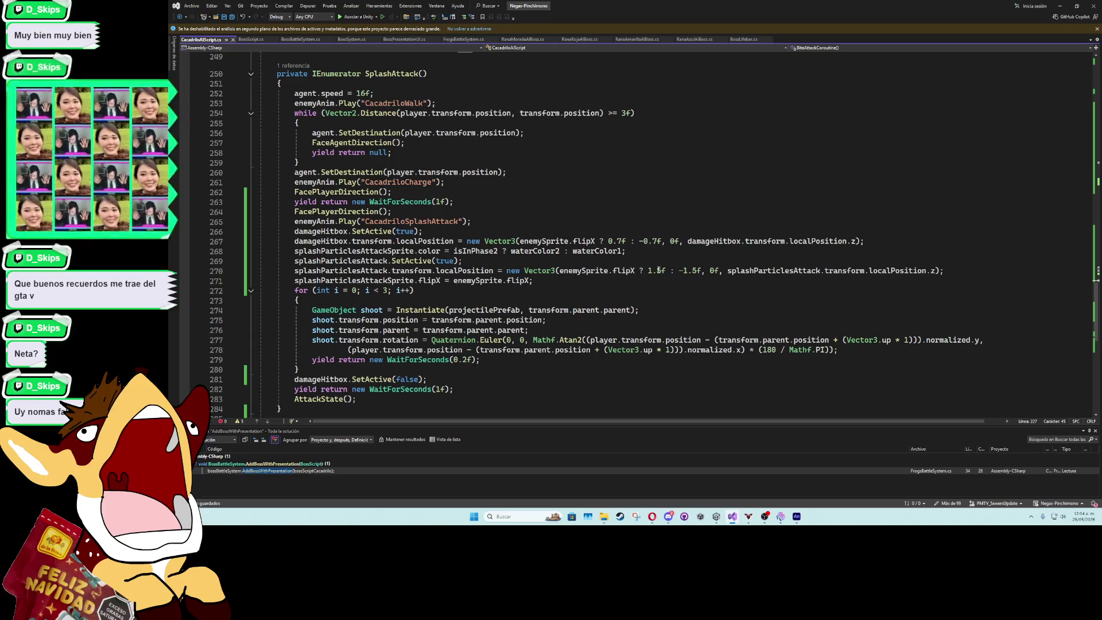
pyautogui.click(649, 271)
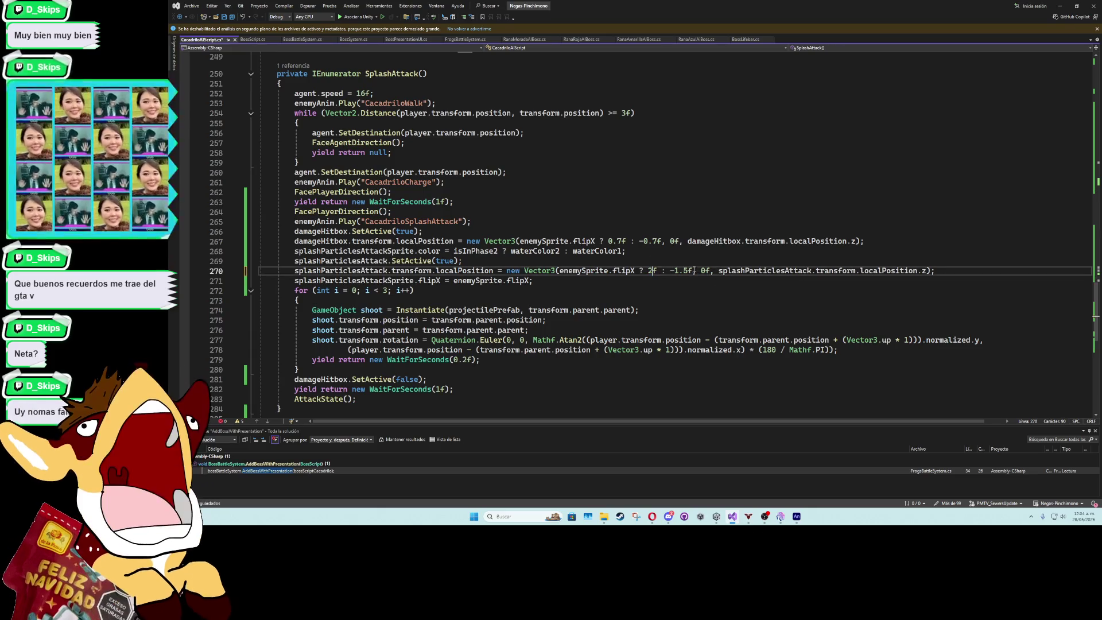
pyautogui.write('2')
pyautogui.doubleClick(677, 270)
pyautogui.write('2')
pyautogui.click(694, 256)
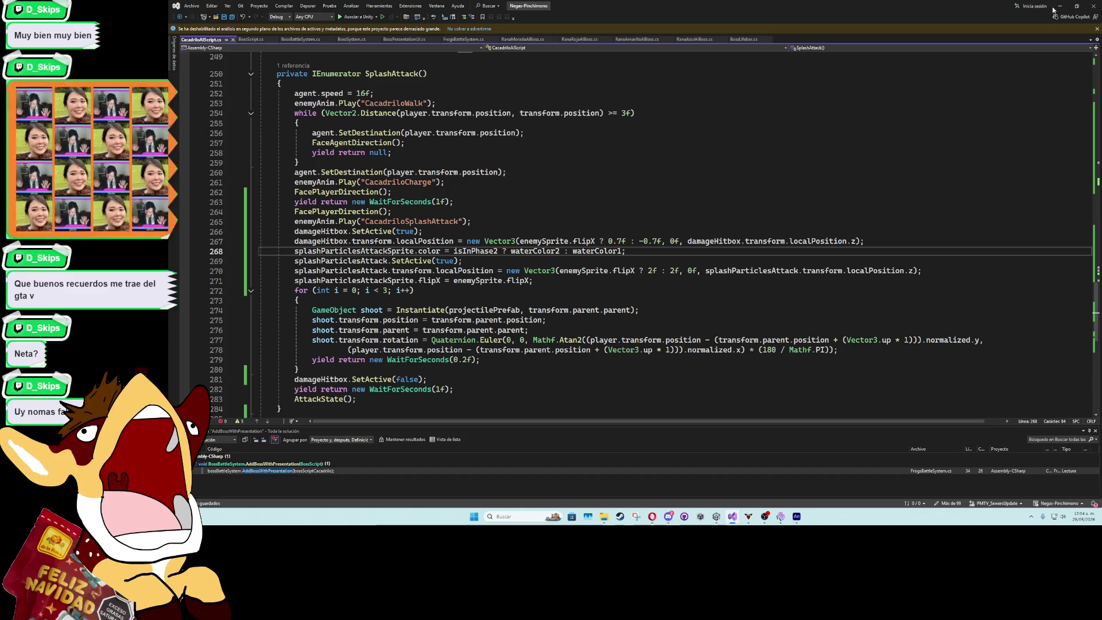
pyautogui.click(1054, 8)
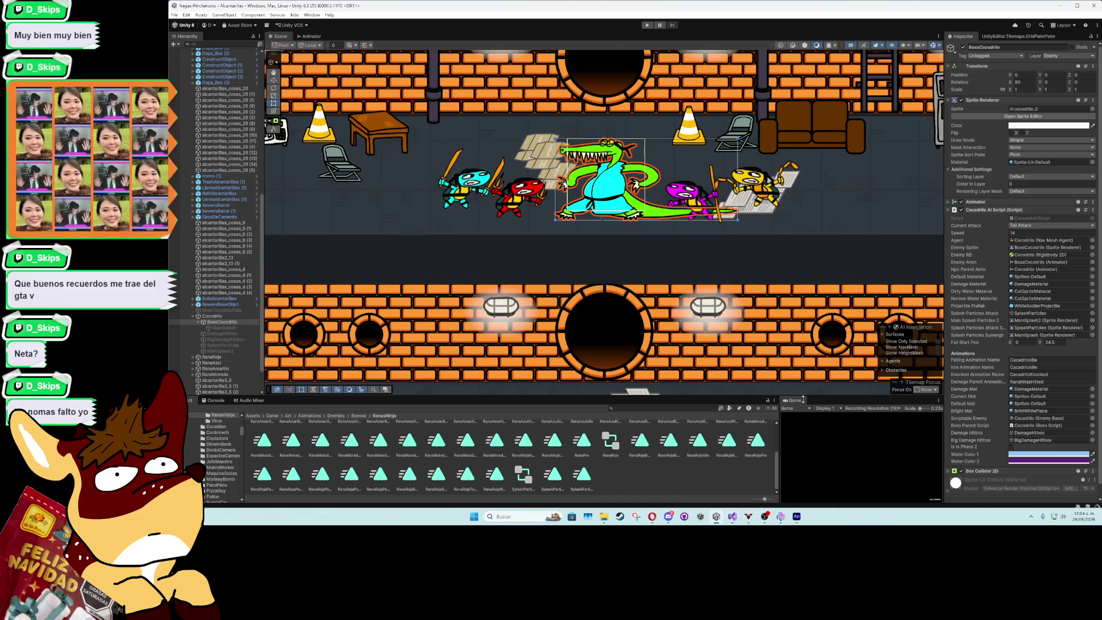
pyautogui.click(647, 25)
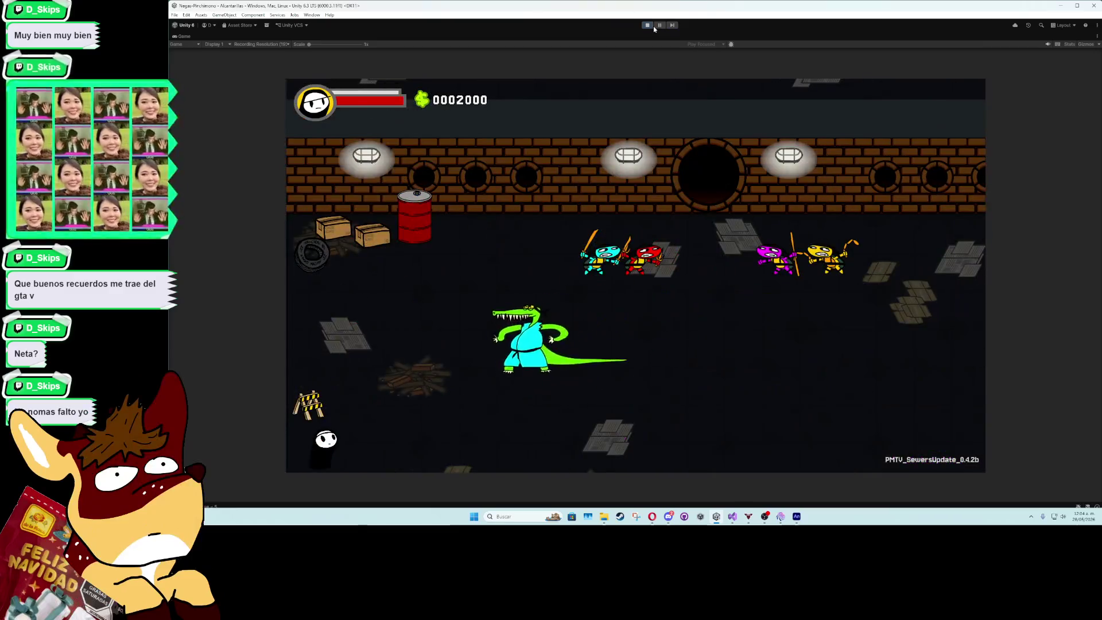
# Deactivate the Cocodrilo object, maximize the Game view, and playtest the crocodile boss fight
pyautogui.click(647, 25)
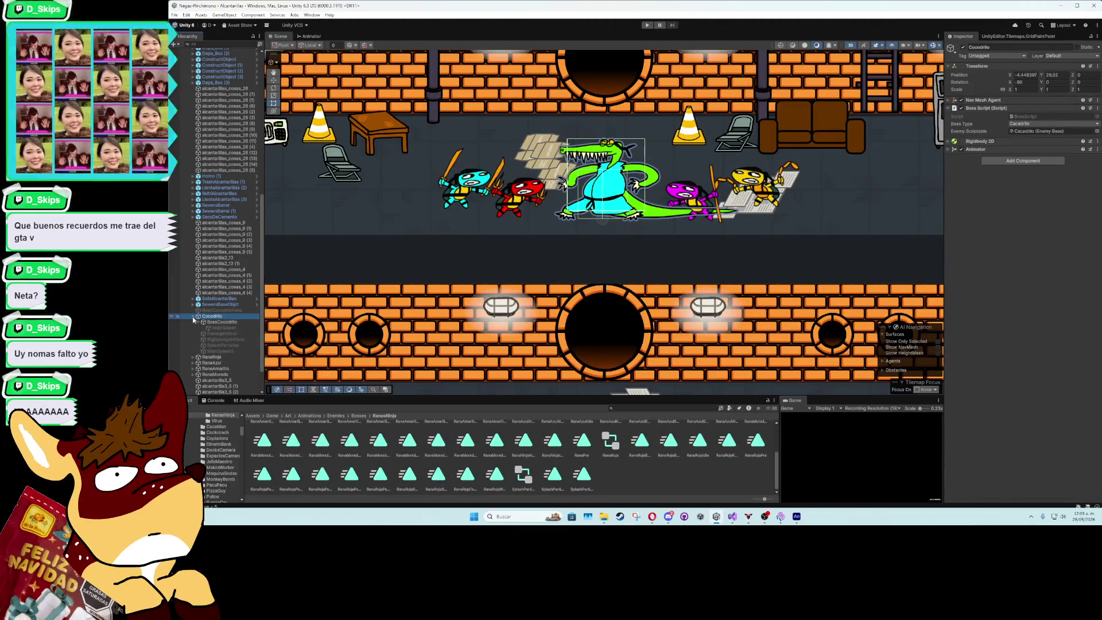
pyautogui.click(193, 317)
pyautogui.click(963, 48)
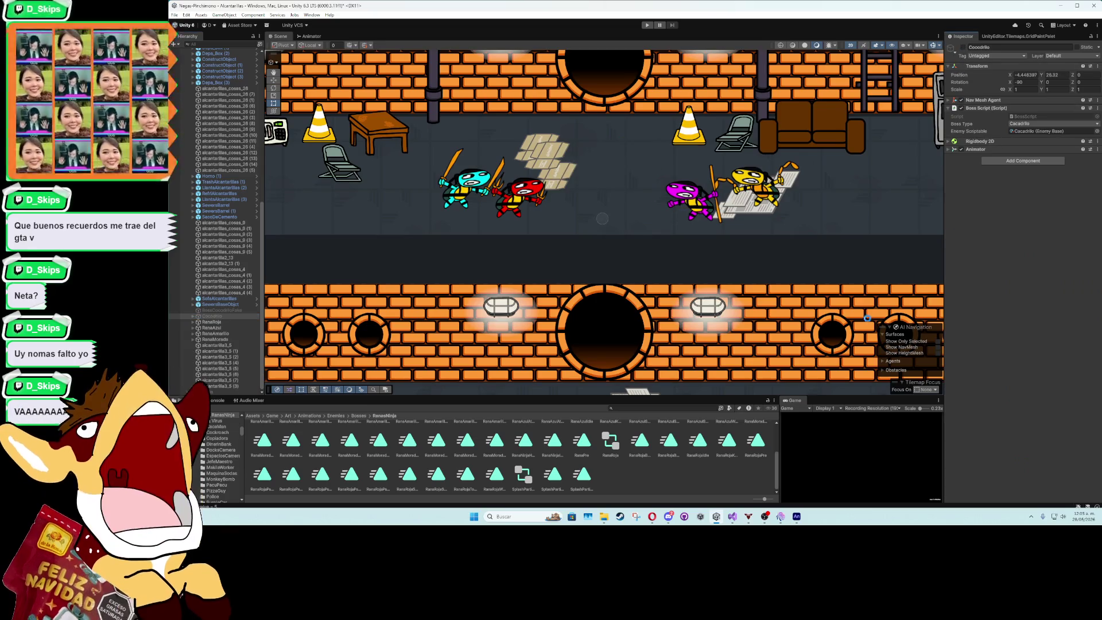
pyautogui.doubleClick(795, 400)
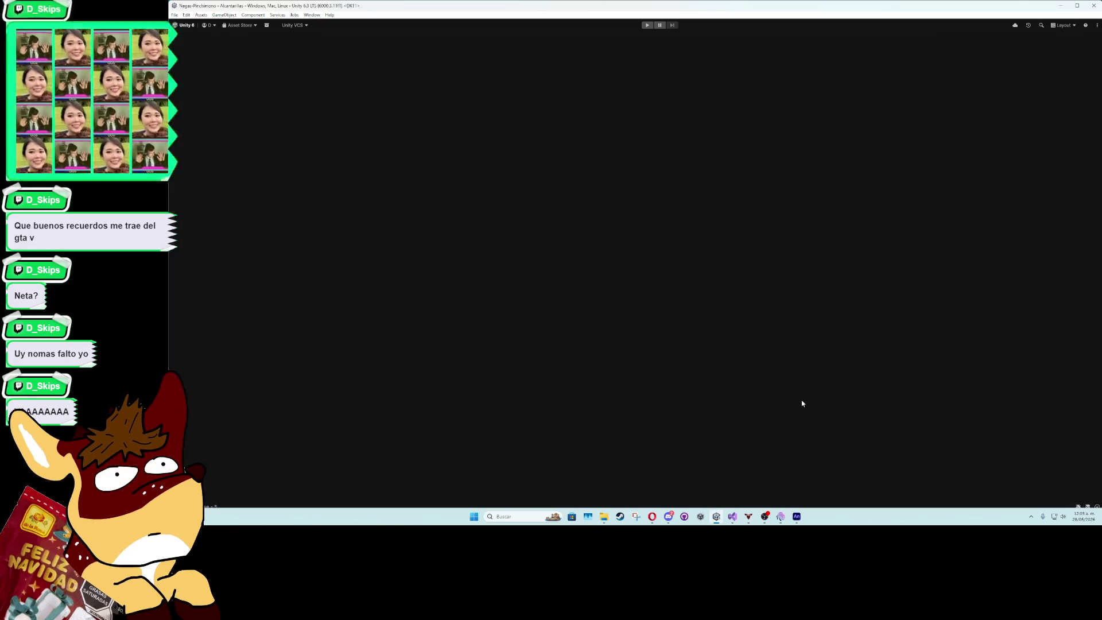
pyautogui.click(651, 27)
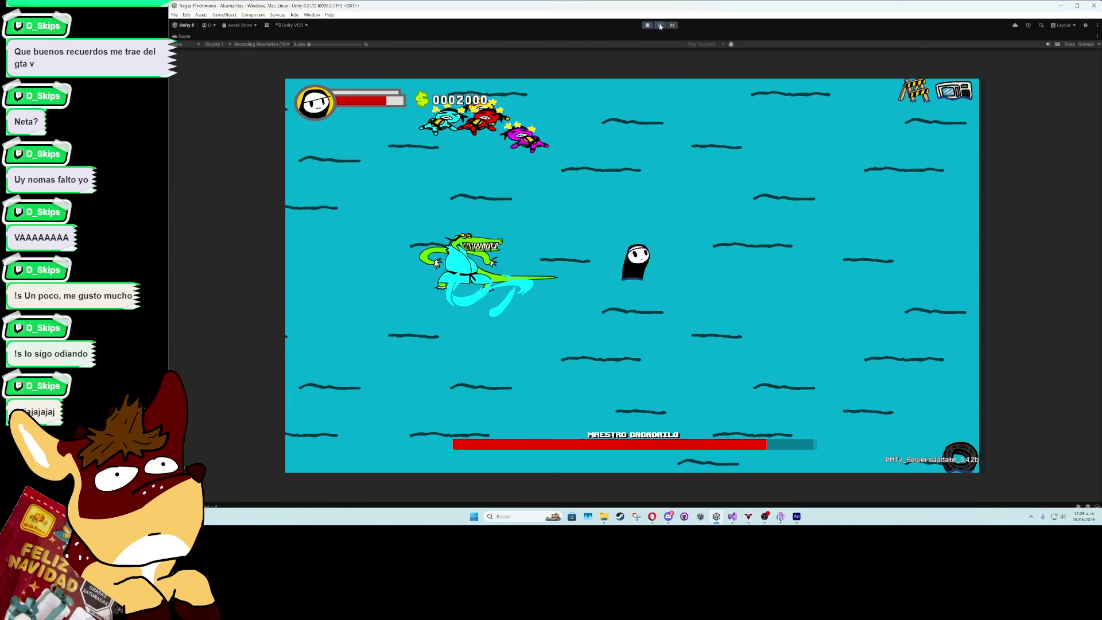
pyautogui.doubleClick(191, 38)
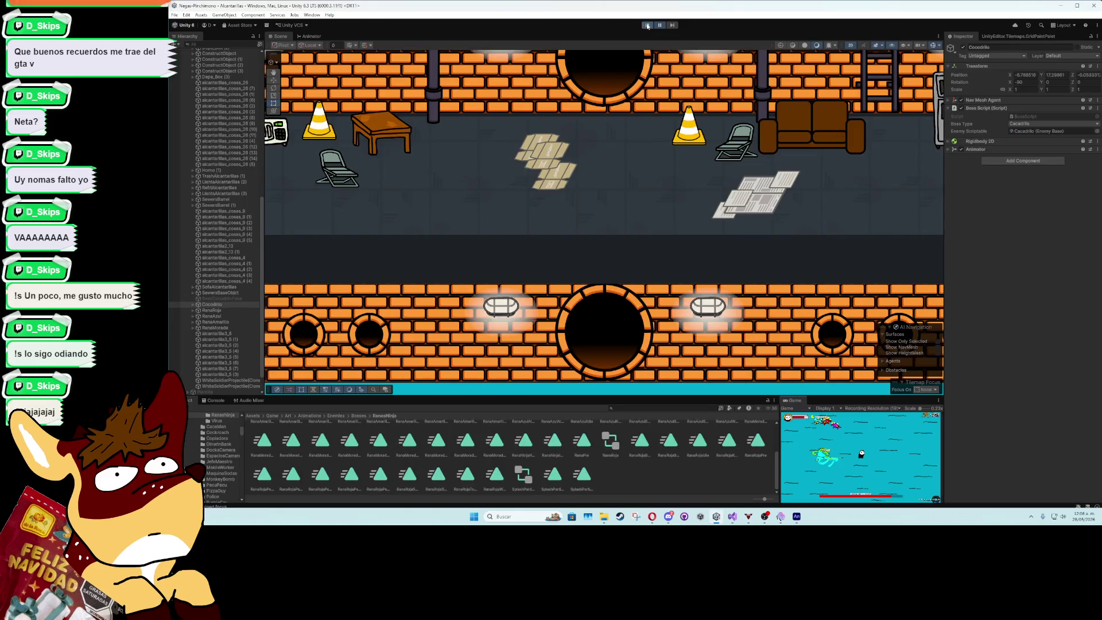
# Stop the play test and change line 270's splash offset to 2f : -2f by sprite flip
pyautogui.click(647, 26)
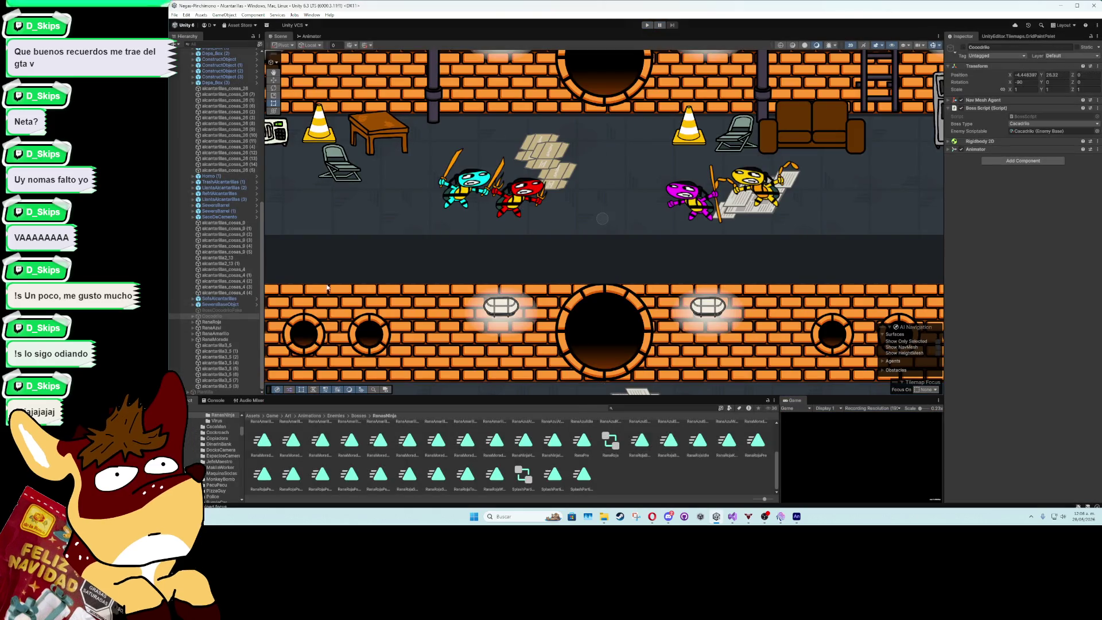
pyautogui.click(733, 516)
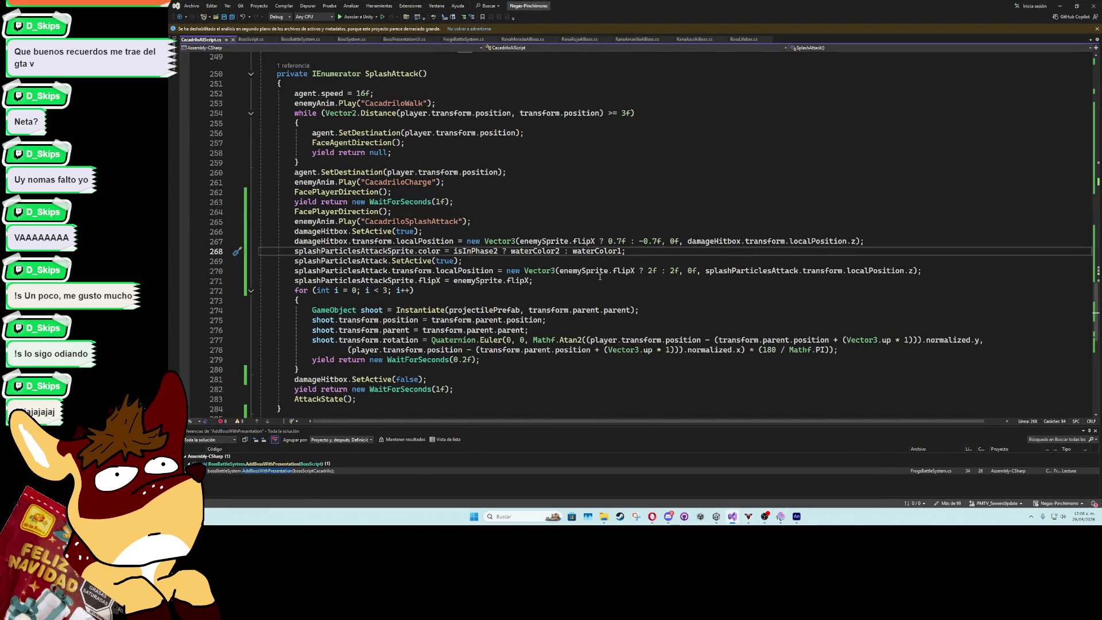
pyautogui.doubleClick(673, 271)
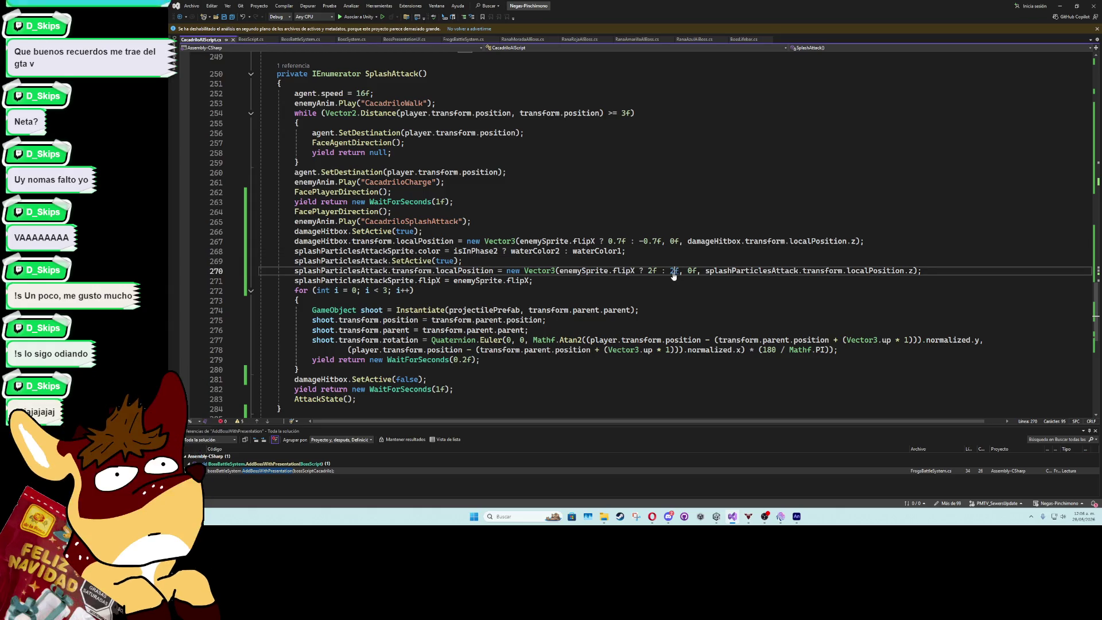
pyautogui.write('-1.5')
pyautogui.click(683, 272)
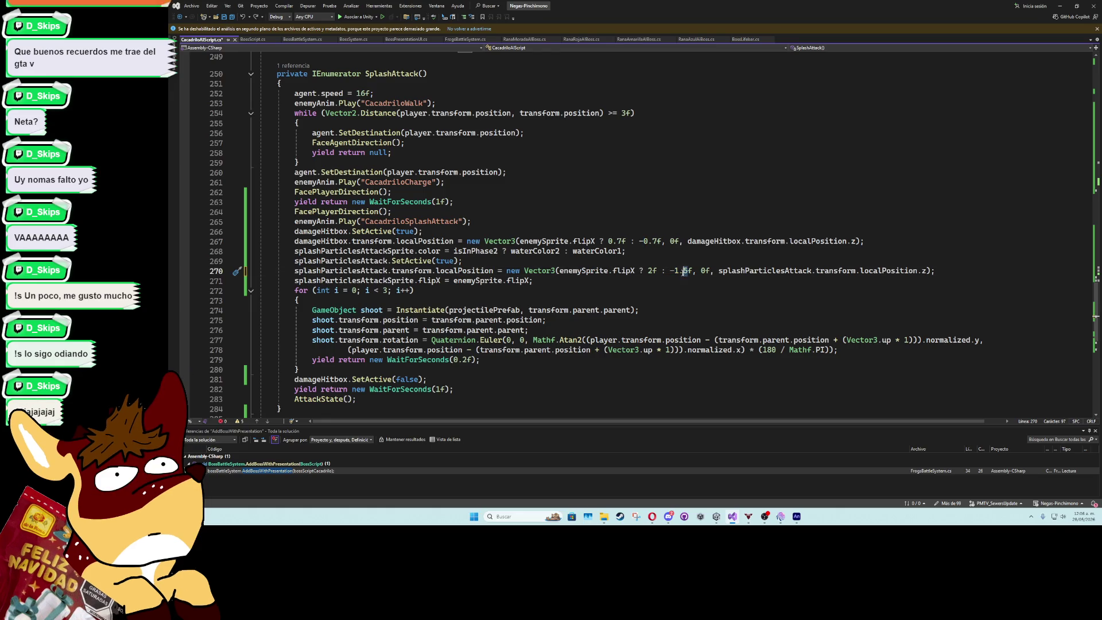
pyautogui.write('2')
pyautogui.click(684, 262)
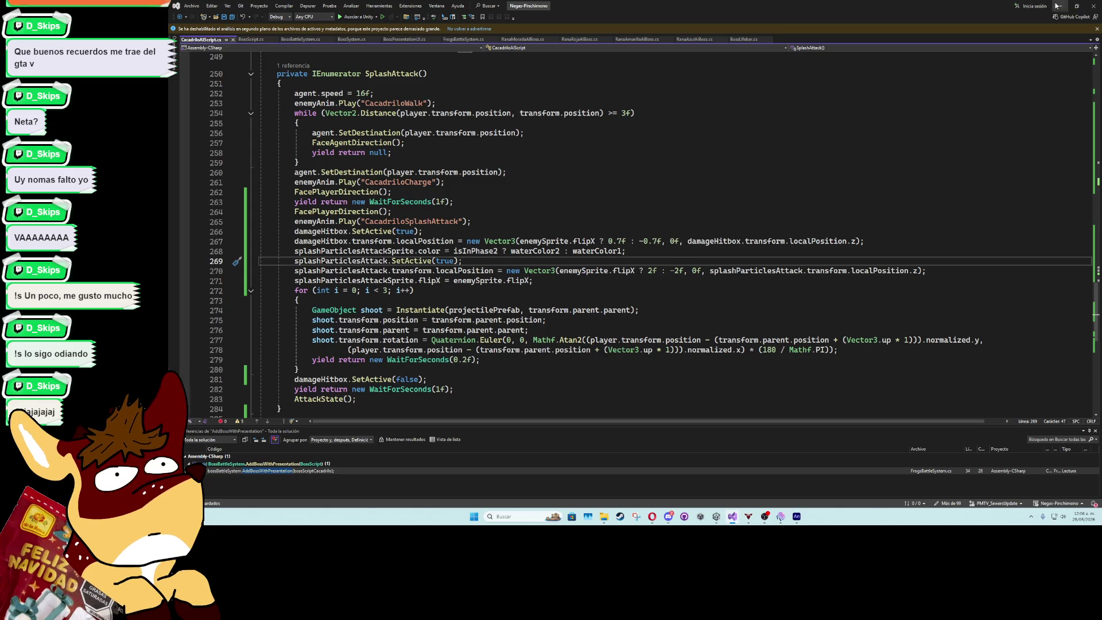
pyautogui.click(1058, 6)
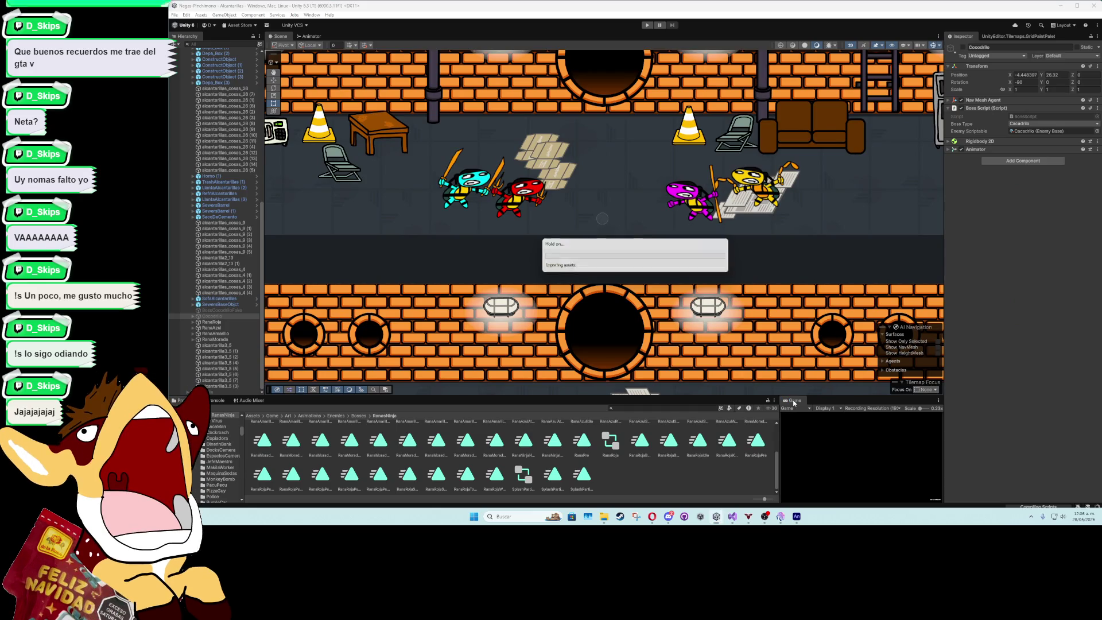
# Start a test run with Ctrl+P, stop it, then start playing again to test the boss
pyautogui.hotkey('ctrl', 'p')
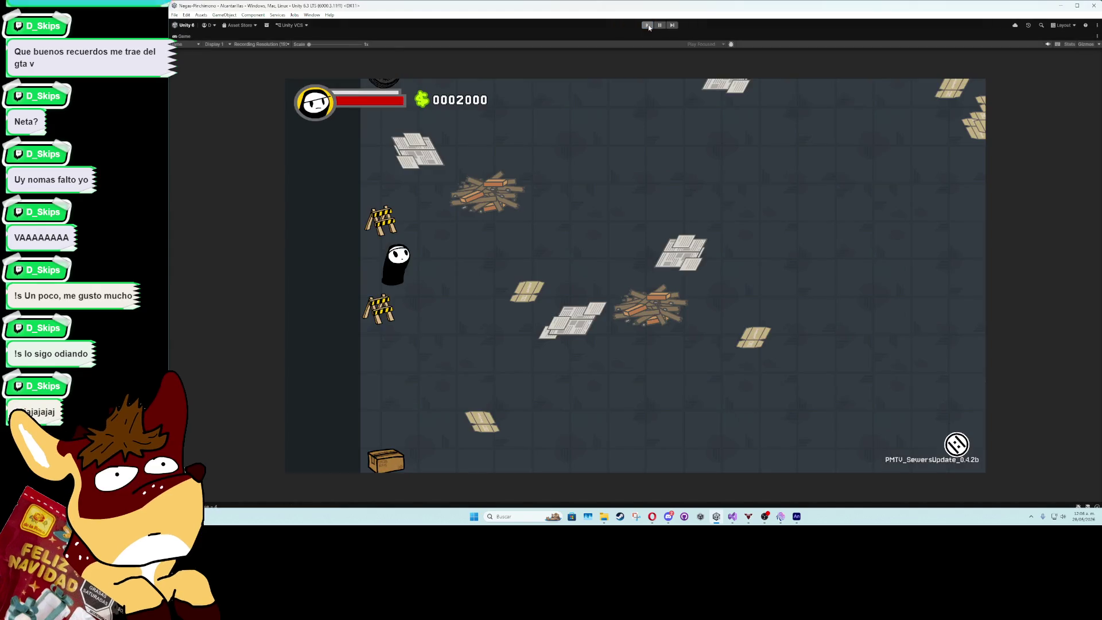
pyautogui.click(649, 27)
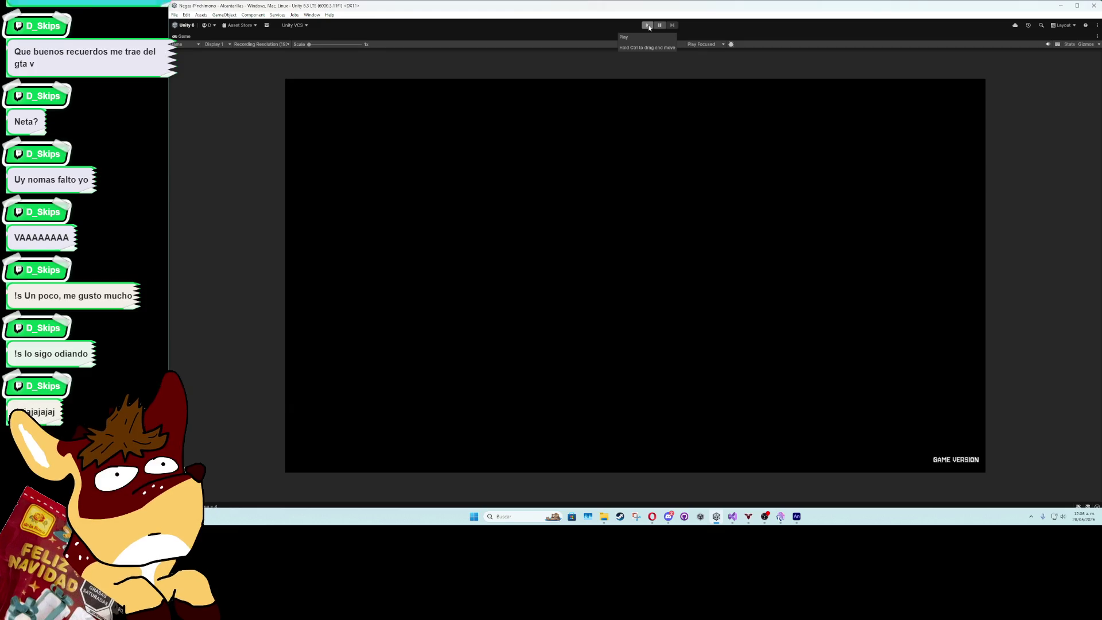
pyautogui.click(649, 27)
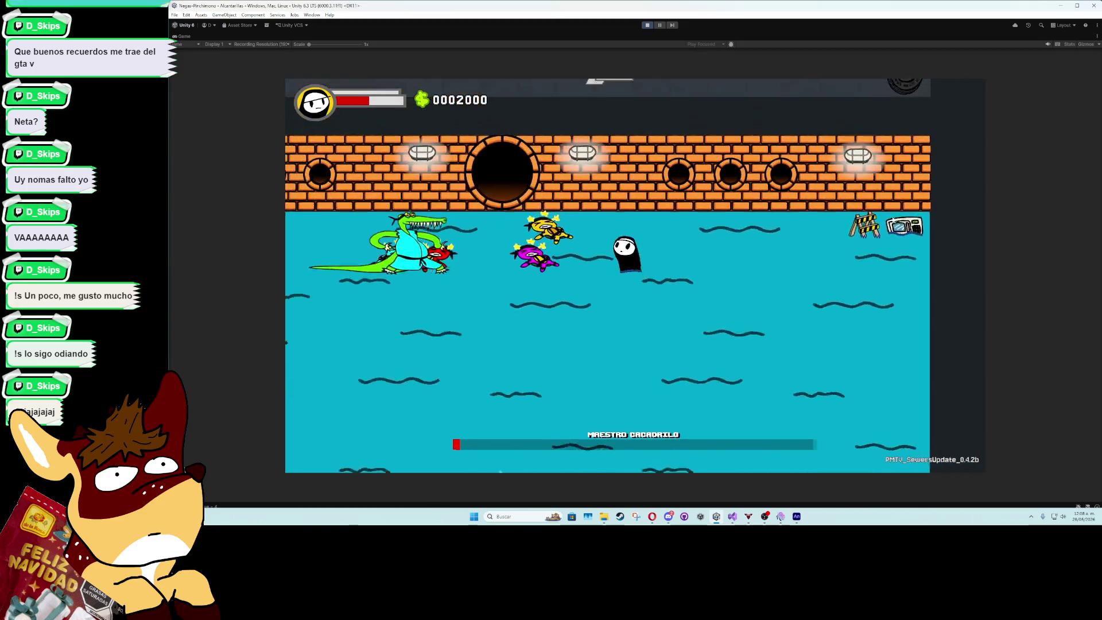
# Move the player around the crocodile boss and its splash attack, then stop the game
pyautogui.press('Right')
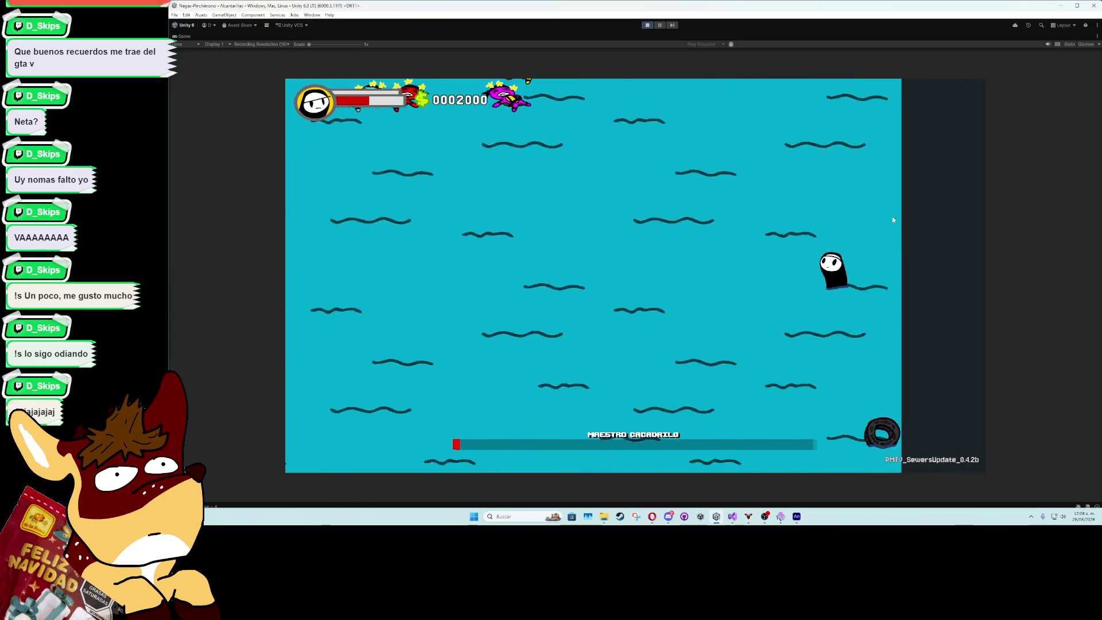
pyautogui.press('Left')
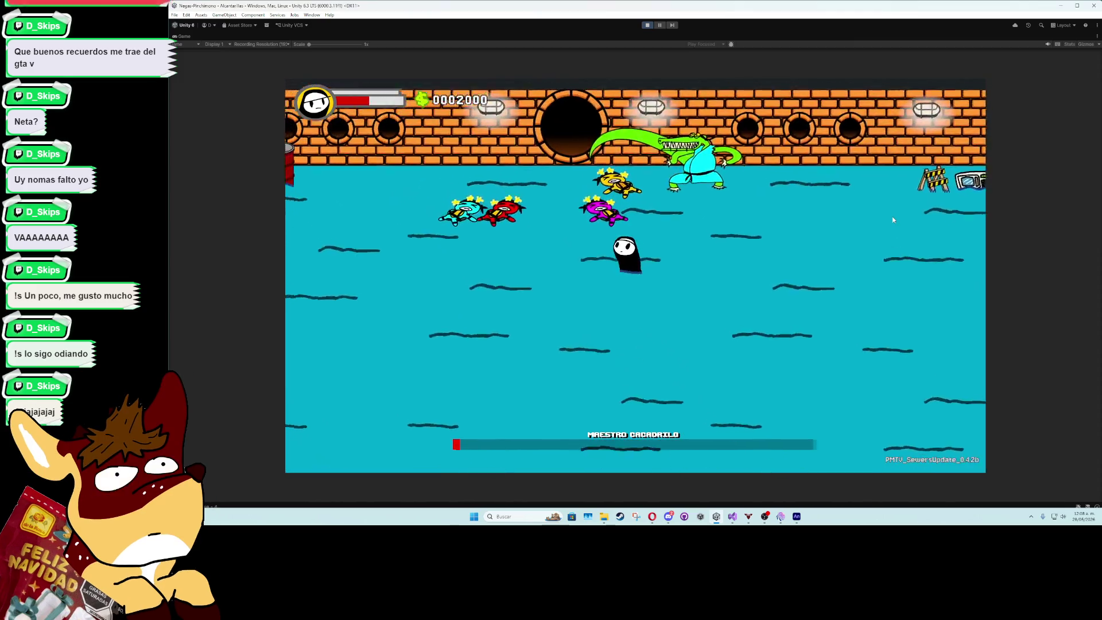
pyautogui.press('Up')
pyautogui.press('Left')
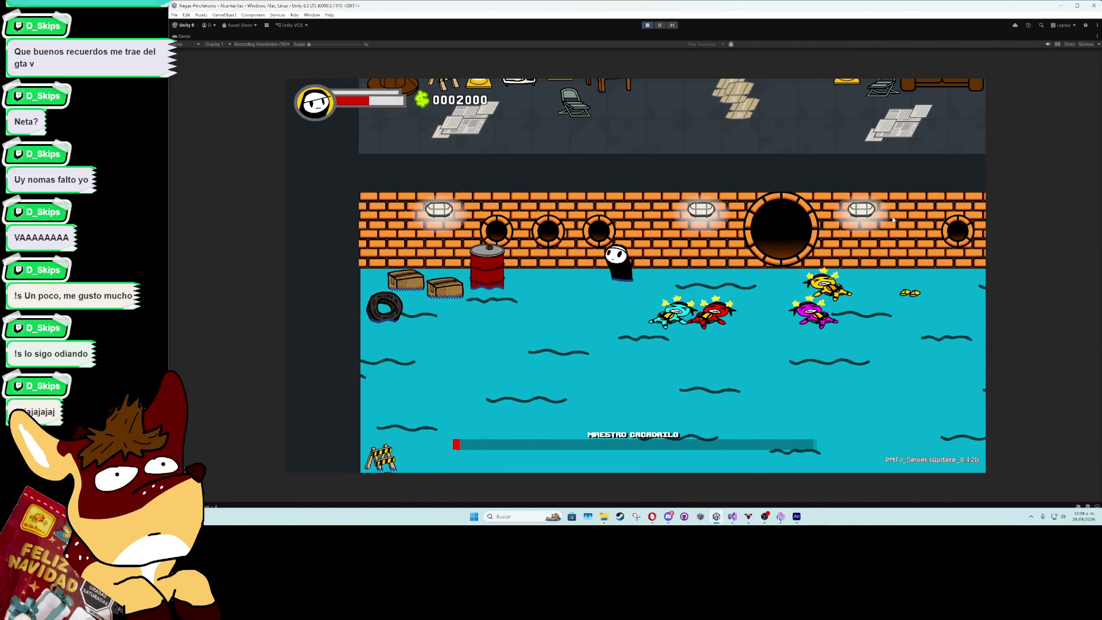
pyautogui.press('Left')
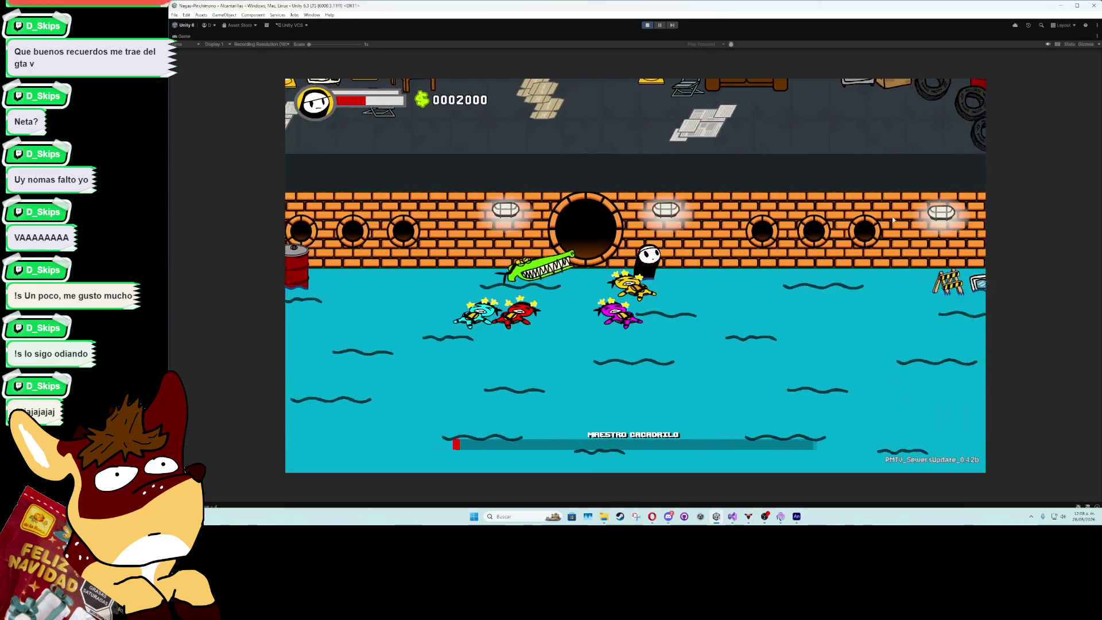
pyautogui.press('Down')
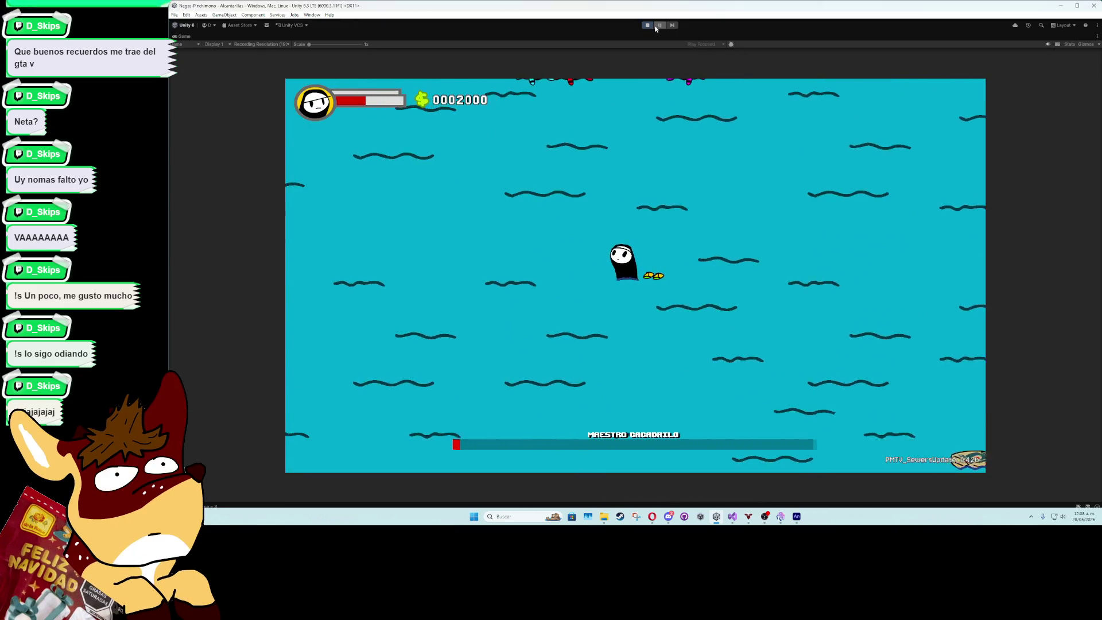
pyautogui.click(647, 25)
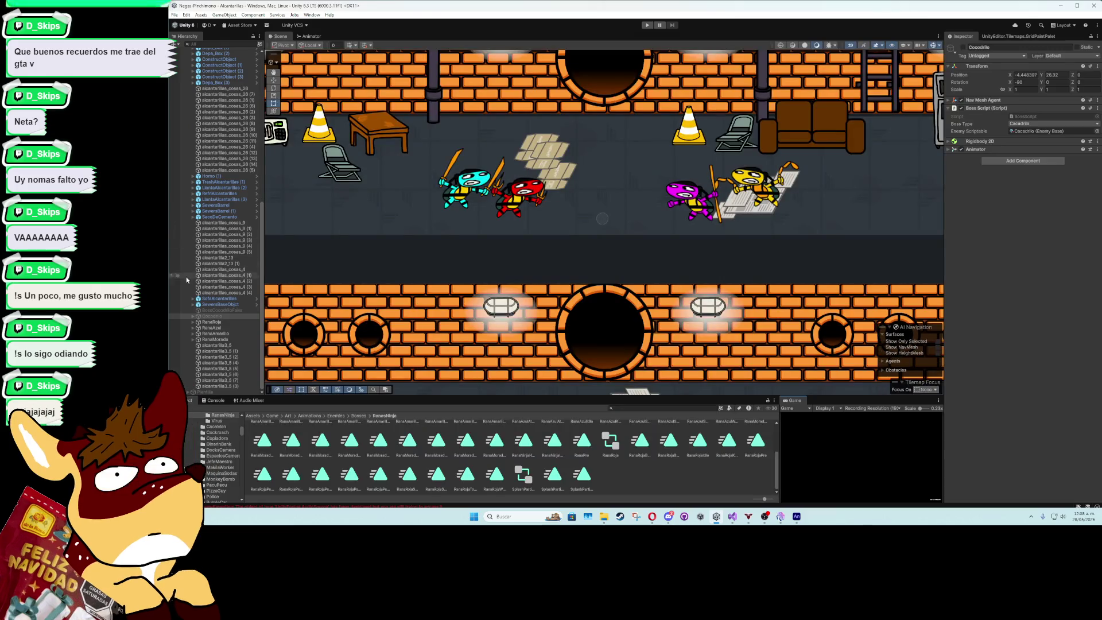
# Collapse SewersBossRoom in the Hierarchy, deselect the crocodile, and switch to the crocodile AI script
pyautogui.scroll(10, 173, 142)
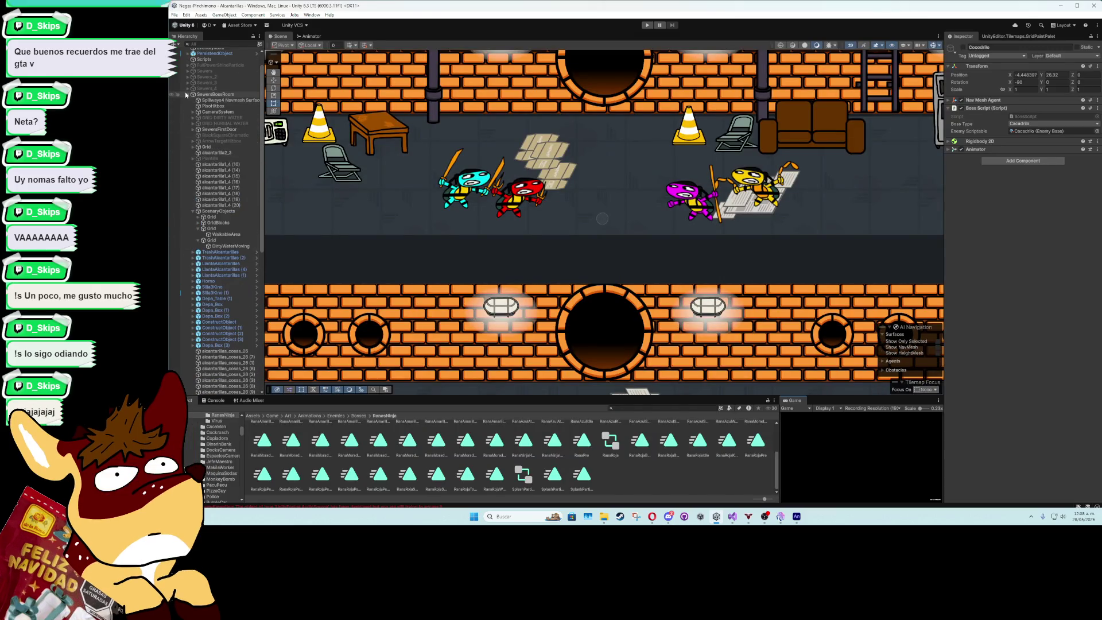
pyautogui.click(188, 94)
pyautogui.click(205, 177)
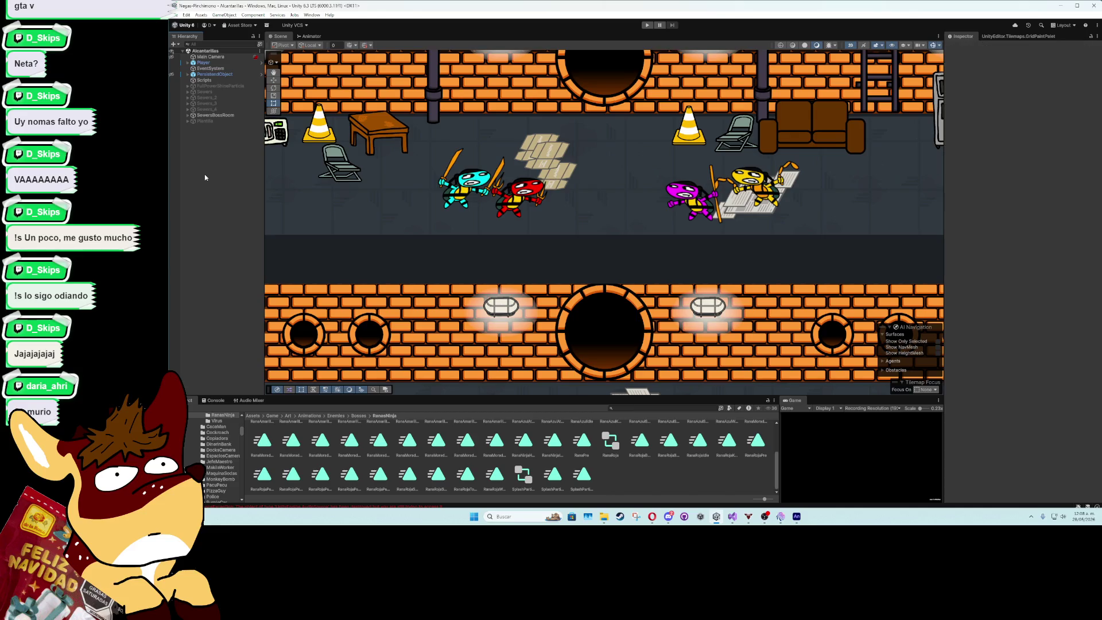
pyautogui.scroll(-5, 539, 244)
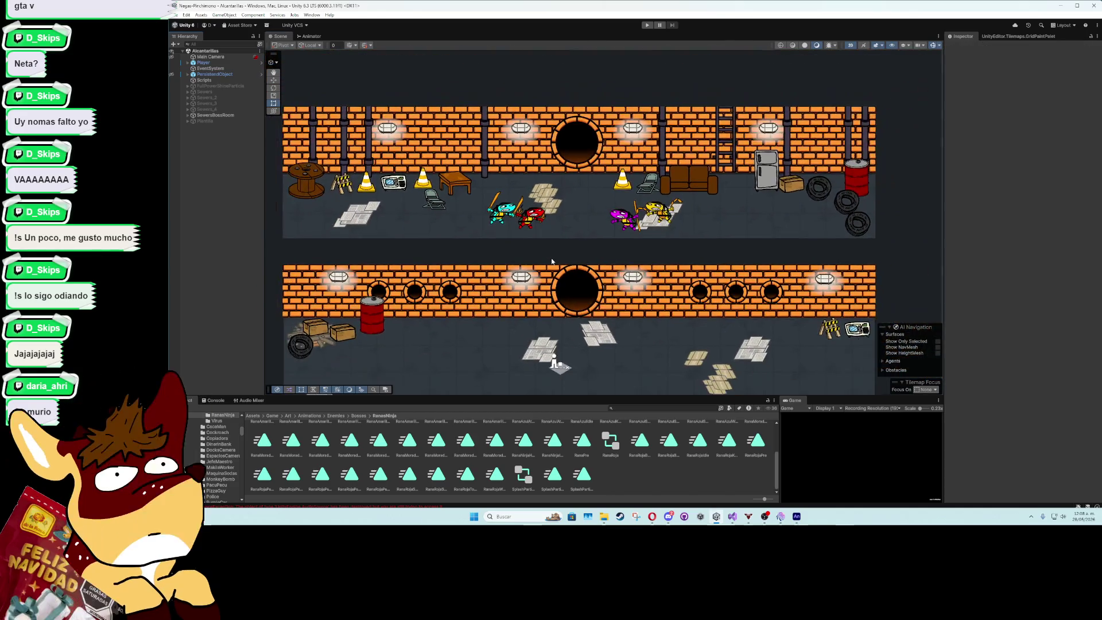
pyautogui.scroll(-1, 584, 242)
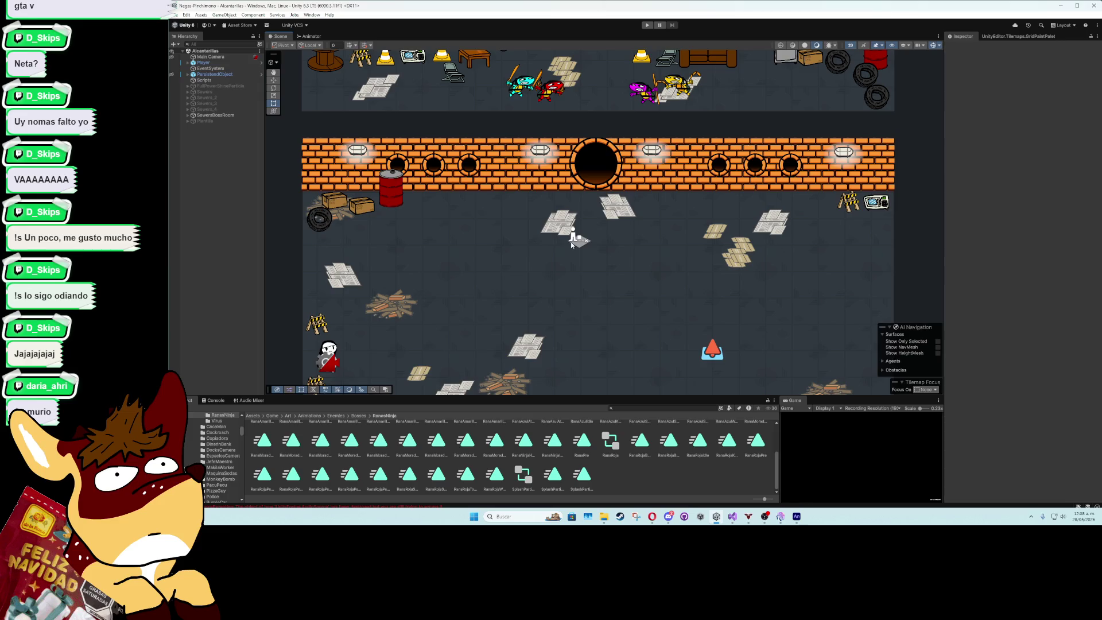
pyautogui.scroll(-3, 565, 287)
pyautogui.click(733, 516)
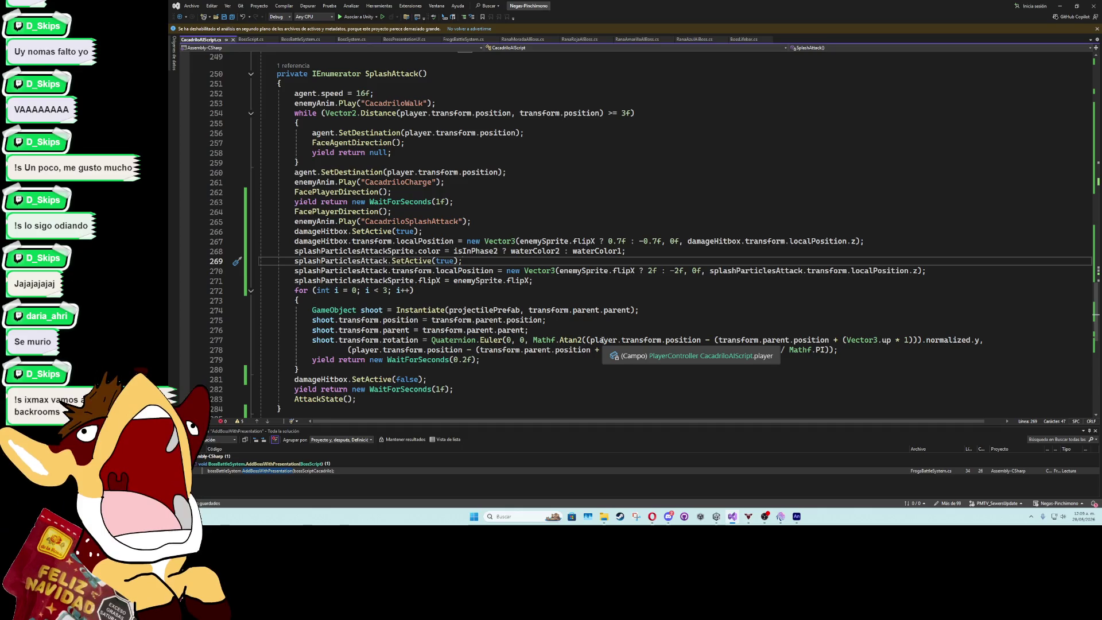
pyautogui.click(571, 367)
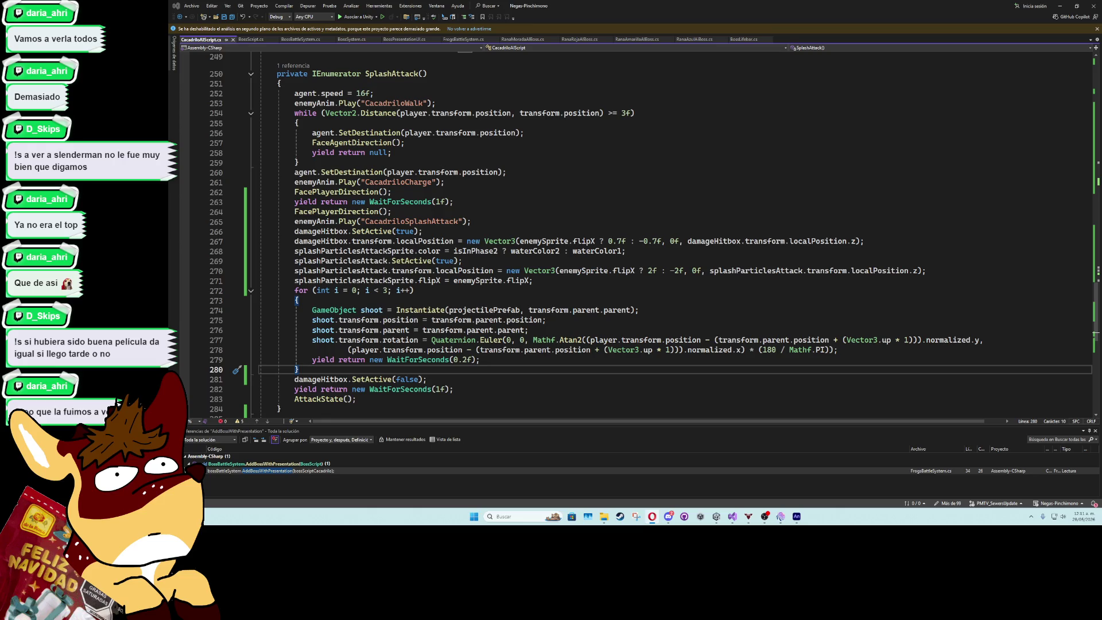
pyautogui.hotkey('alt', 'Tab')
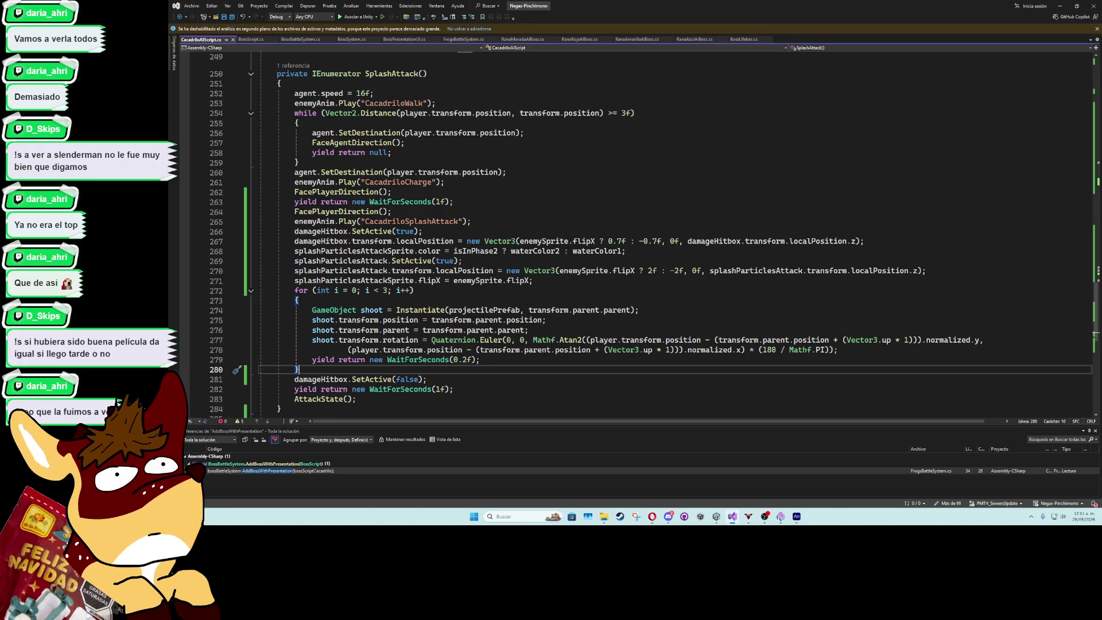
pyautogui.hotkey('alt', 'Tab')
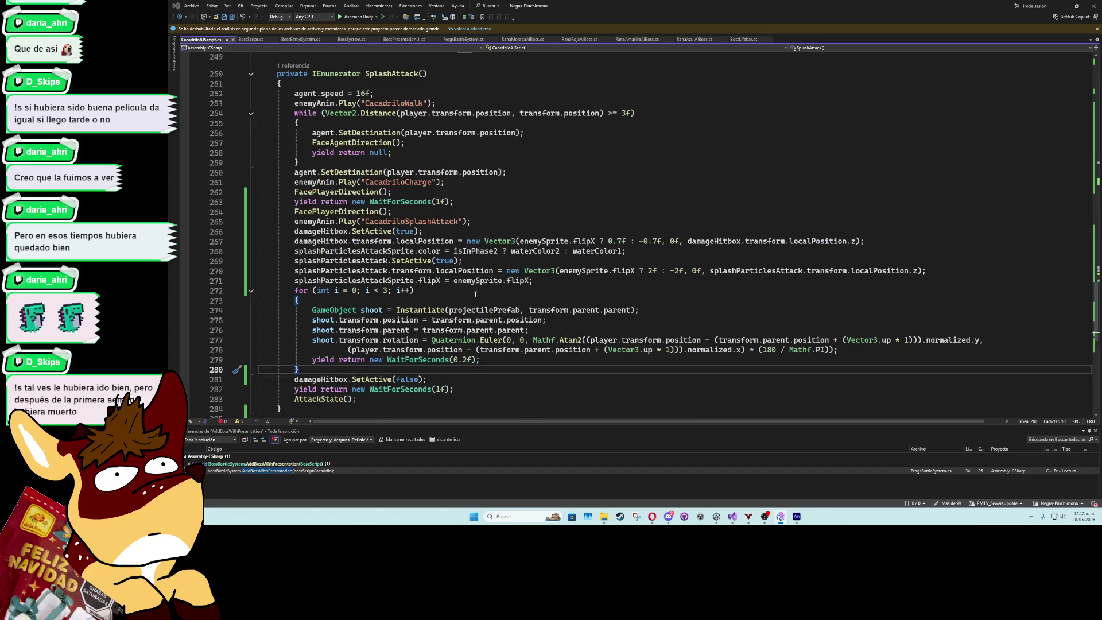
pyautogui.scroll(5, 471, 311)
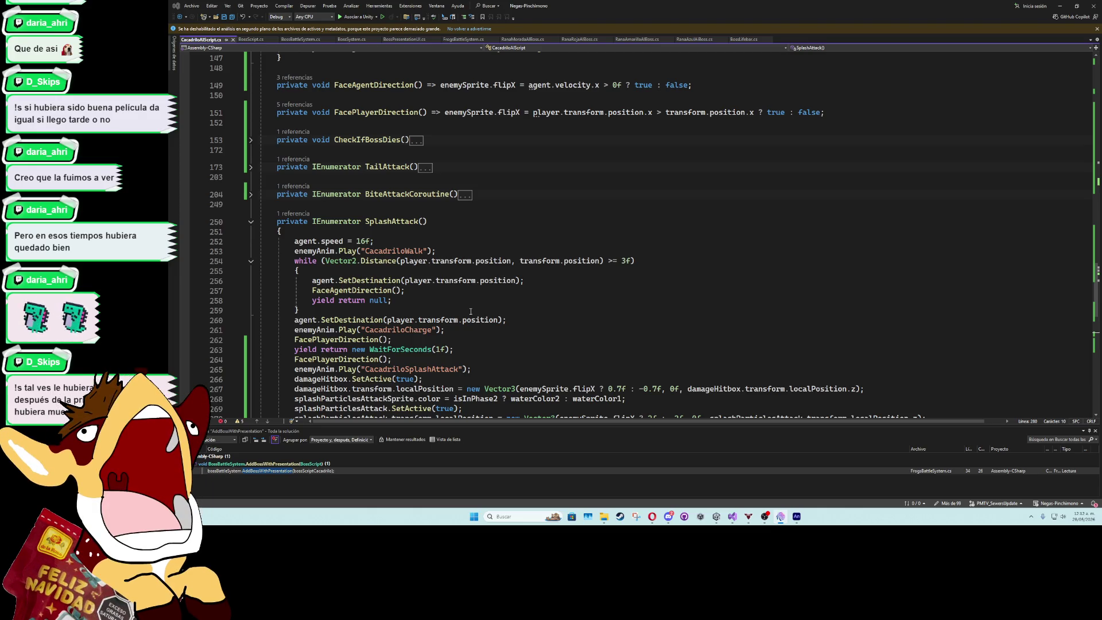
pyautogui.scroll(3, 471, 311)
pyautogui.scroll(-3, 471, 312)
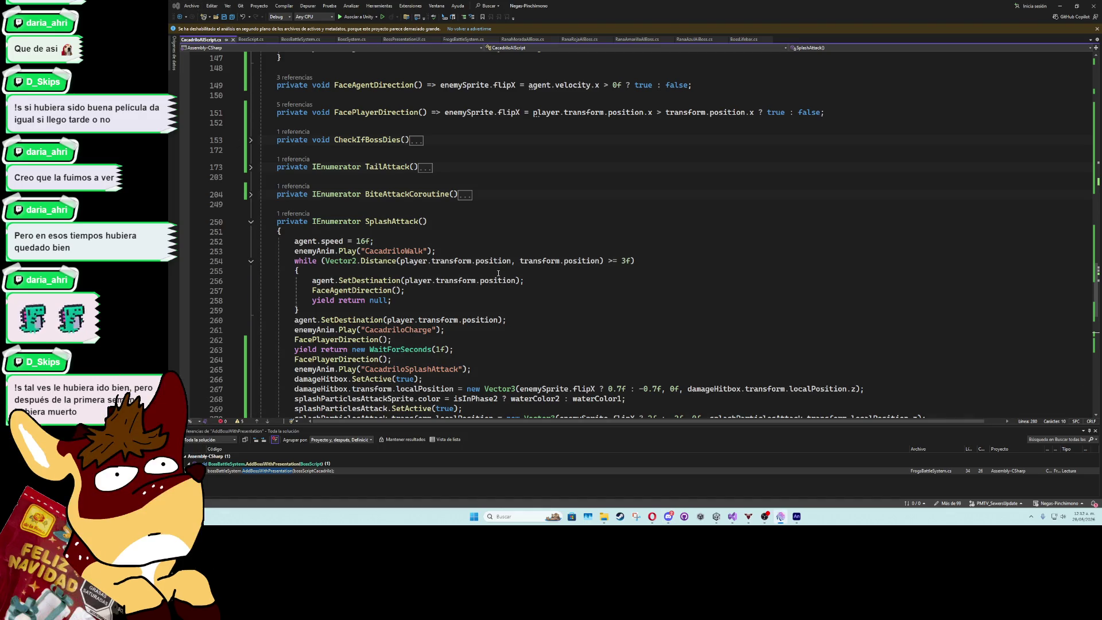
pyautogui.click(484, 221)
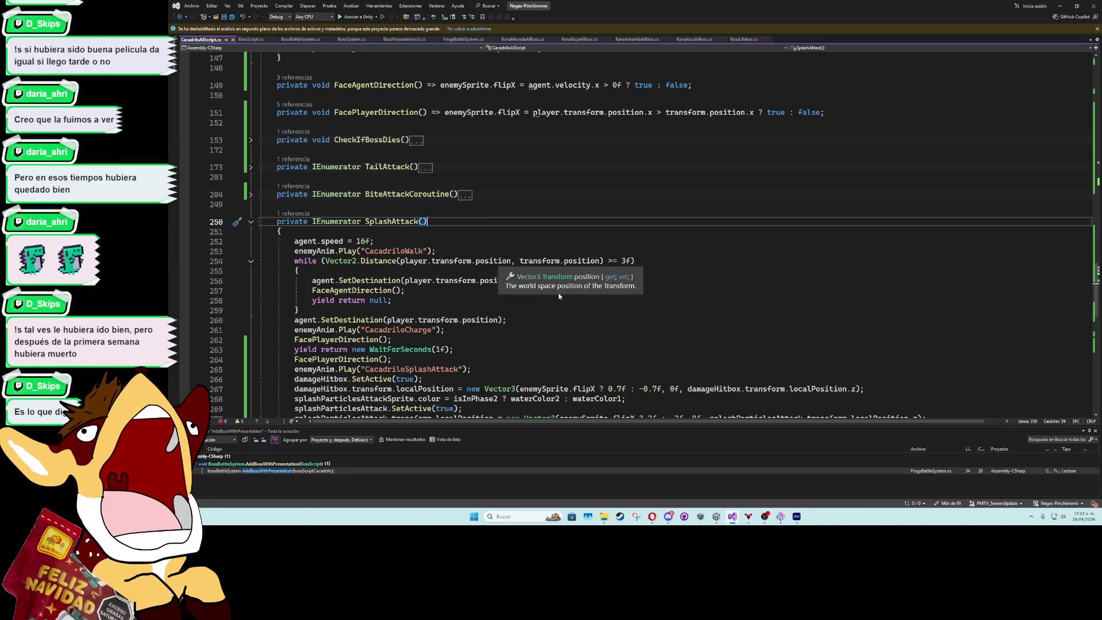
pyautogui.press('Up')
pyautogui.press('Up')
pyautogui.press('Up')
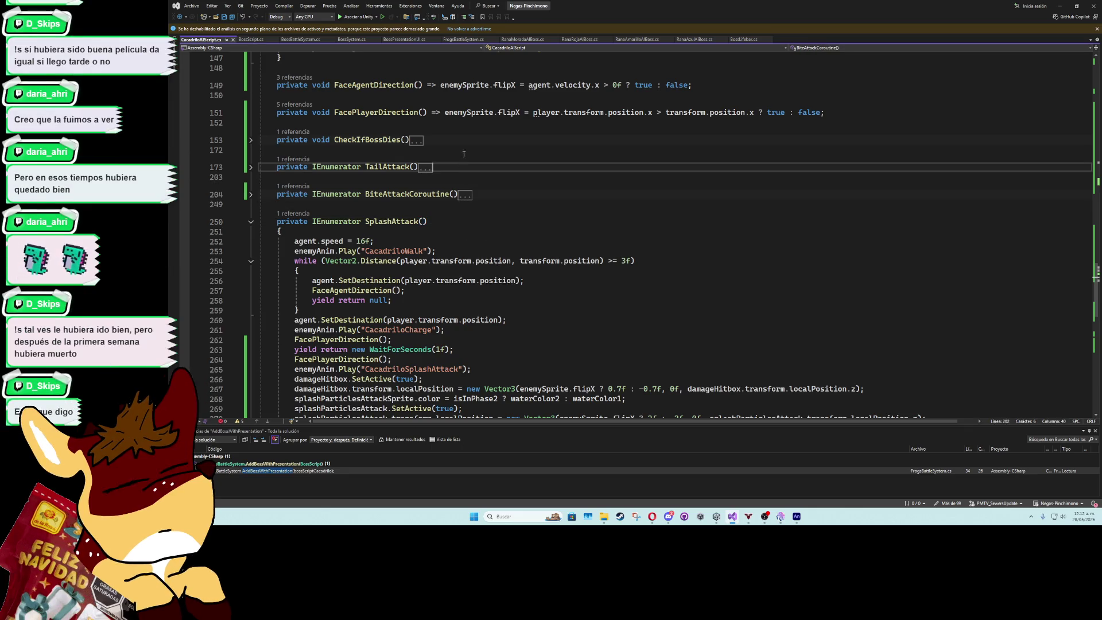
pyautogui.press('Up')
pyautogui.press('Up')
pyautogui.press('Up')
pyautogui.press('Up')
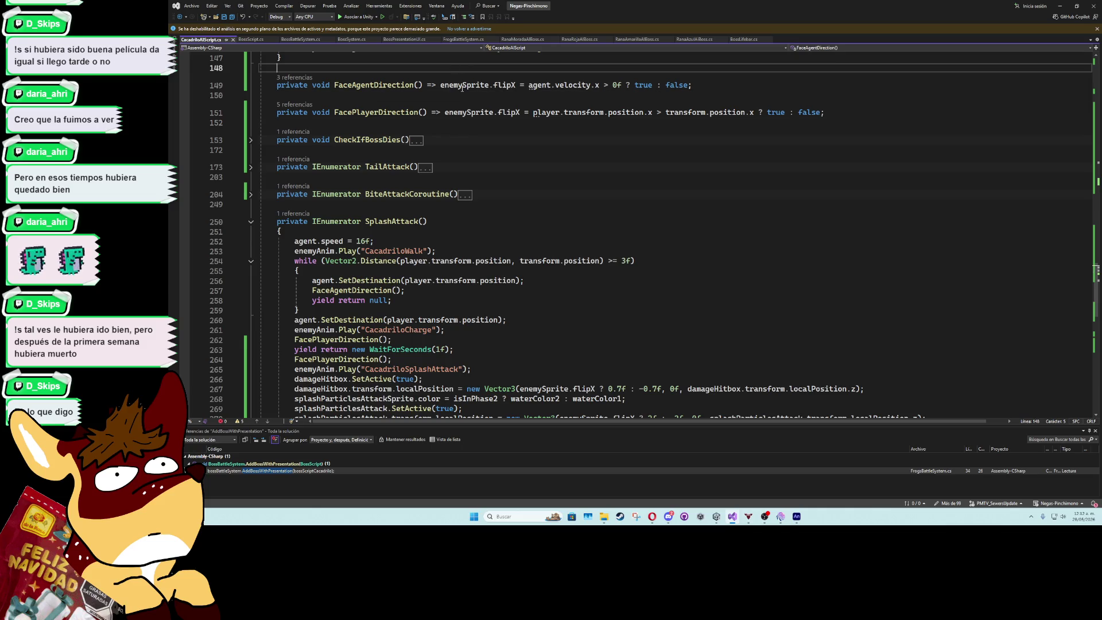
pyautogui.press('Down')
pyautogui.press('Down')
pyautogui.press('Down')
pyautogui.press('Down')
pyautogui.press('Down')
pyautogui.press('Down')
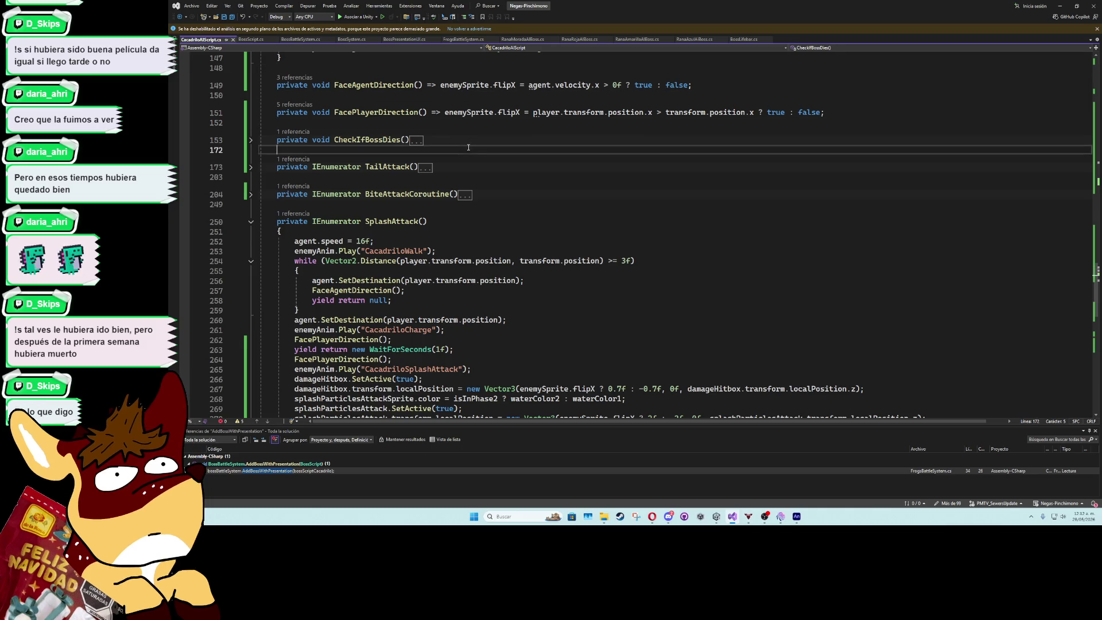
pyautogui.press('Down')
pyautogui.press('Down')
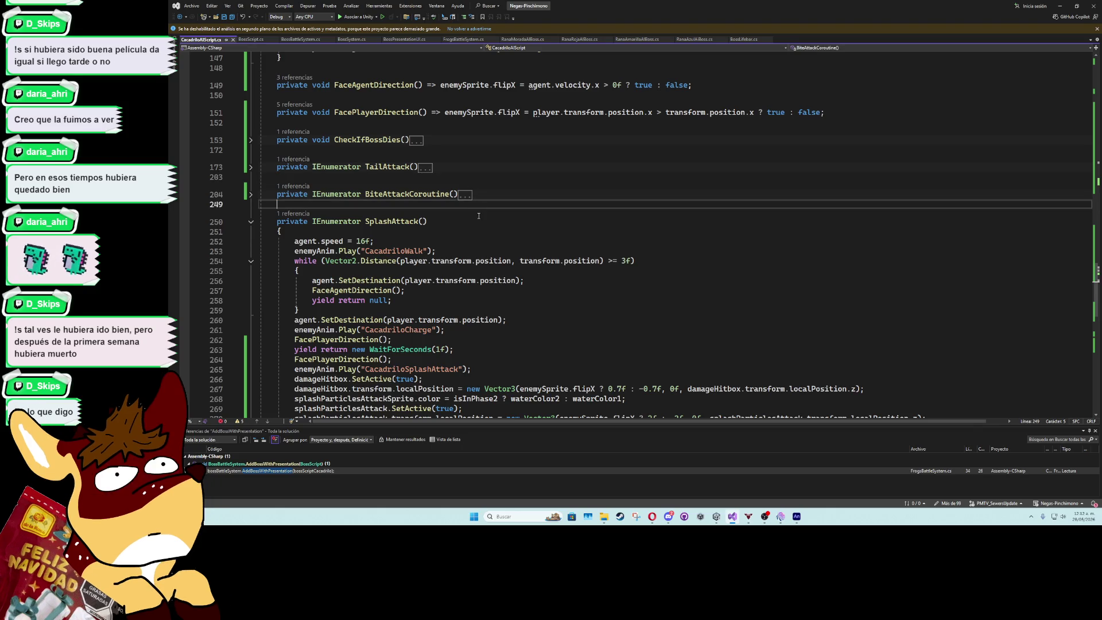
pyautogui.click(478, 226)
pyautogui.press('Down')
pyautogui.press('Down')
pyautogui.press('Down')
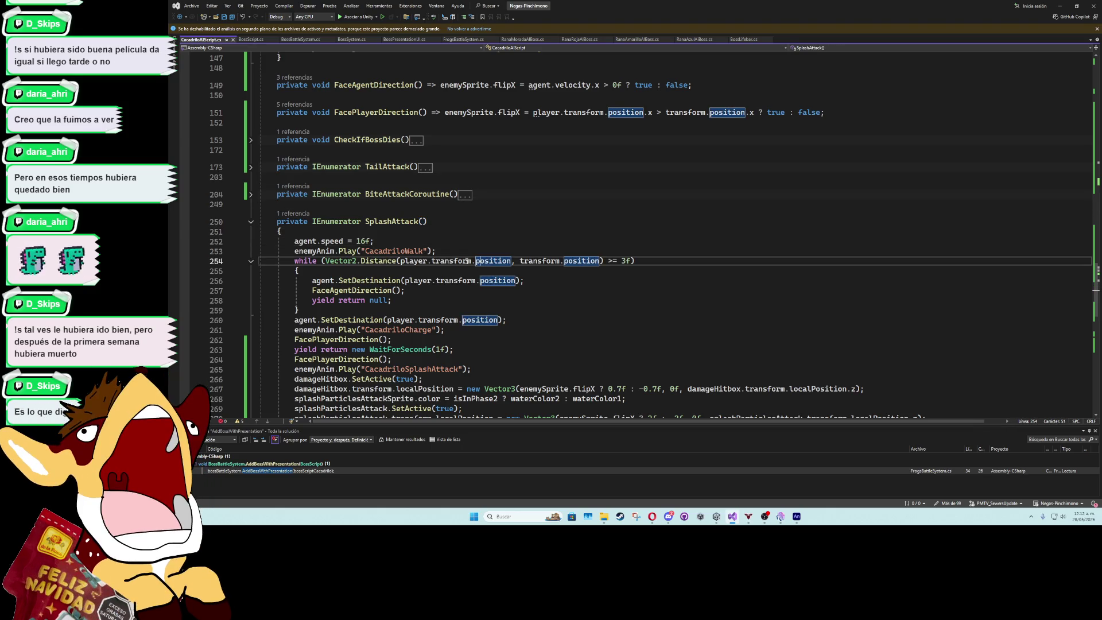
pyautogui.press('Up')
pyautogui.press('Up')
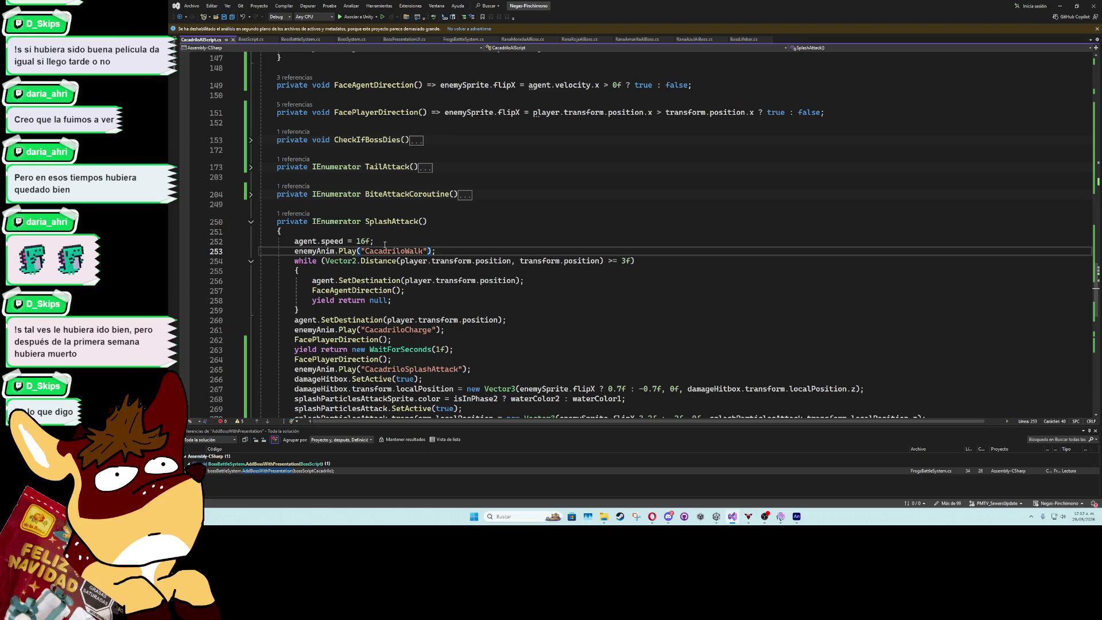
pyautogui.press('Up')
pyautogui.press('Up')
pyautogui.press('Up')
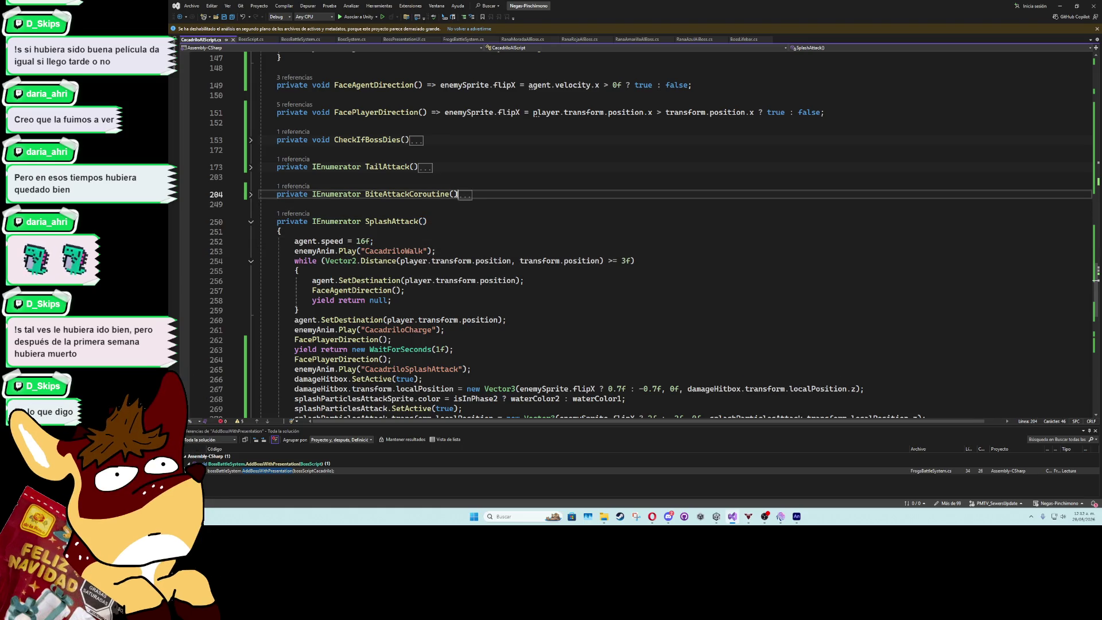
pyautogui.doubleClick(407, 194)
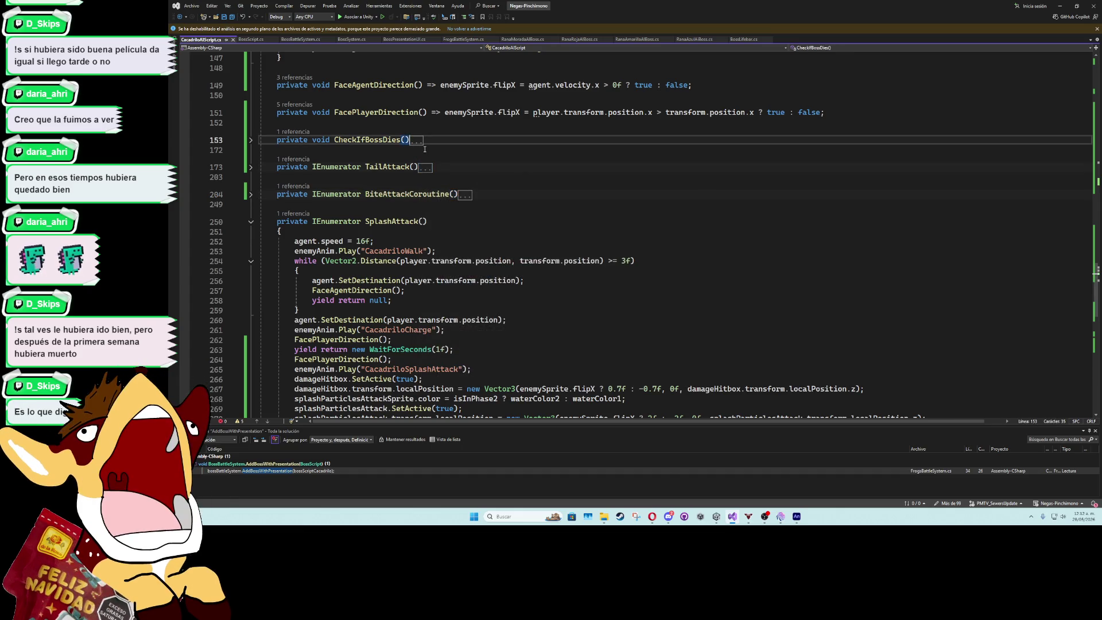
pyautogui.click(430, 150)
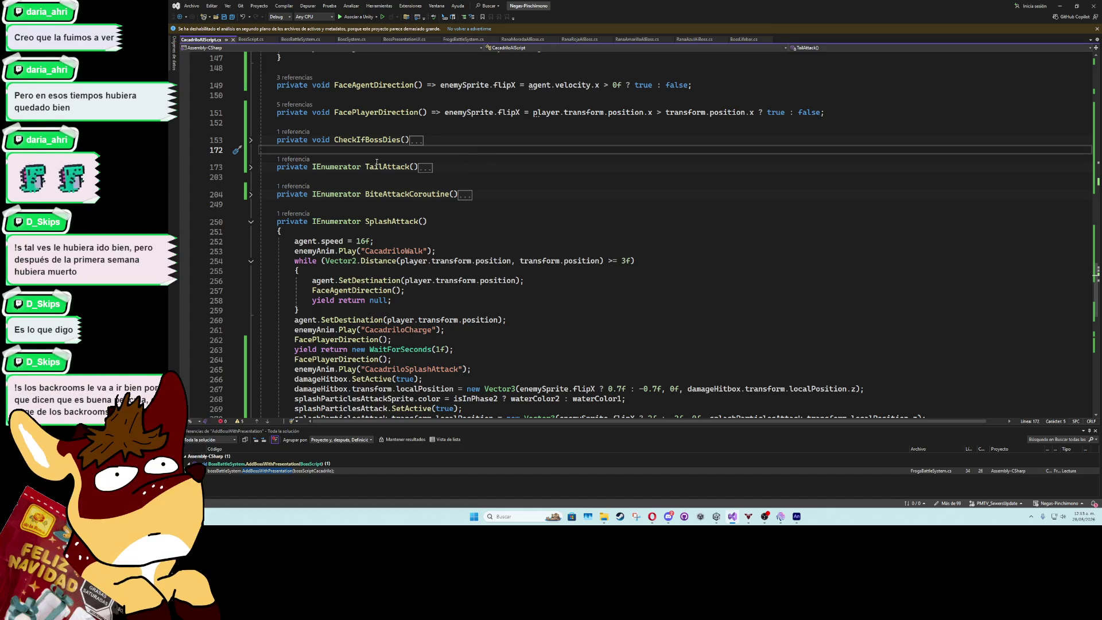
pyautogui.press('Up')
pyautogui.press('Up')
pyautogui.press('Up')
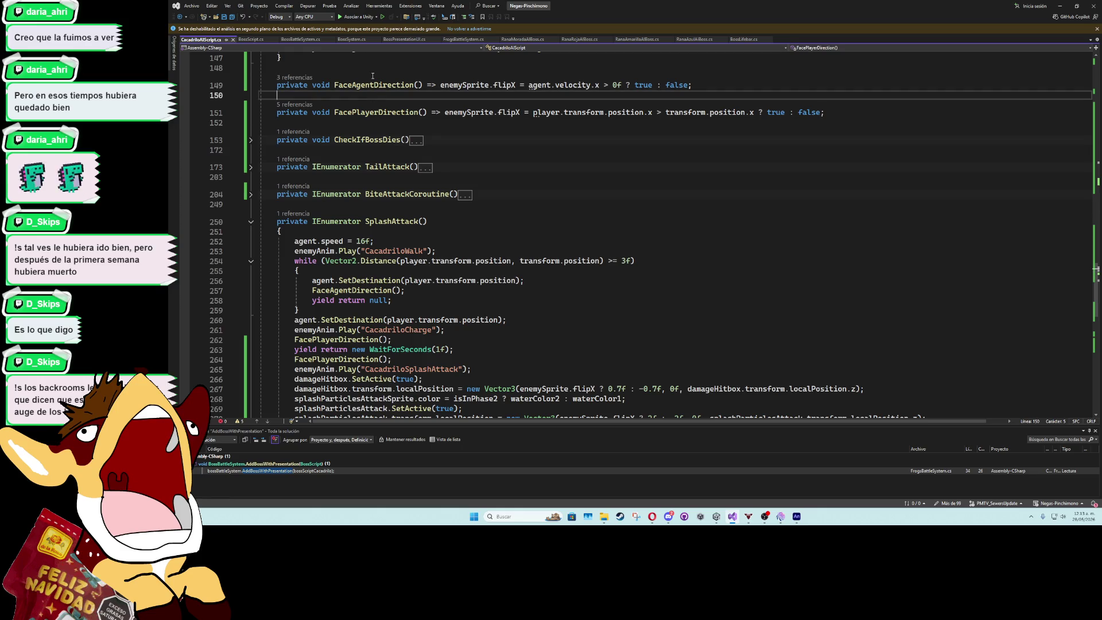
pyautogui.press('Up')
pyautogui.press('Up')
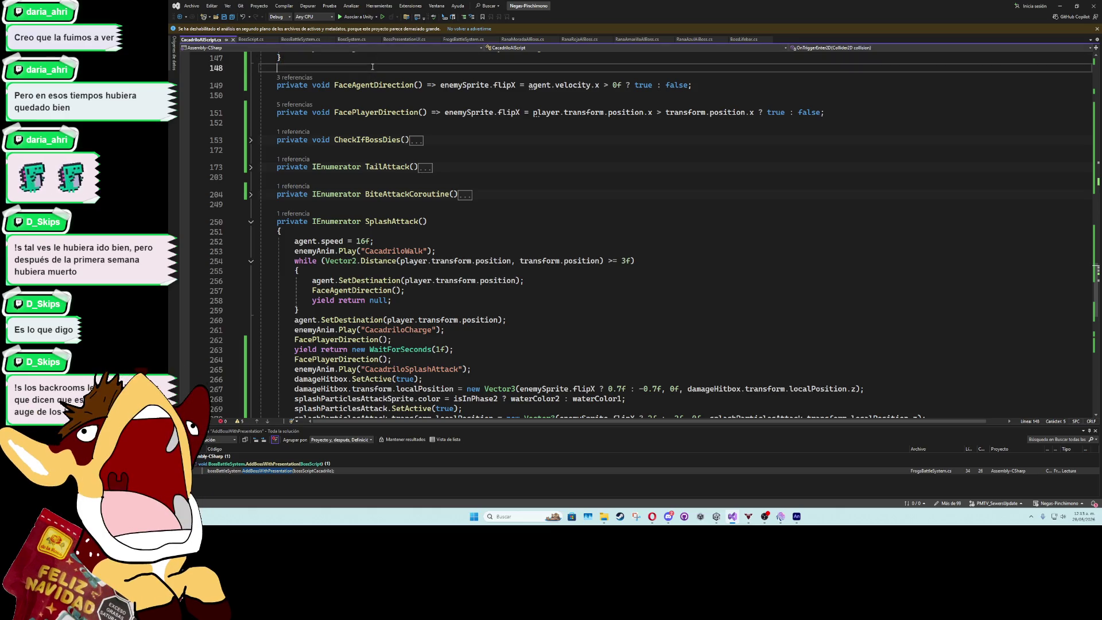
pyautogui.scroll(2, 363, 111)
pyautogui.scroll(1, 363, 112)
pyautogui.click(278, 147)
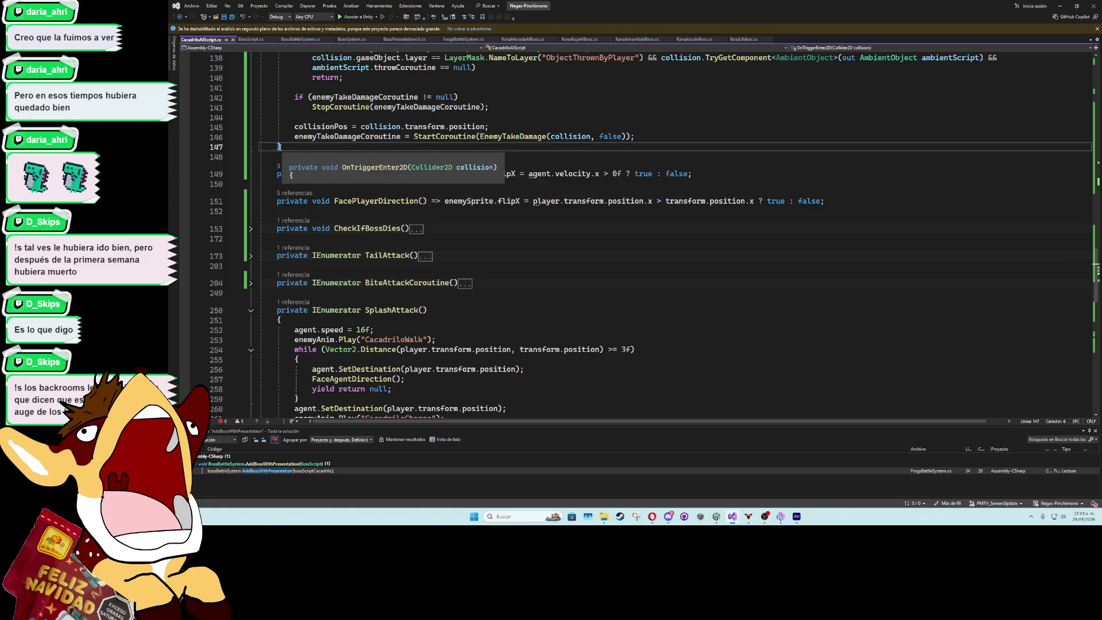
pyautogui.click(284, 148)
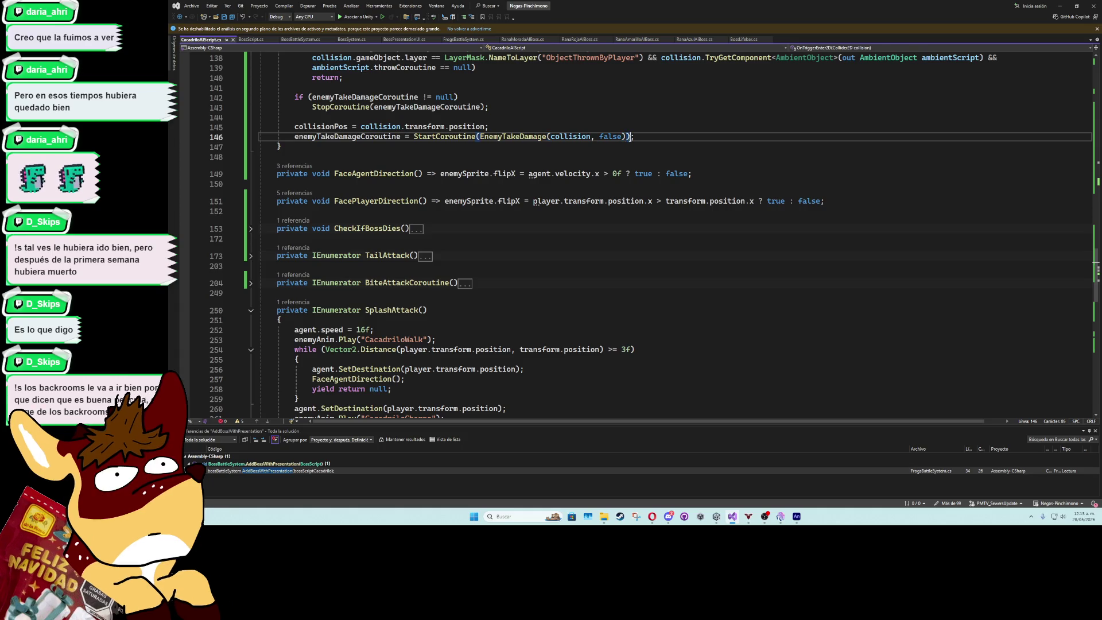
pyautogui.click(632, 136)
pyautogui.press('Down')
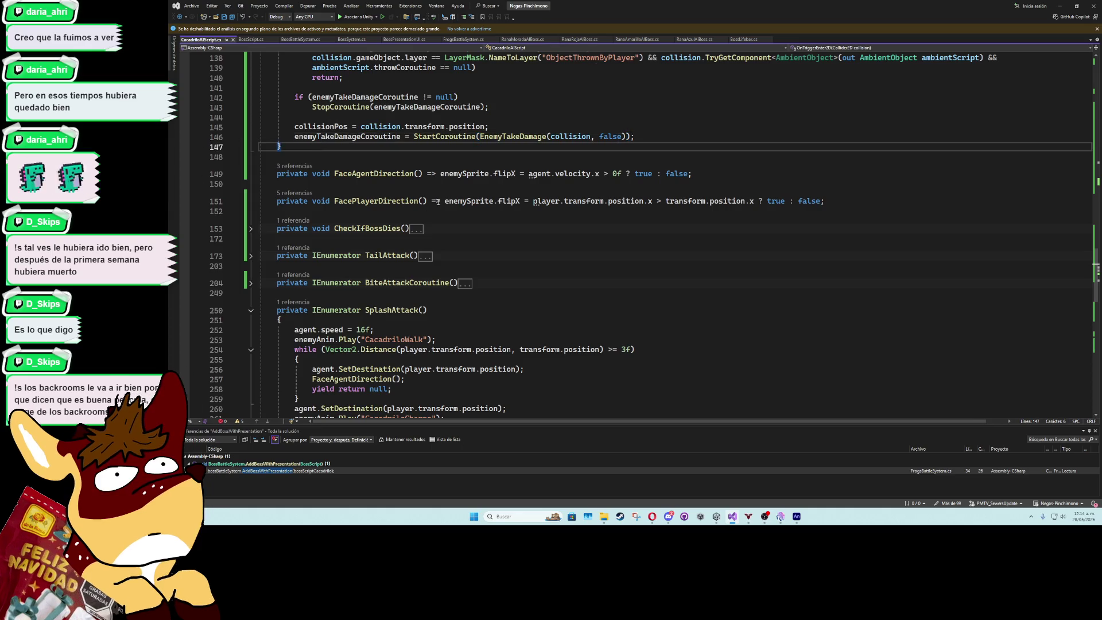
pyautogui.scroll(10, 438, 201)
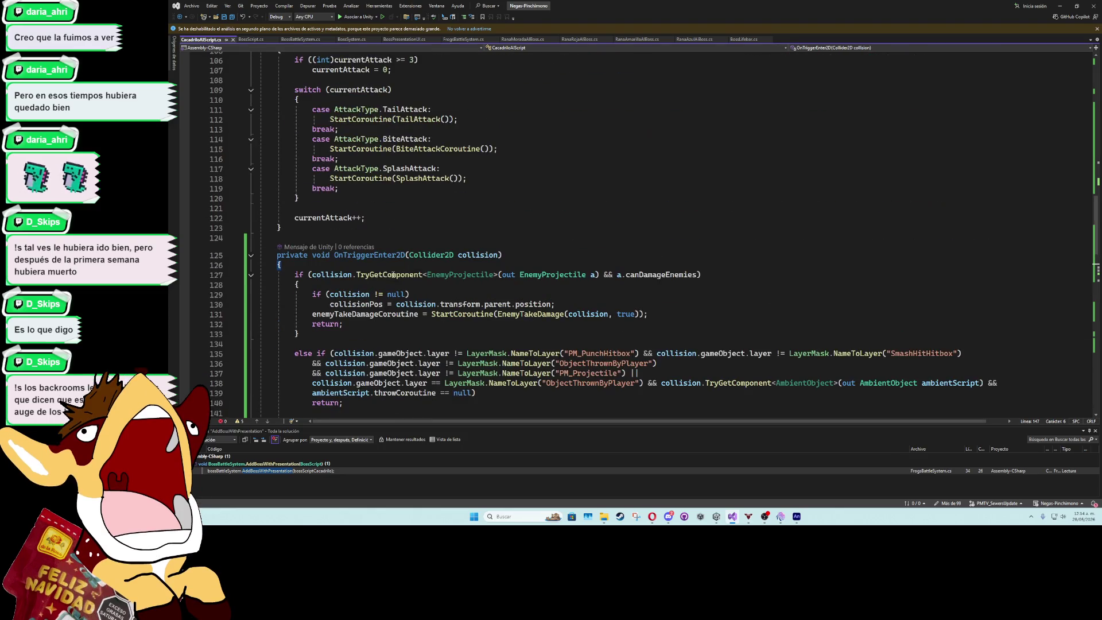
pyautogui.click(320, 240)
pyautogui.press('Up')
pyautogui.press('Up')
pyautogui.press('Up')
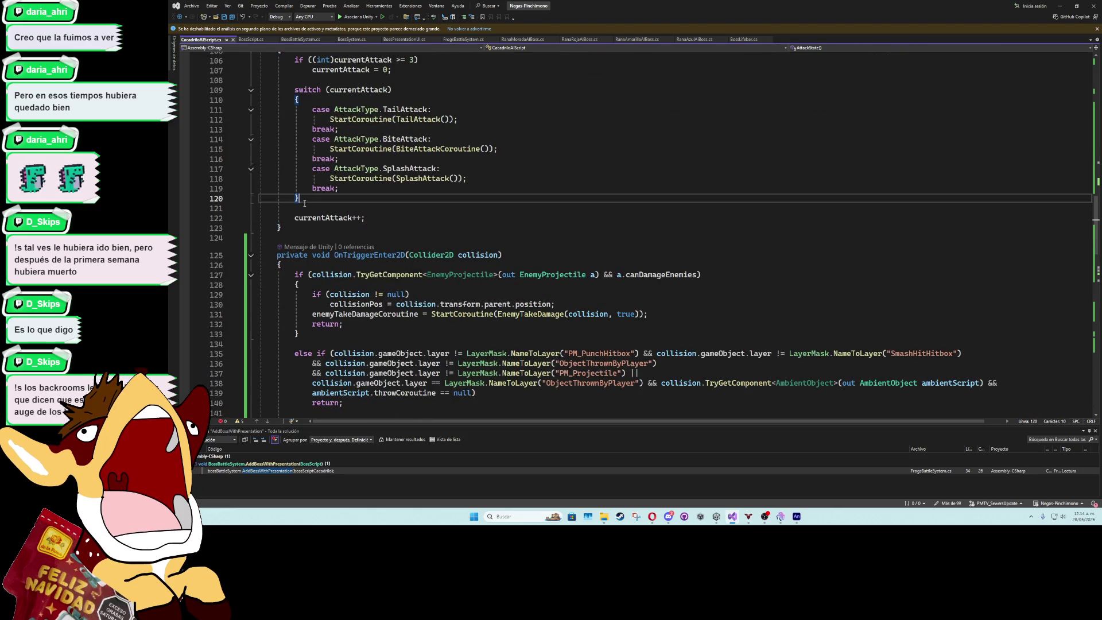
pyautogui.scroll(6, 309, 243)
pyautogui.click(280, 228)
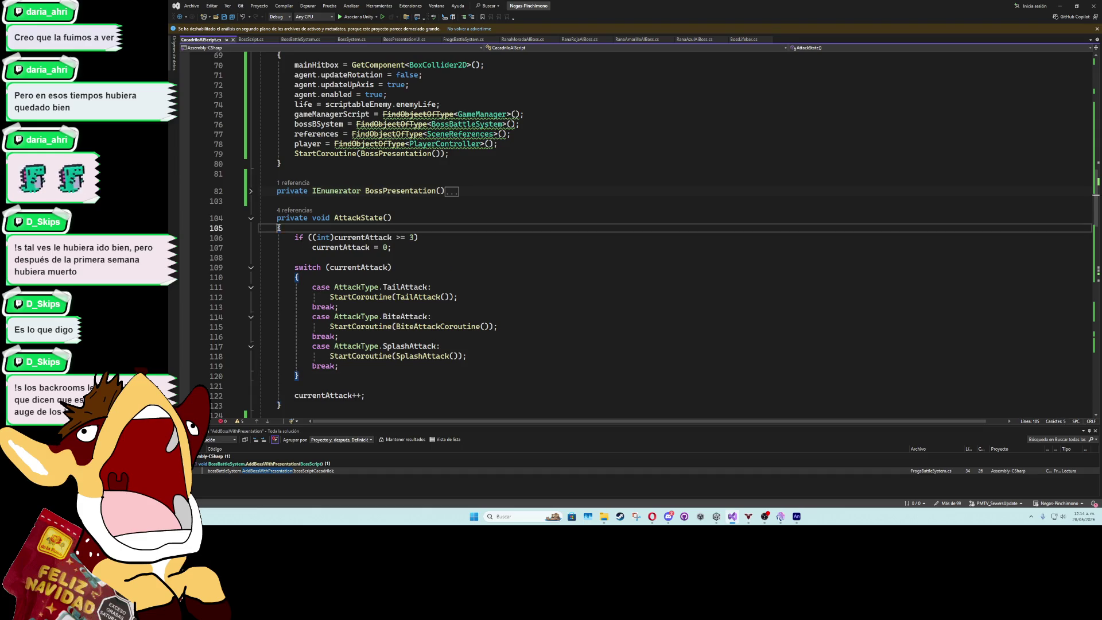
pyautogui.click(278, 201)
pyautogui.click(279, 174)
pyautogui.click(281, 164)
pyautogui.scroll(9, 281, 172)
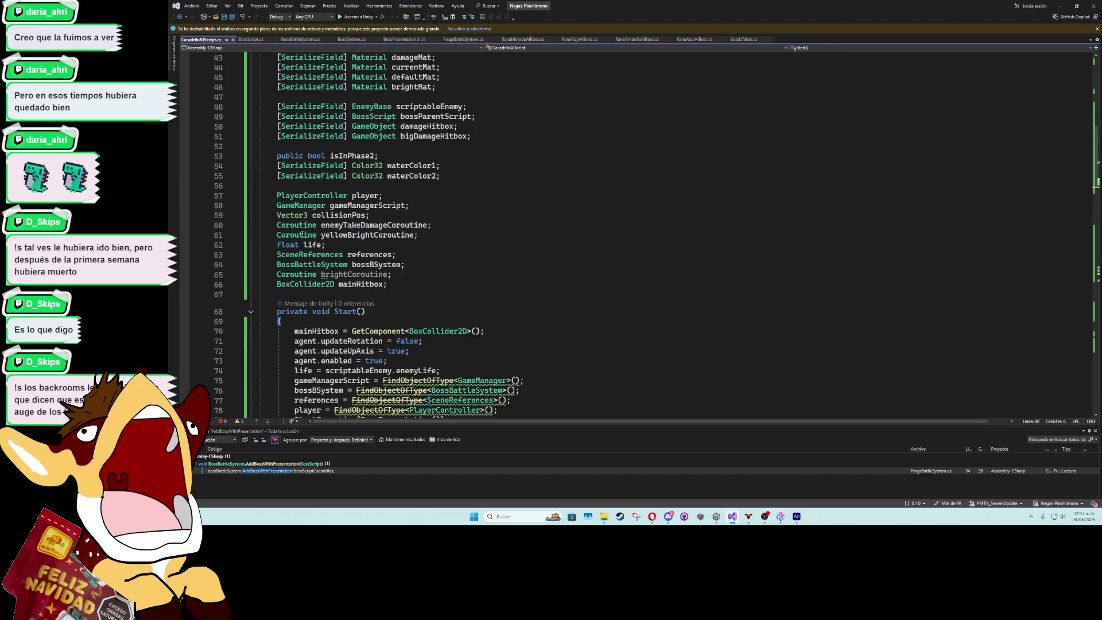
pyautogui.click(1058, 5)
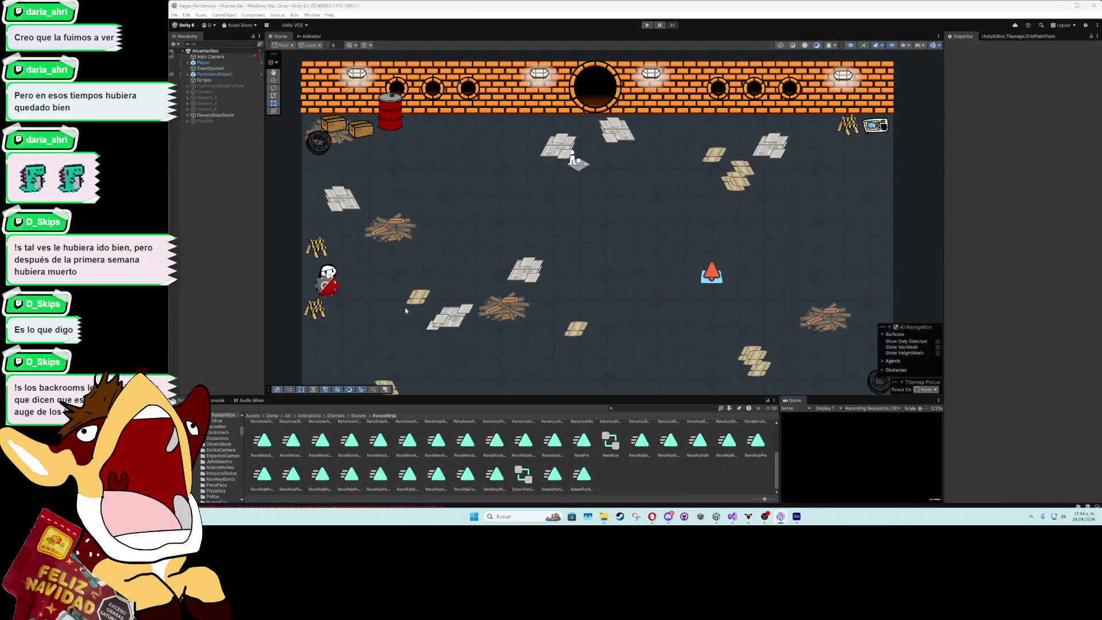
# Zoom the Scene view out and back in on the sewer boss room, then return to Visual Studio
pyautogui.scroll(-2, 419, 300)
pyautogui.scroll(-3, 419, 300)
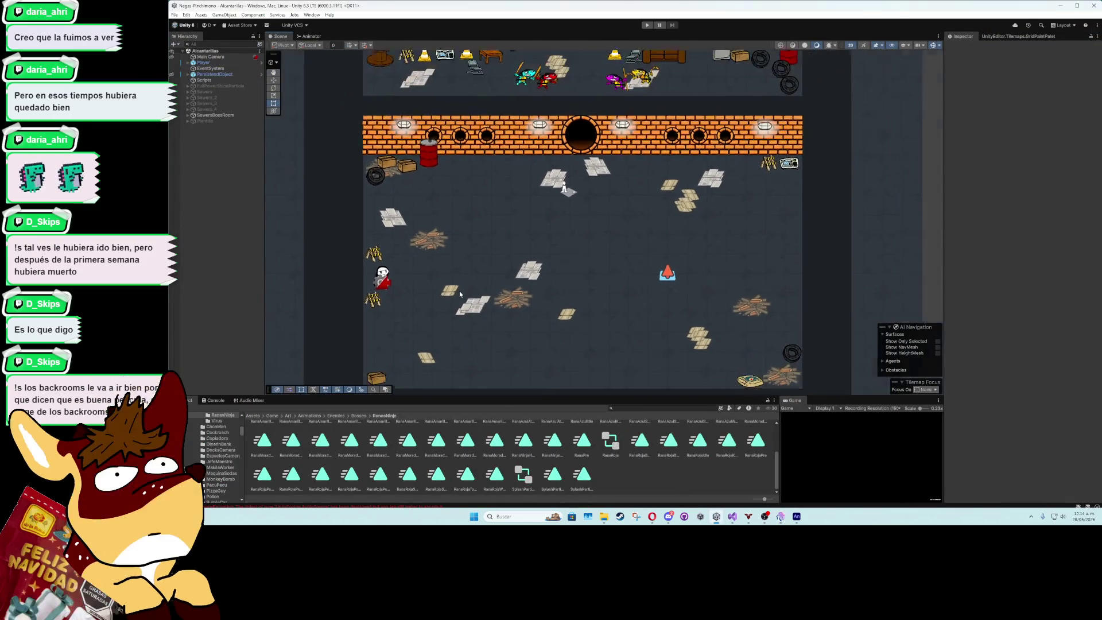
pyautogui.scroll(2, 392, 275)
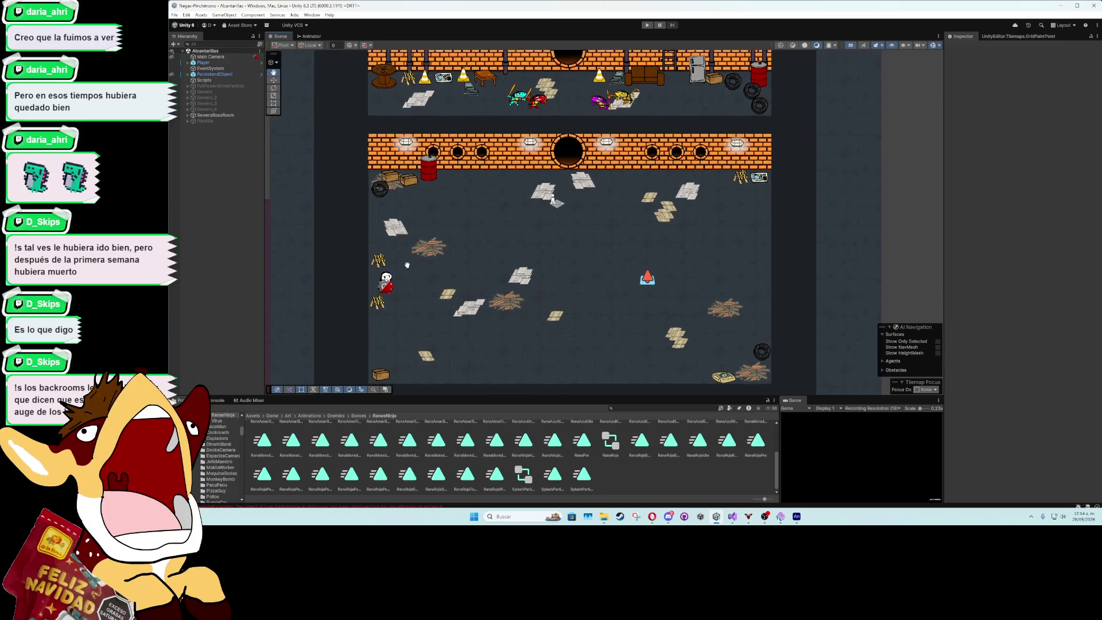
pyautogui.scroll(3, 392, 275)
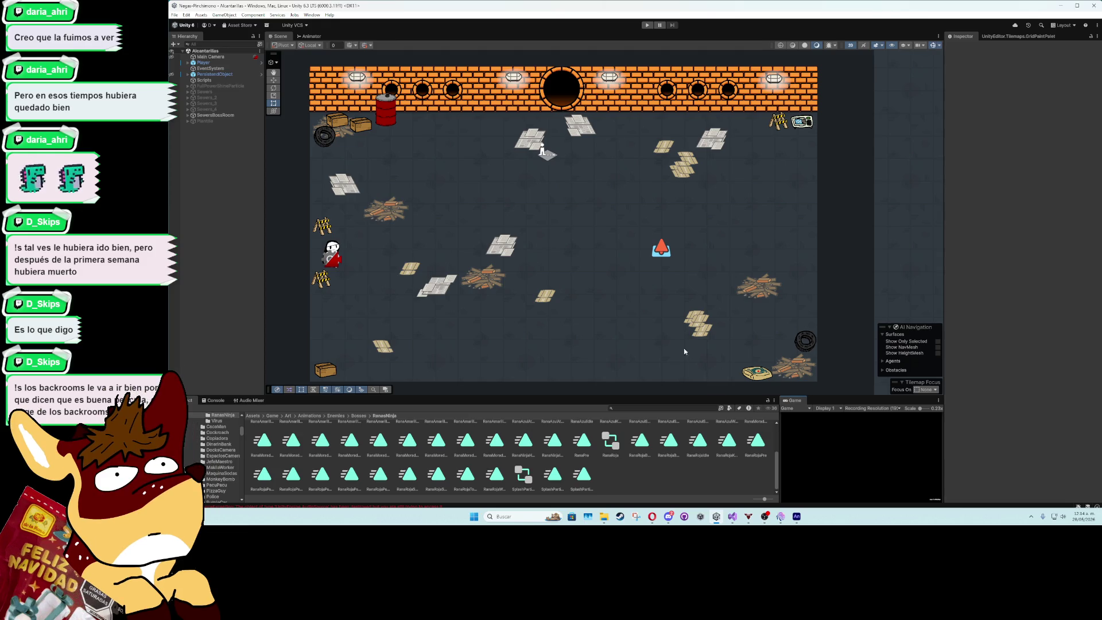
pyautogui.scroll(1, 429, 253)
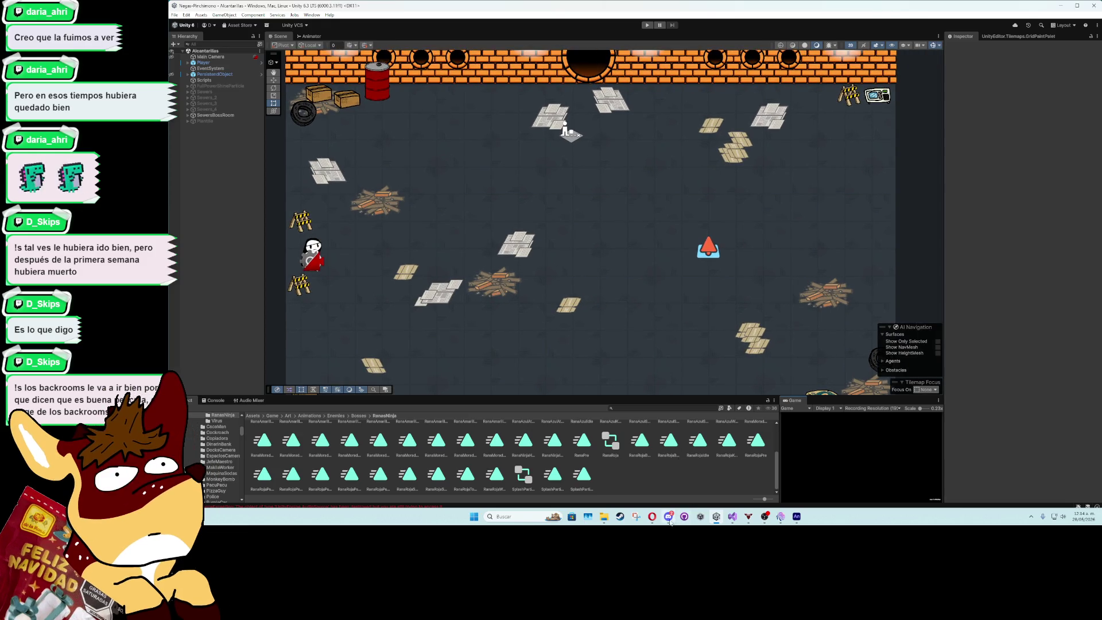
pyautogui.click(732, 516)
# Fold the OnTriggerEnter2D and SplashAttack method bodies, then move to the end of AttackState
pyautogui.scroll(-20, 367, 294)
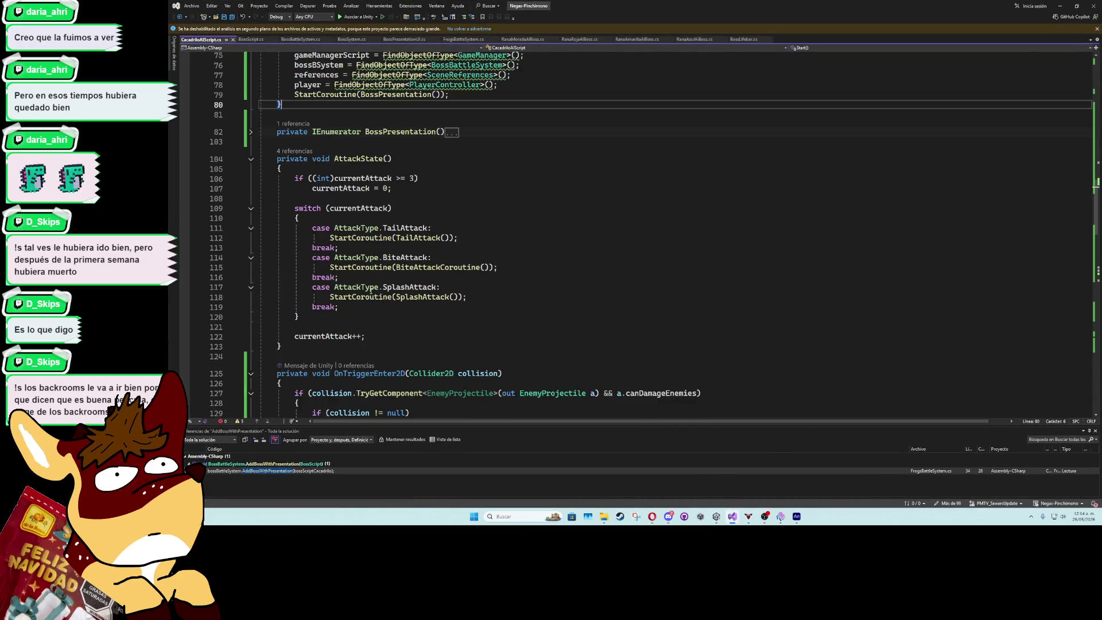
pyautogui.click(250, 196)
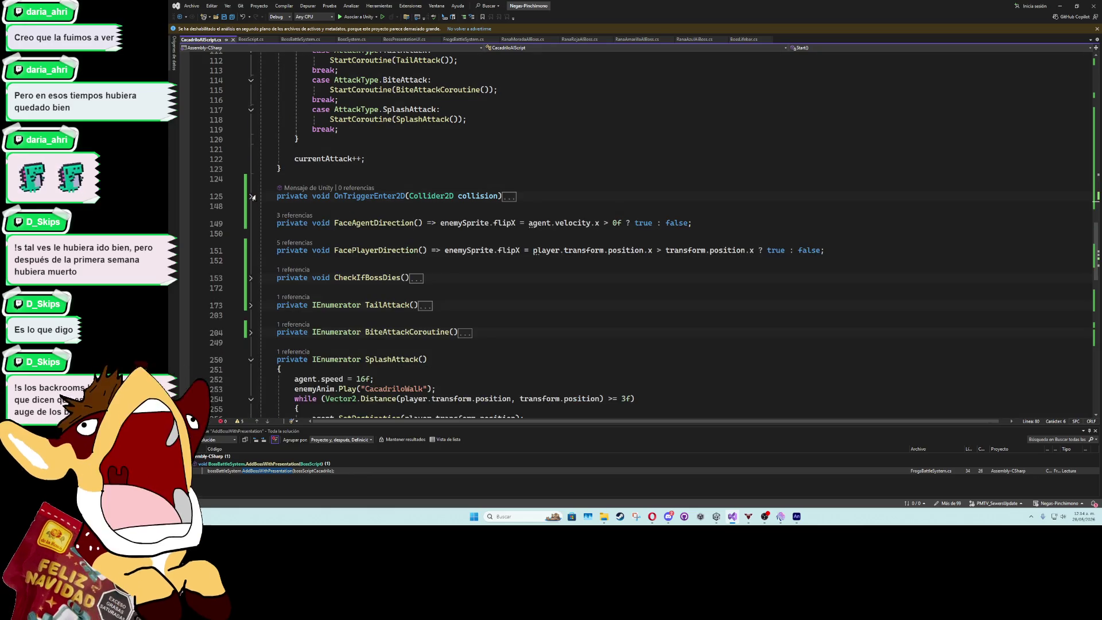
pyautogui.click(306, 178)
pyautogui.click(251, 359)
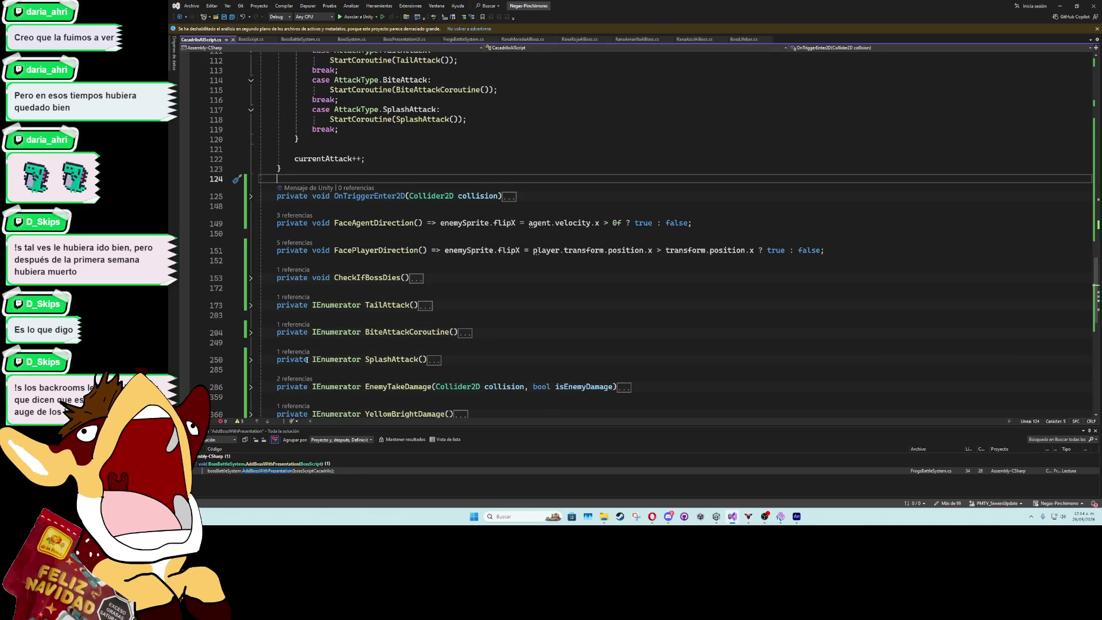
pyautogui.click(376, 321)
pyautogui.press('Up')
pyautogui.press('Up')
pyautogui.press('Up')
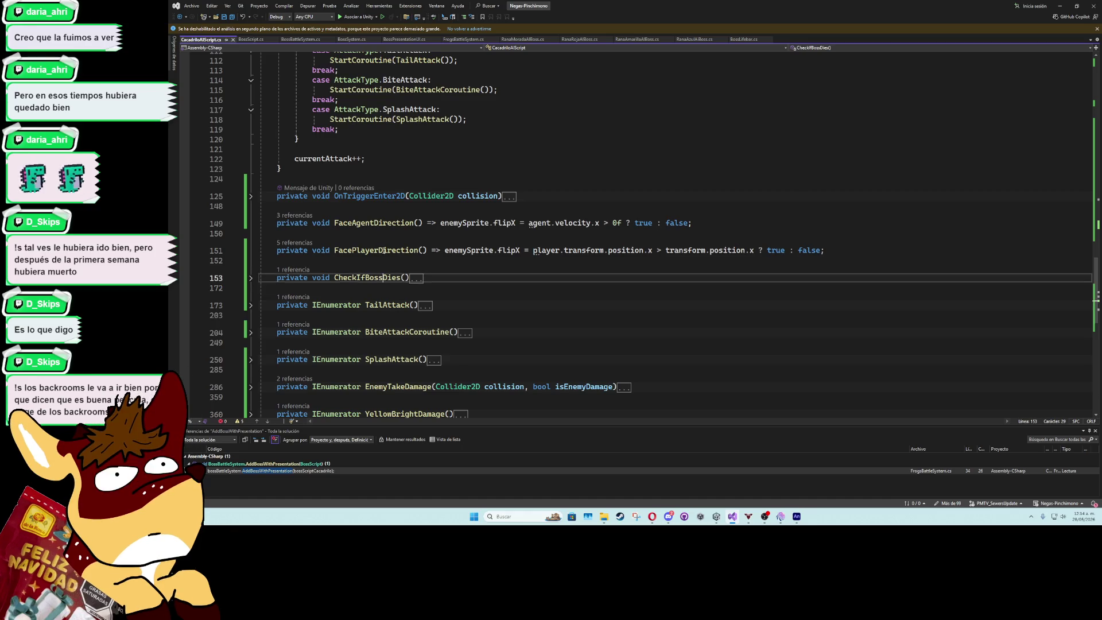
pyautogui.click(386, 168)
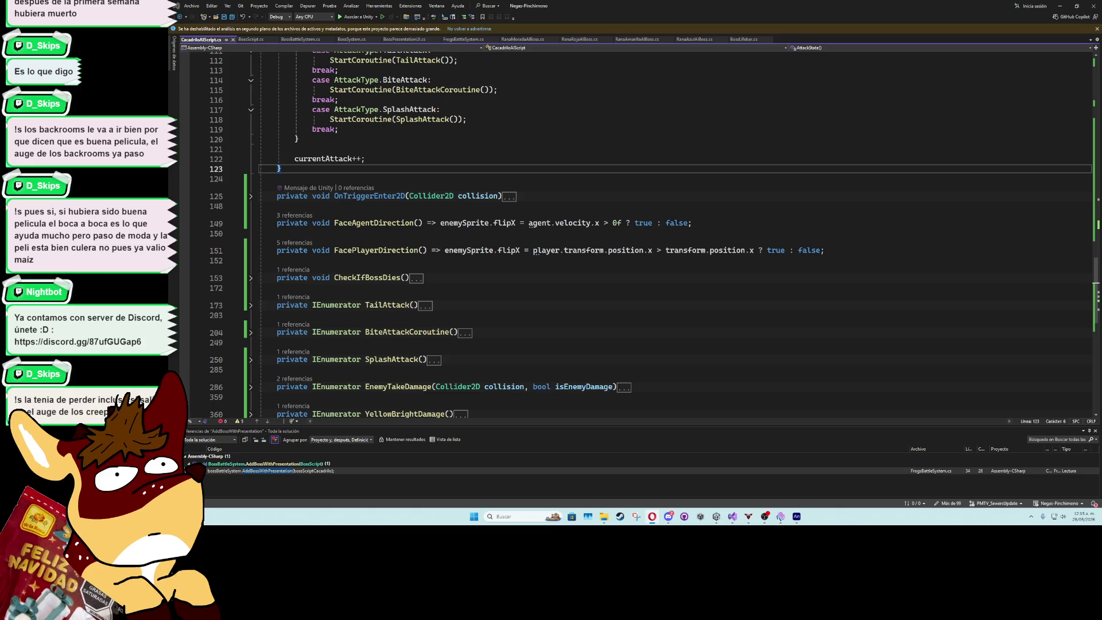
# Add a SplashAttack case to the AttackState switch that calls StartCoroutine(SplashAttack())
pyautogui.hotkey('alt', 'Tab')
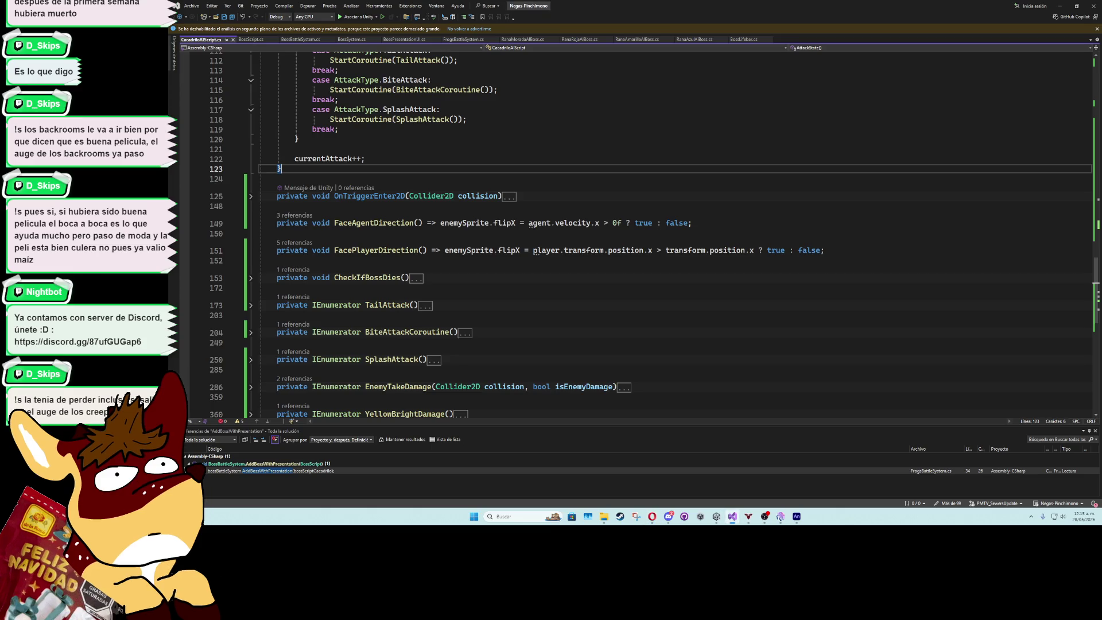
pyautogui.hotkey('alt', 'Tab')
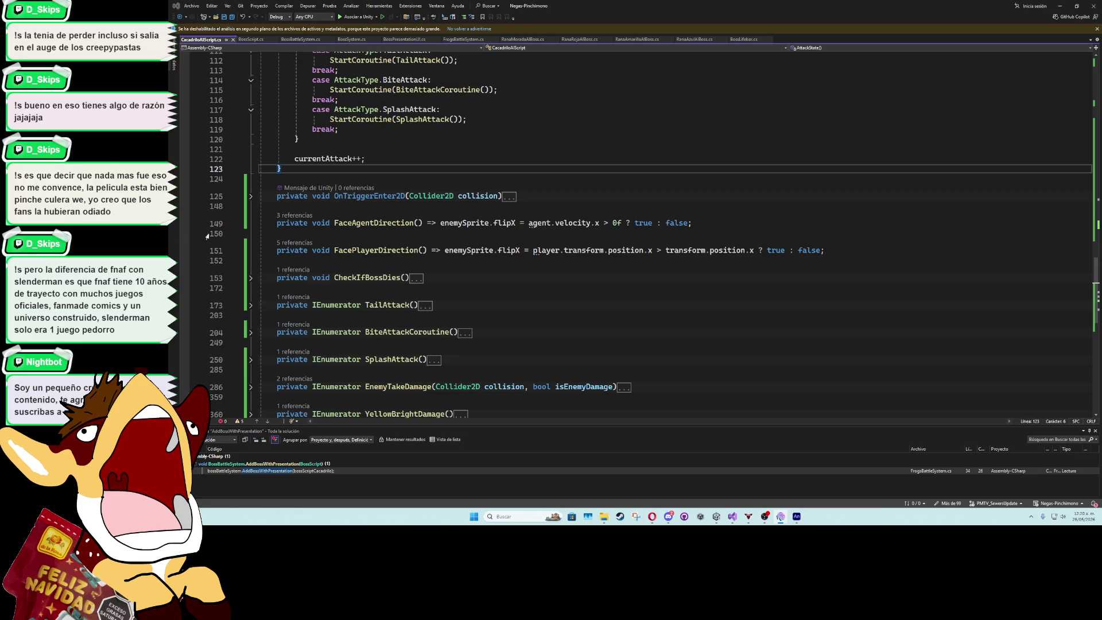
pyautogui.click(478, 148)
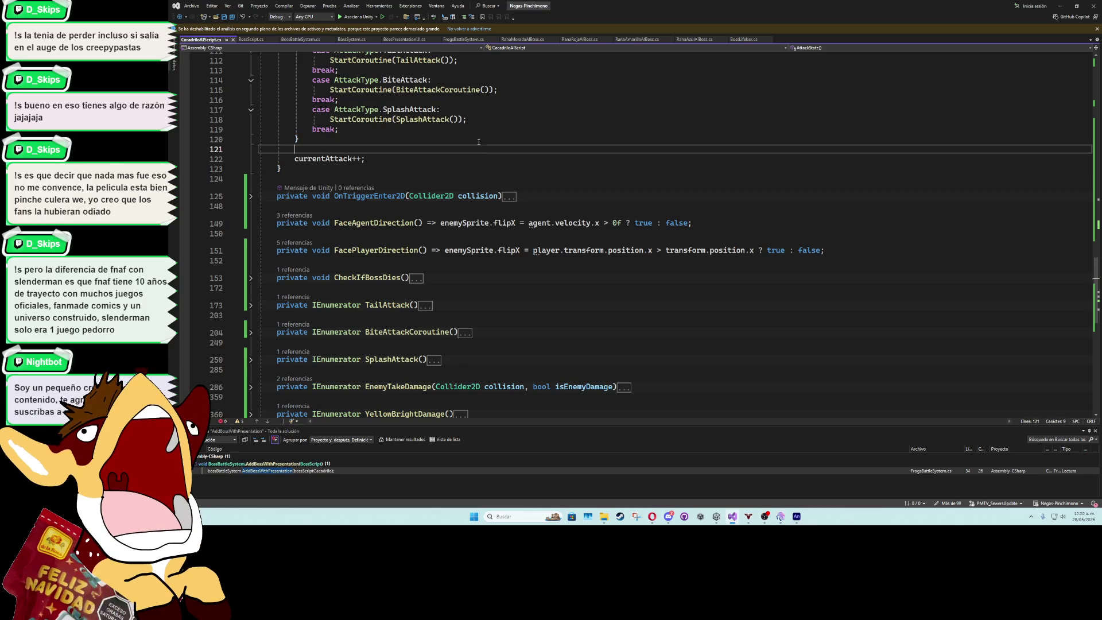
# In CocodriloAIScript.cs, review the code from the SplashAttack case up through Start() and the Material fields
pyautogui.click(479, 129)
pyautogui.scroll(6, 421, 228)
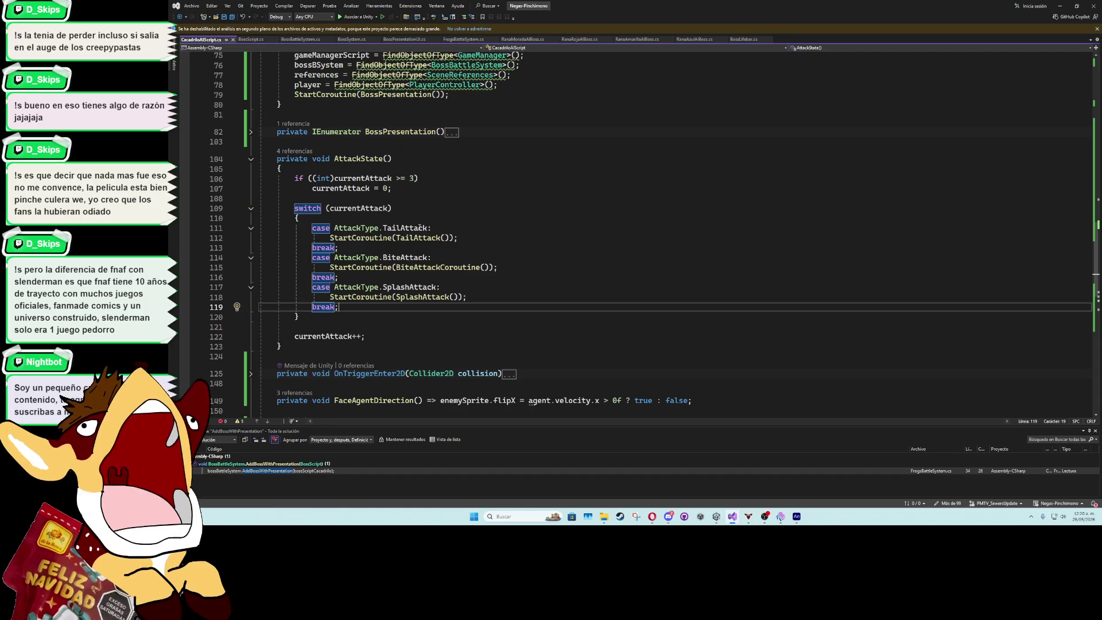
pyautogui.click(413, 115)
pyautogui.scroll(4, 413, 210)
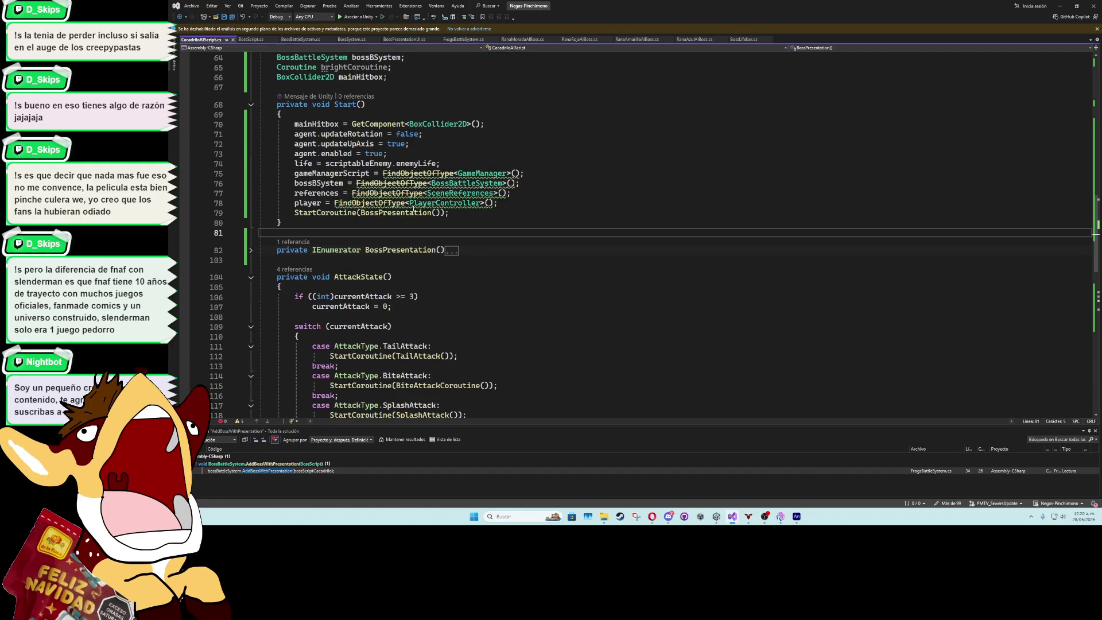
pyautogui.click(410, 223)
pyautogui.scroll(9, 349, 88)
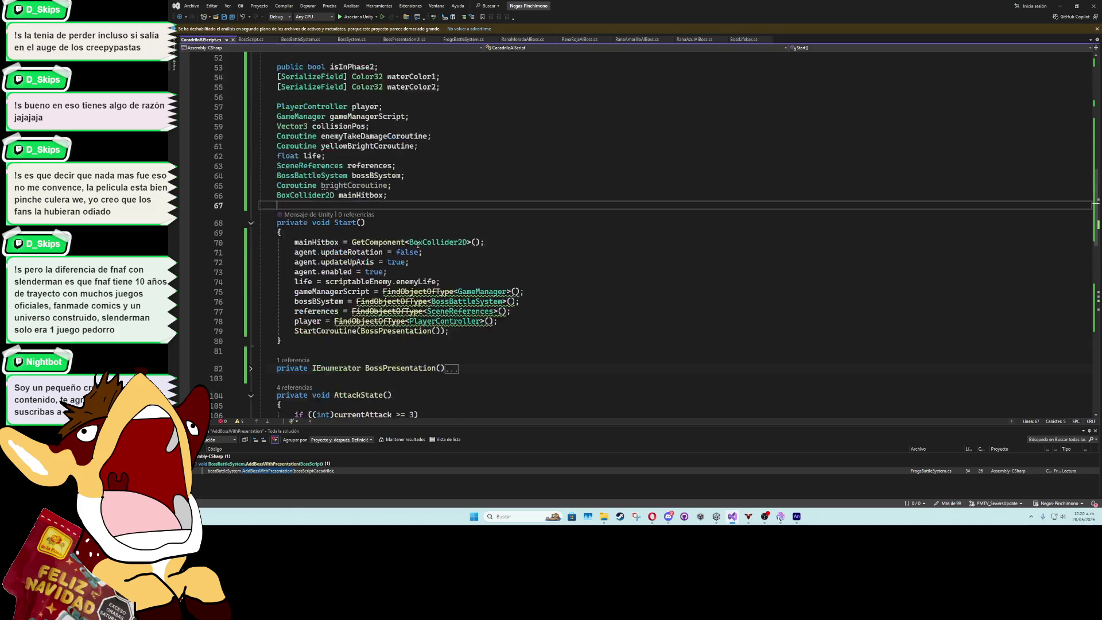
pyautogui.click(391, 205)
pyautogui.click(391, 157)
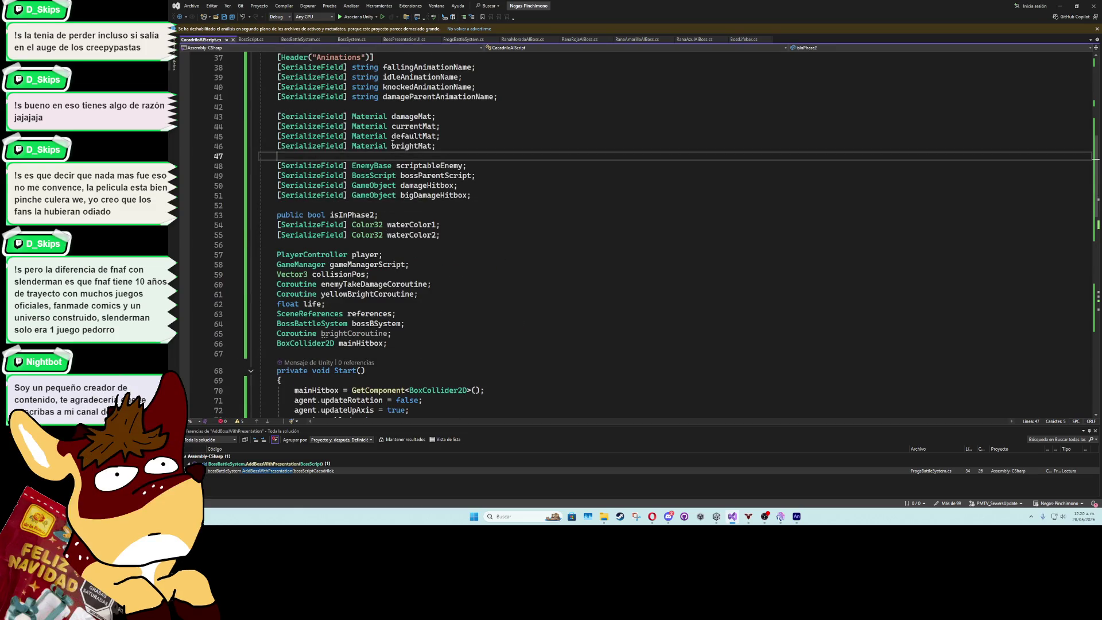
pyautogui.click(401, 107)
pyautogui.scroll(4, 415, 219)
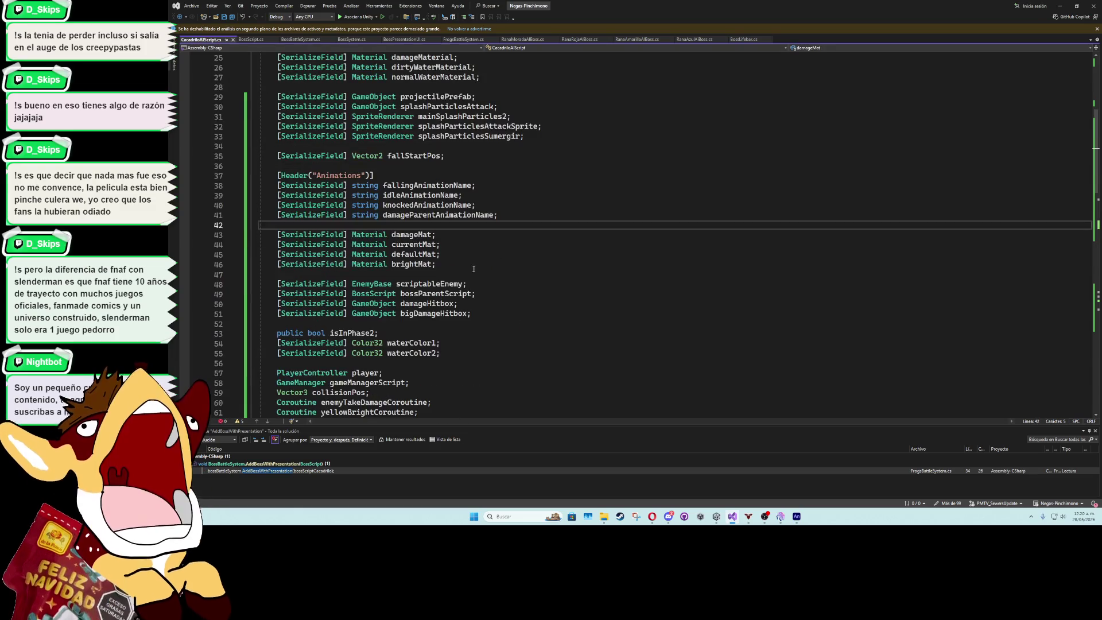
# Check the splash particle fields and those near fallStartPos, then minimize Visual Studio to return to Unity
pyautogui.click(415, 166)
pyautogui.click(416, 145)
pyautogui.scroll(4, 421, 245)
pyautogui.press('{')
pyautogui.press('{')
pyautogui.press('{')
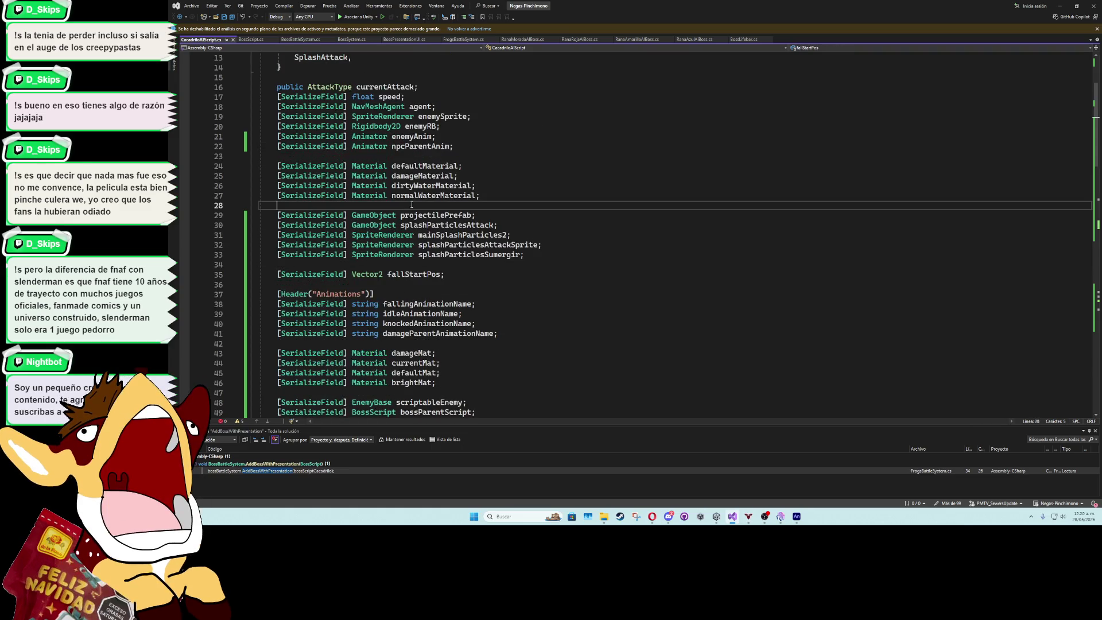
pyautogui.scroll(4, 444, 256)
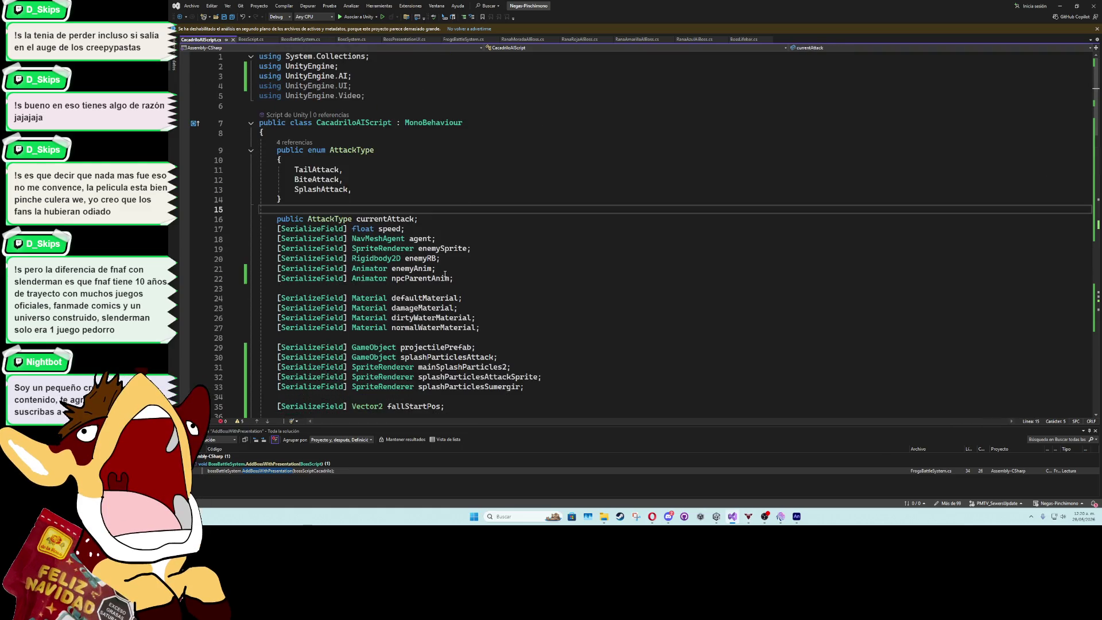
pyautogui.scroll(-10, 437, 280)
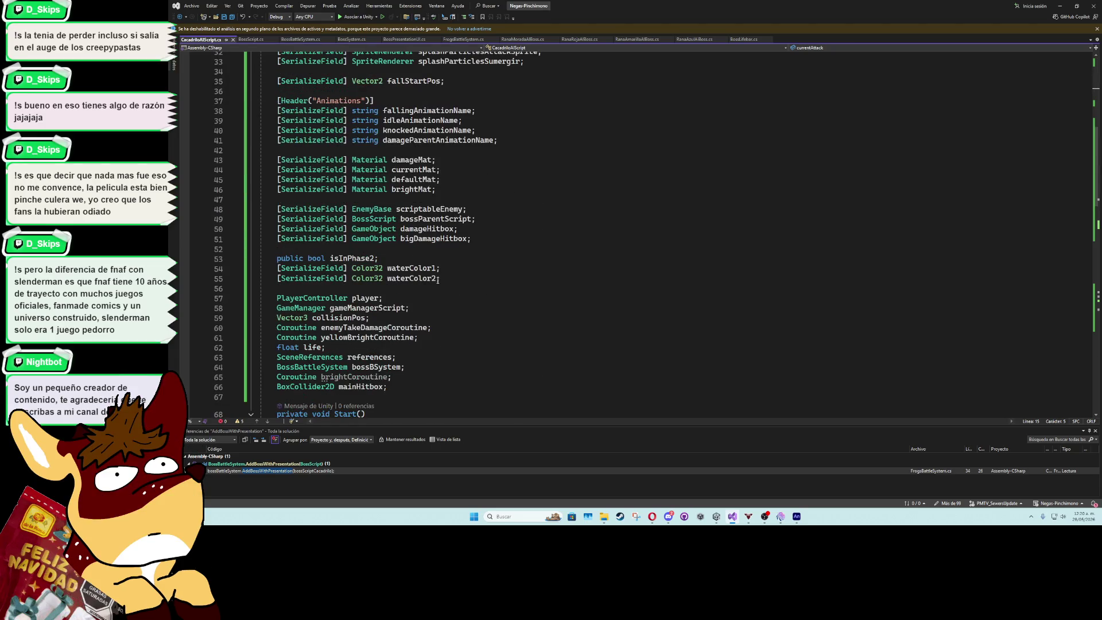
pyautogui.click(428, 151)
pyautogui.click(421, 92)
pyautogui.click(418, 71)
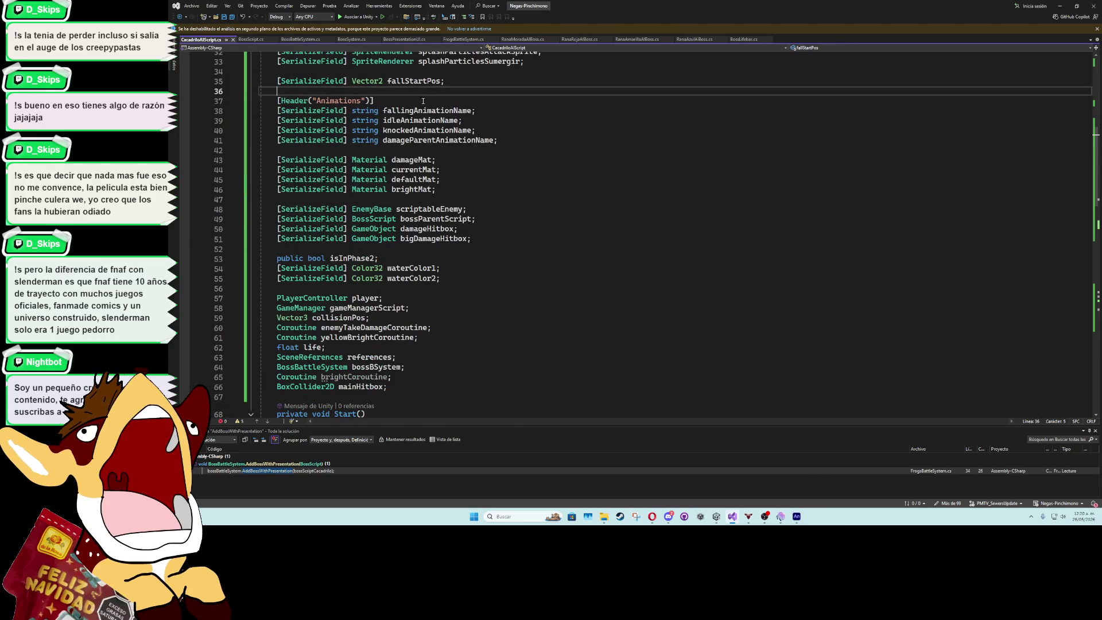
pyautogui.click(1060, 6)
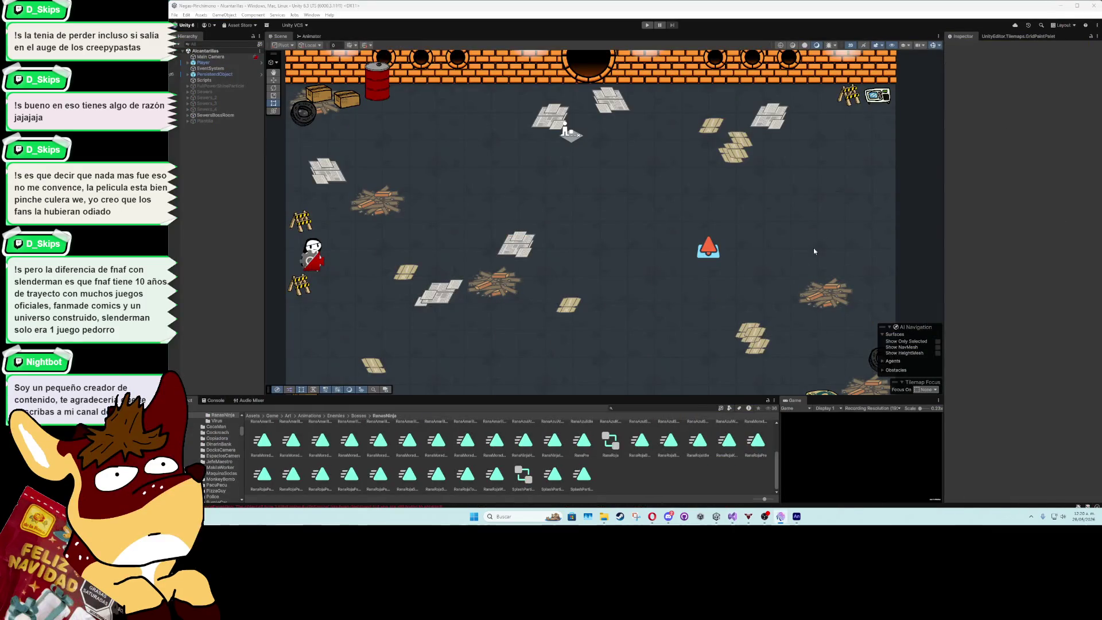
# Select the FrontGrid tilemap as the Tile Palette's active painting target
pyautogui.scroll(-4, 670, 307)
pyautogui.scroll(2, 666, 299)
pyautogui.moveTo(663, 296); pyautogui.dragTo(649, 274)
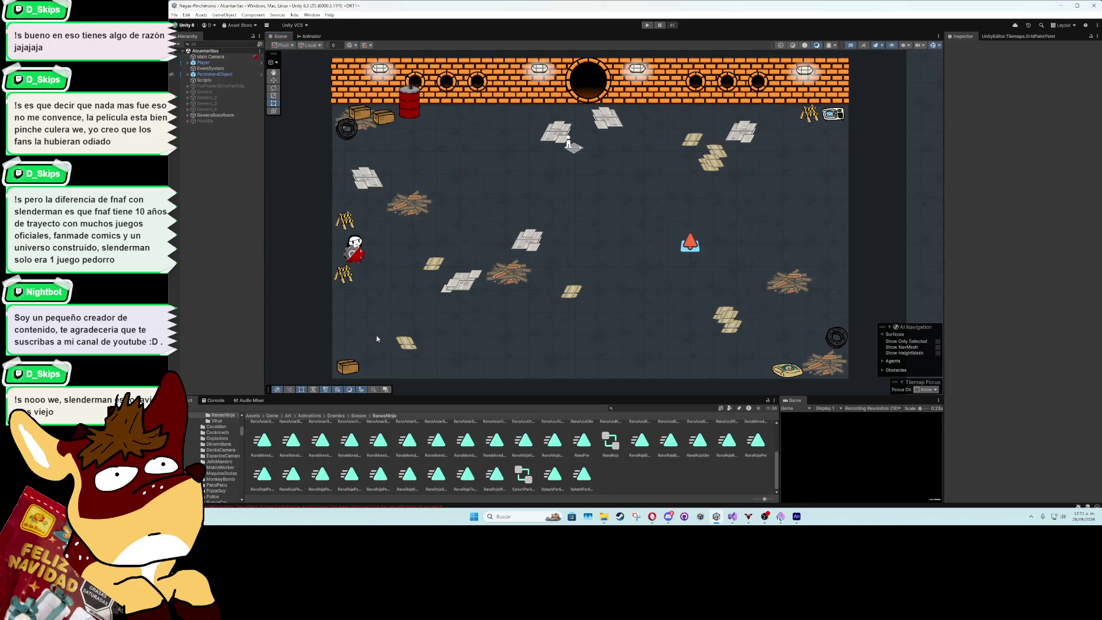
pyautogui.moveTo(265, 252); pyautogui.dragTo(273, 249)
pyautogui.moveTo(424, 285)
pyautogui.mouseDown()
pyautogui.moveTo(453, 283)
pyautogui.moveTo(440, 283)
pyautogui.mouseUp()
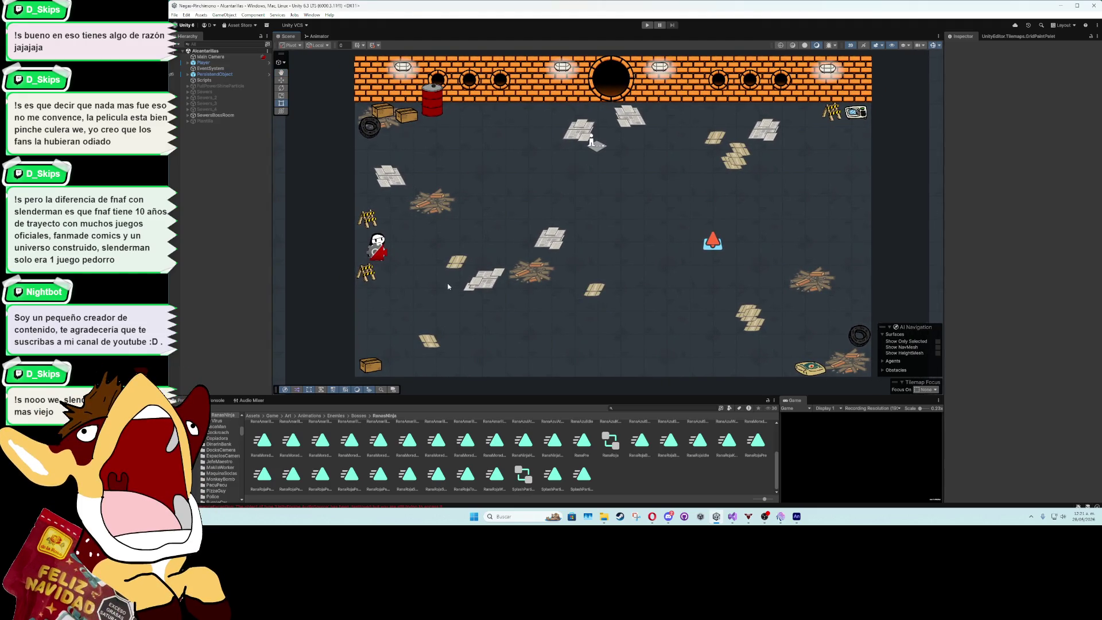
pyautogui.scroll(-3, 453, 287)
pyautogui.click(792, 259)
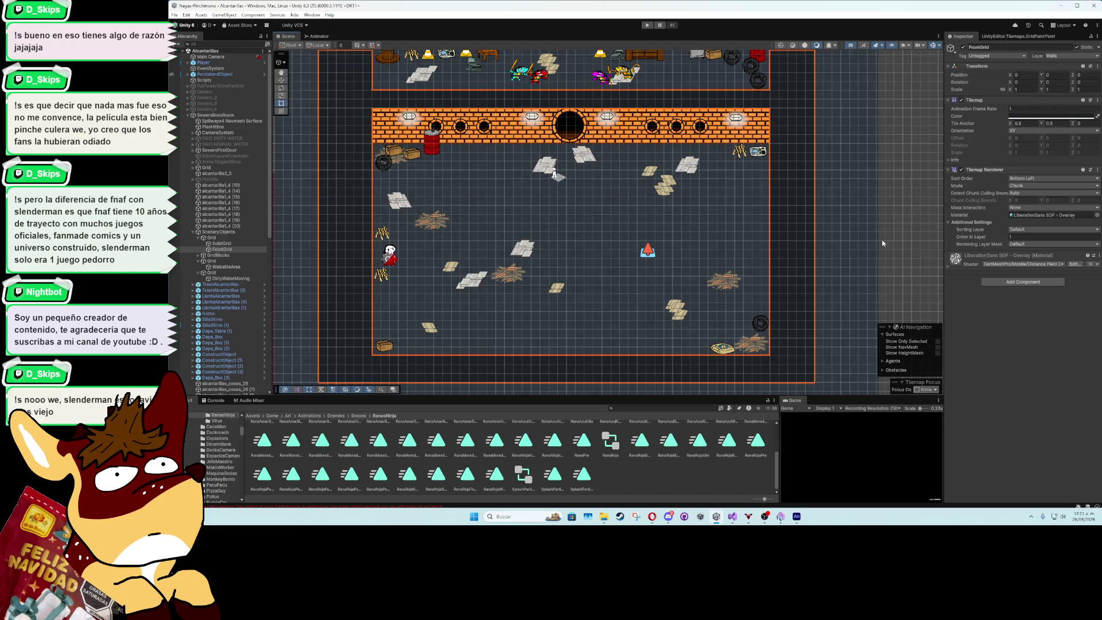
pyautogui.click(1001, 37)
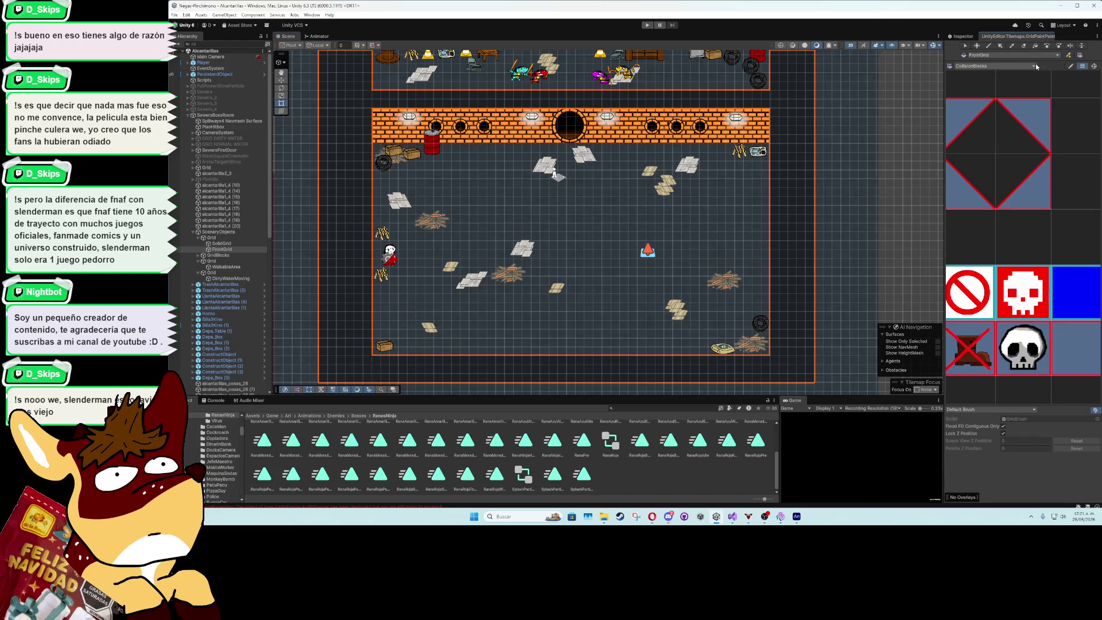
# Box Fill the sewer room with the blue CollisionBlocks tile in two rectangles
pyautogui.click(1069, 285)
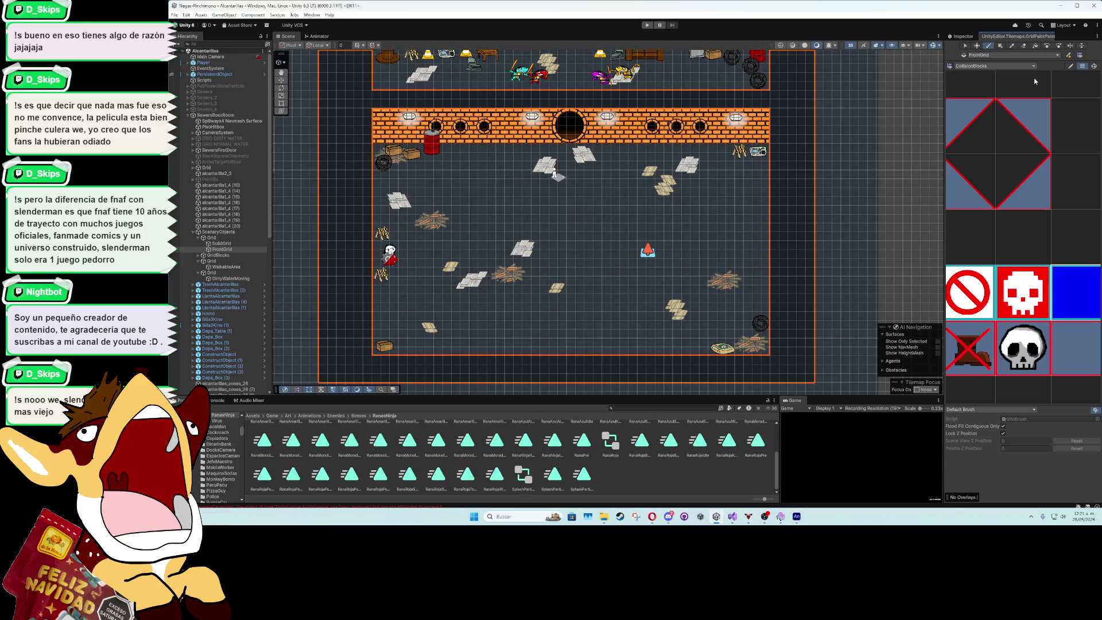
pyautogui.click(1000, 45)
pyautogui.moveTo(821, 378); pyautogui.dragTo(818, 63)
pyautogui.moveTo(818, 63)
pyautogui.mouseDown()
pyautogui.moveTo(809, 278)
pyautogui.moveTo(808, 166)
pyautogui.mouseUp()
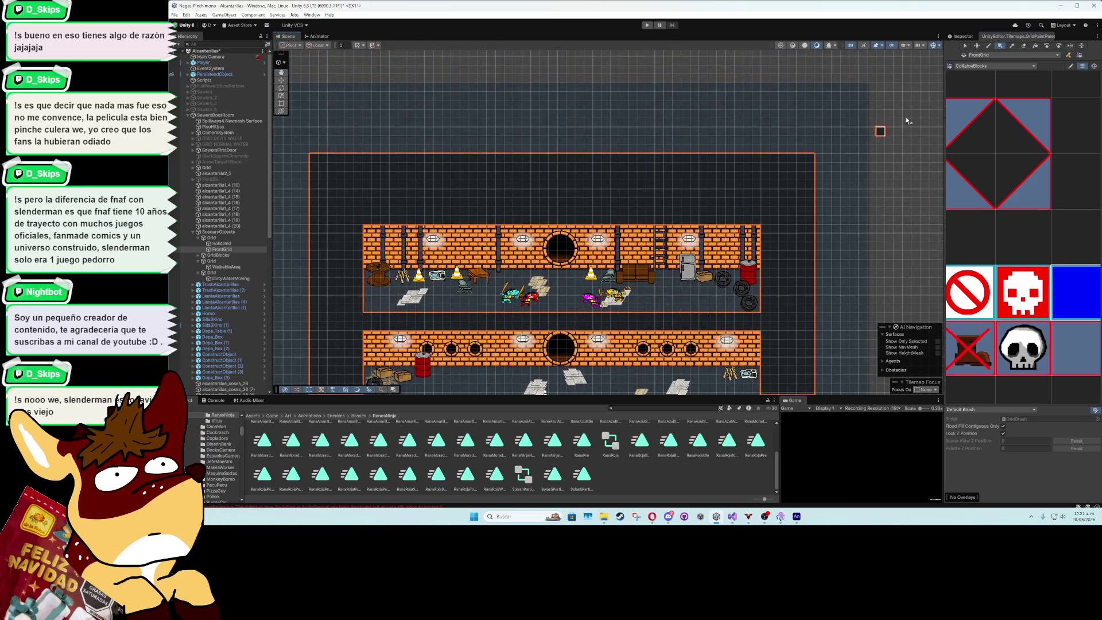
pyautogui.click(962, 36)
# Deselect FrontGrid, save the sewer scene with Ctrl+S, and bring Visual Studio back
pyautogui.moveTo(880, 284)
pyautogui.mouseDown()
pyautogui.moveTo(874, 231)
pyautogui.moveTo(828, 206)
pyautogui.mouseUp()
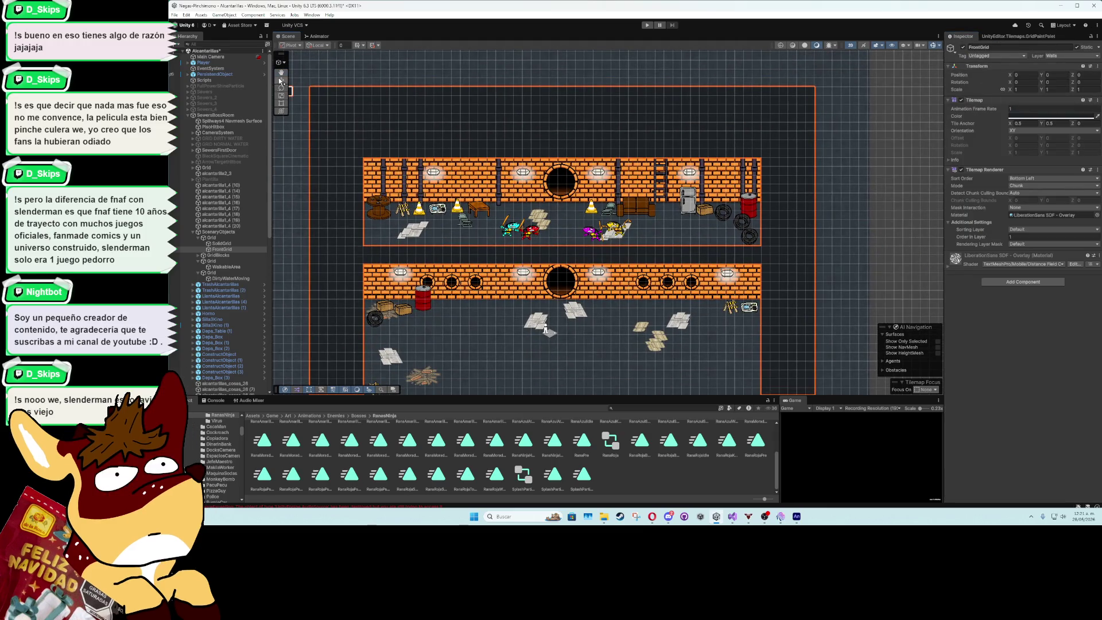
pyautogui.click(807, 258)
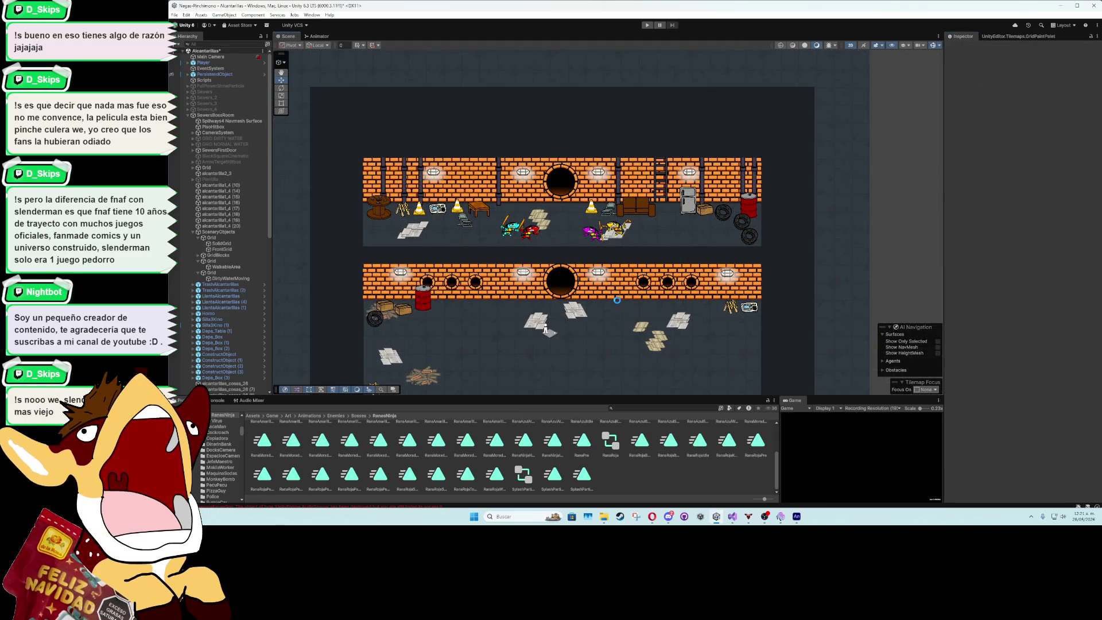
pyautogui.hotkey('ctrl', 's')
pyautogui.moveTo(617, 303)
pyautogui.mouseDown()
pyautogui.moveTo(674, 239)
pyautogui.moveTo(679, 189)
pyautogui.mouseUp()
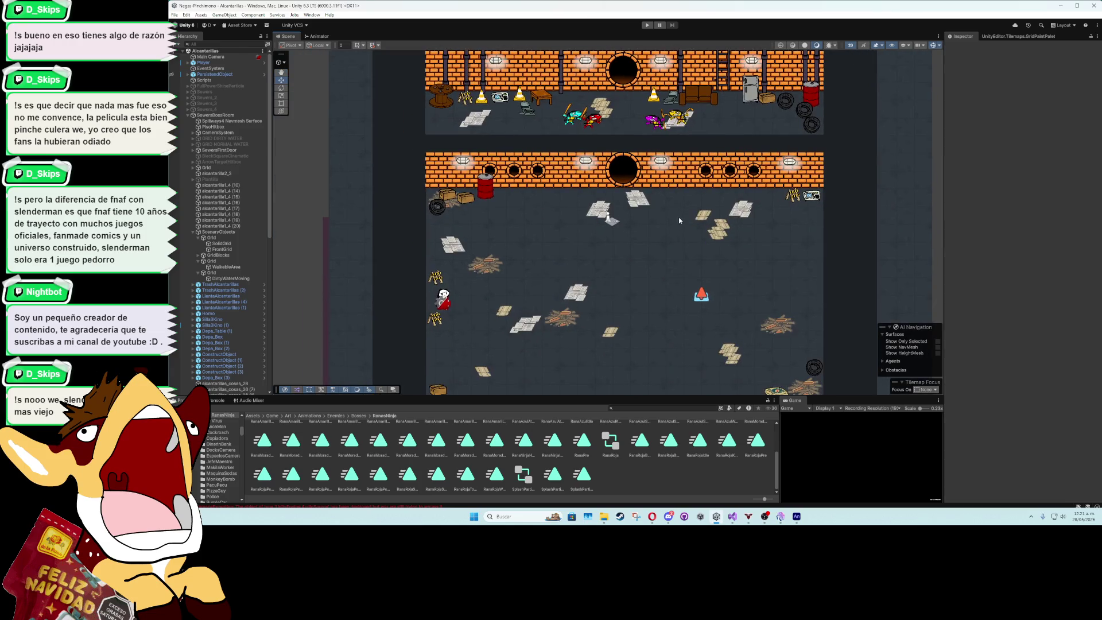
pyautogui.click(733, 516)
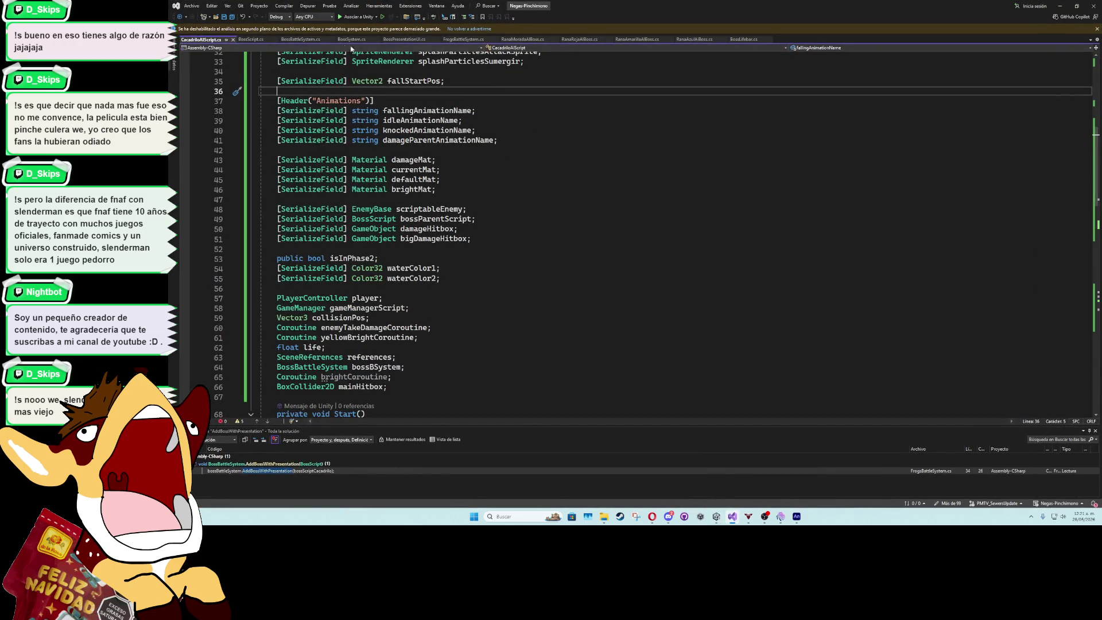
# In FrogBattleSystem.cs, write public void CheckIfCacadriloDie() { } below CheckIfAllEnemiesAreDied's closing brace
pyautogui.click(468, 39)
pyautogui.scroll(-1, 446, 277)
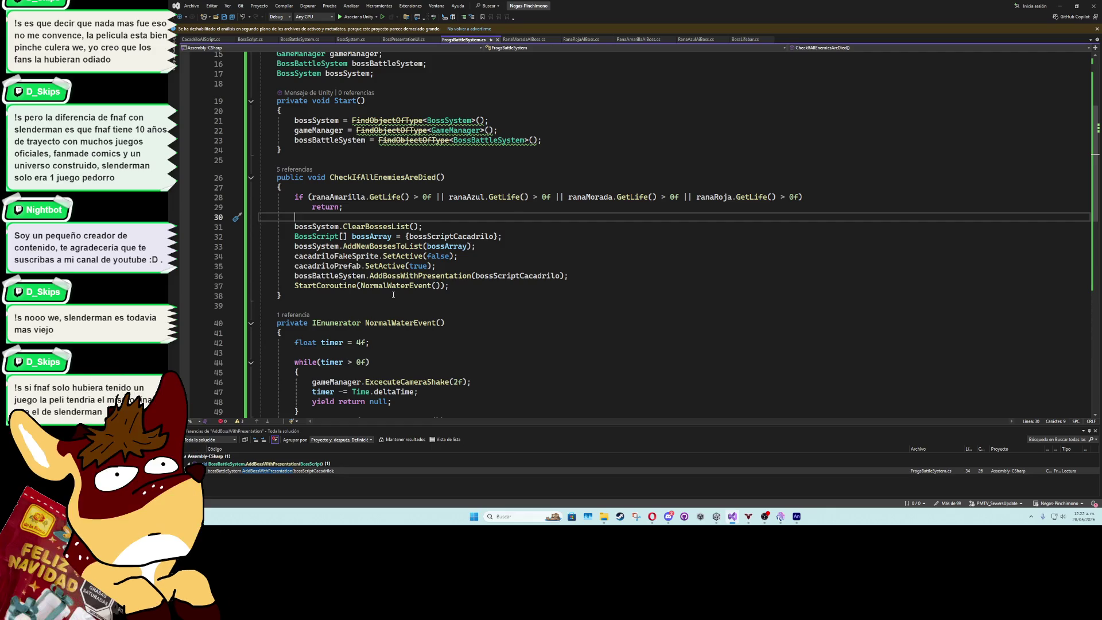
pyautogui.click(393, 295)
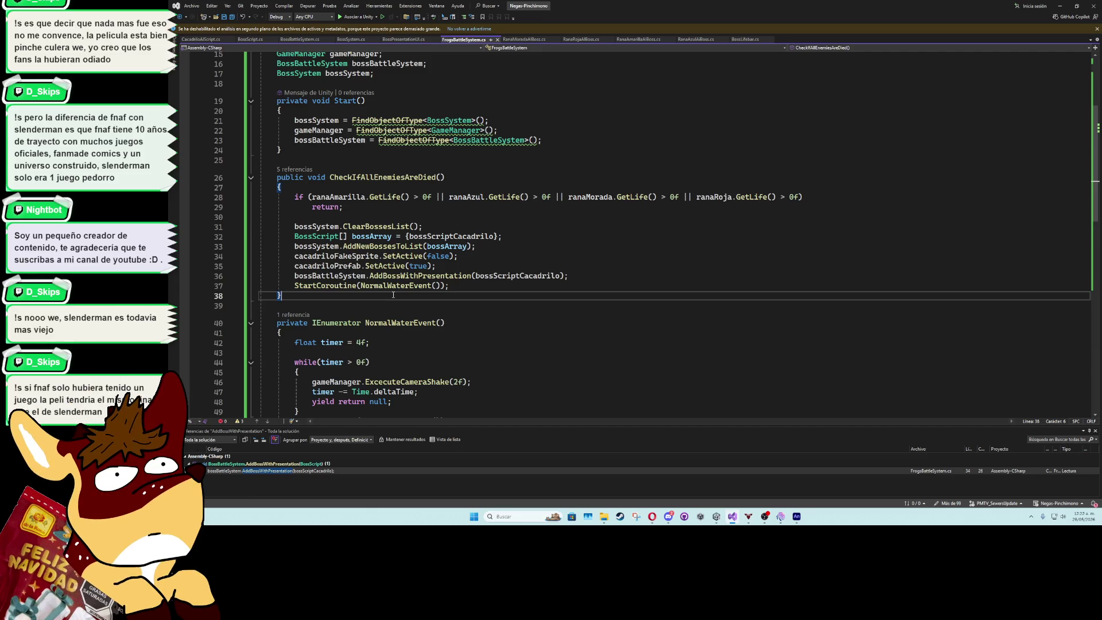
pyautogui.press('Return')
pyautogui.press('Return')
pyautogui.write('pub')
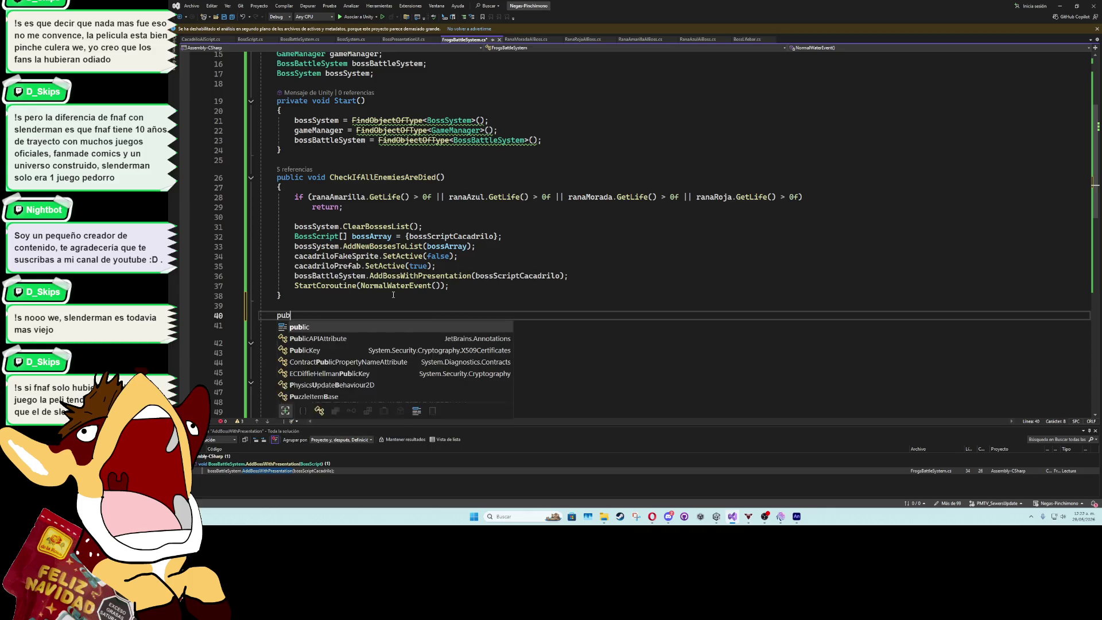
pyautogui.write('lic void C')
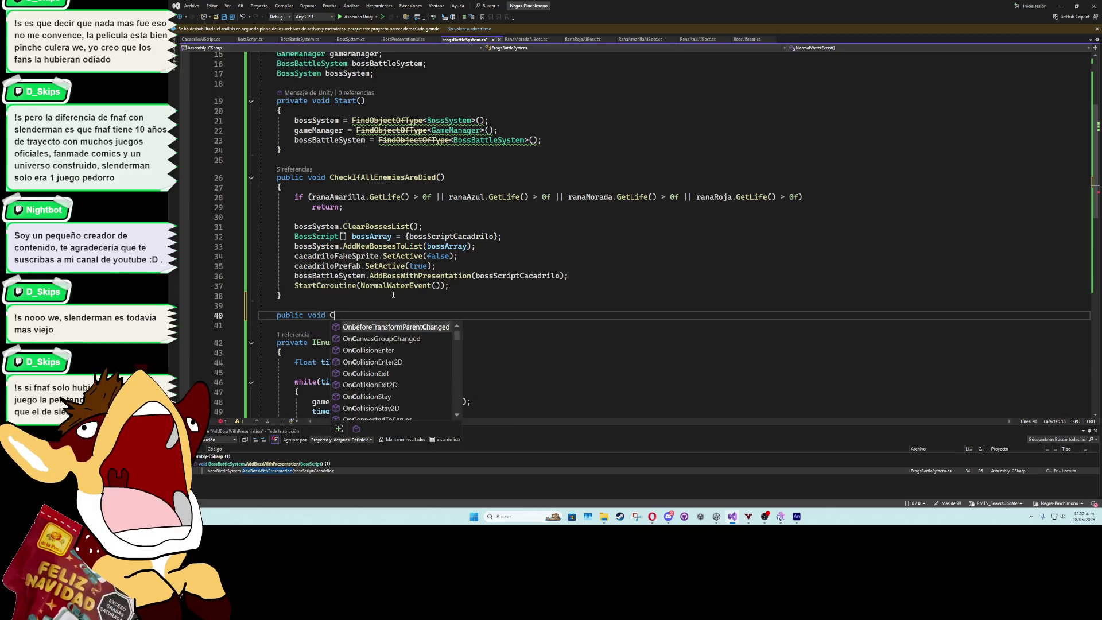
pyautogui.write('heck')
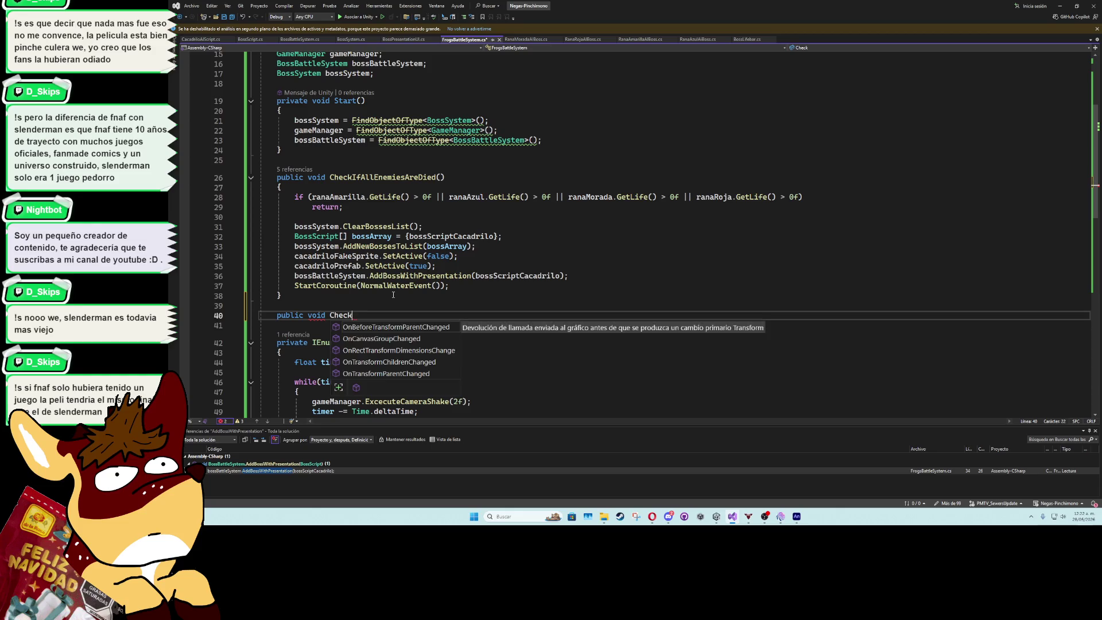
pyautogui.write('IfC')
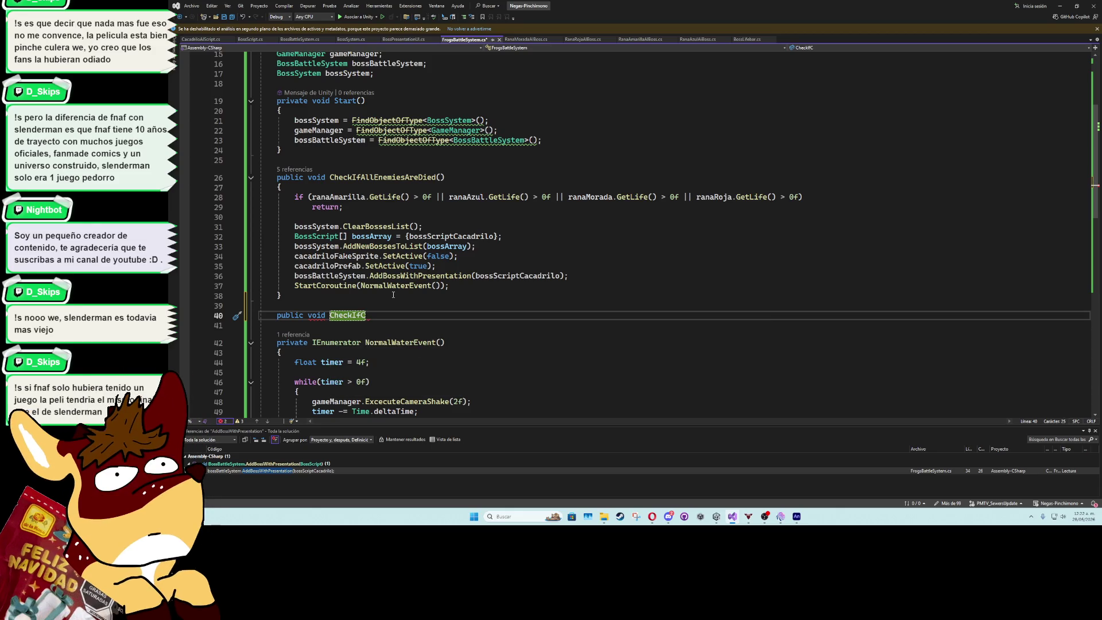
pyautogui.write('acadriloDi')
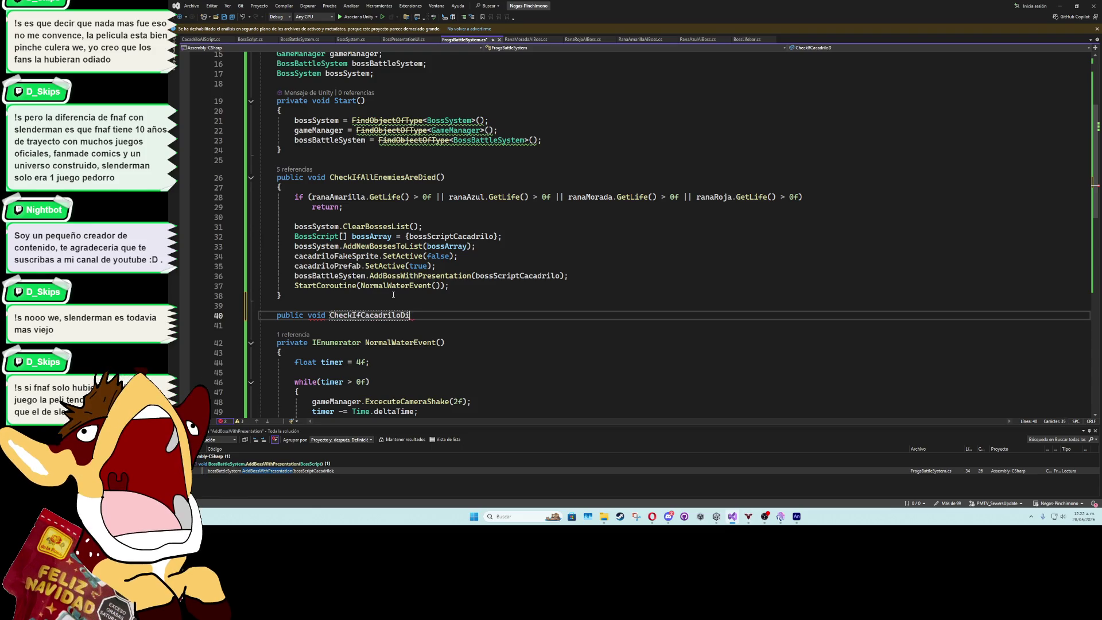
pyautogui.write('e()')
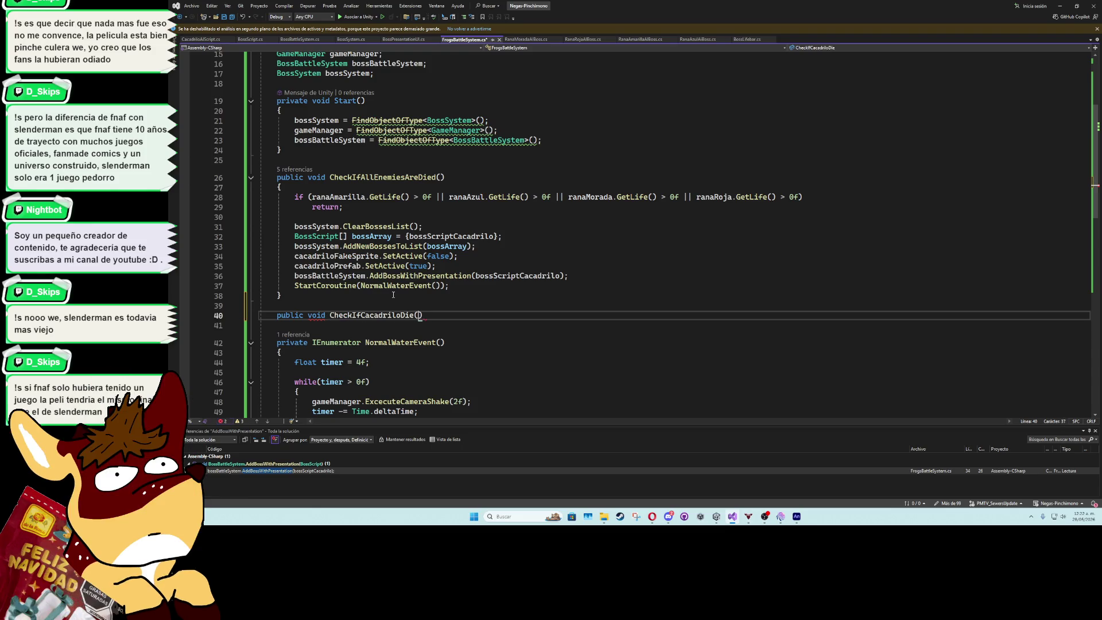
pyautogui.press('Return')
pyautogui.write('{')
pyautogui.press('Return')
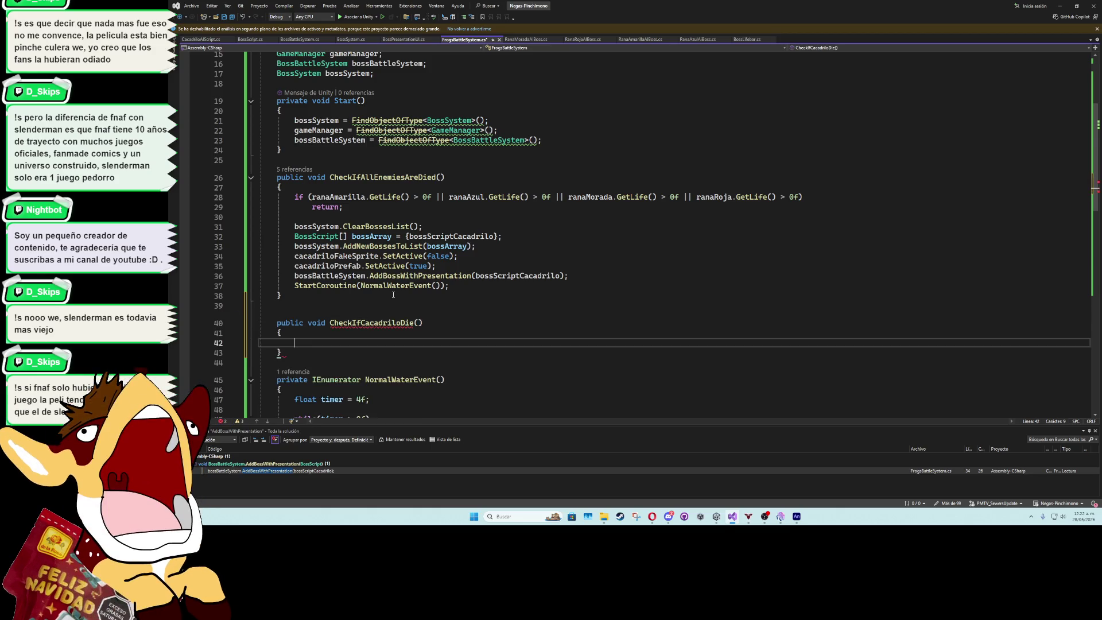